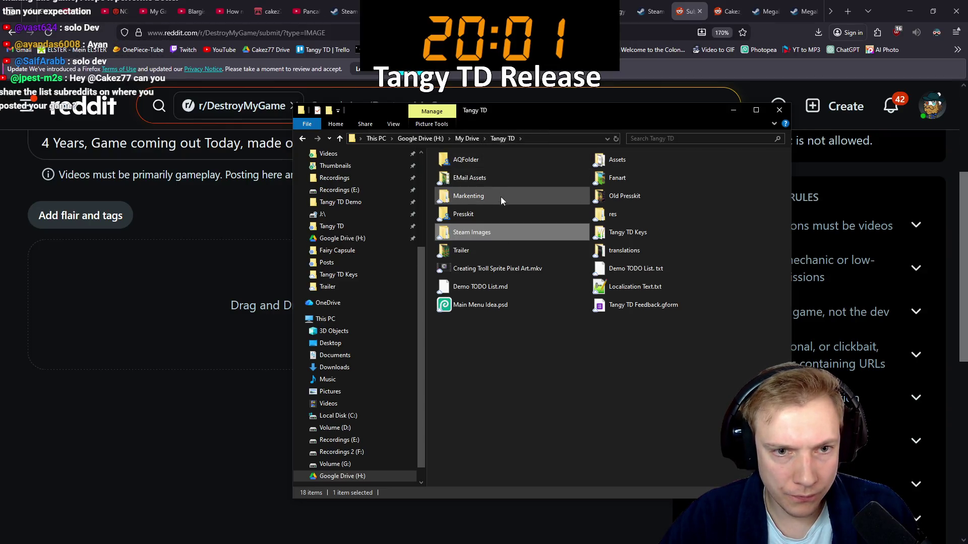
Locate the 1080p and 1440p release trailers in Presskit/Trailer, then return to the Reddit draft.
{"action": "double_click", "coordinate": [492, 210]}
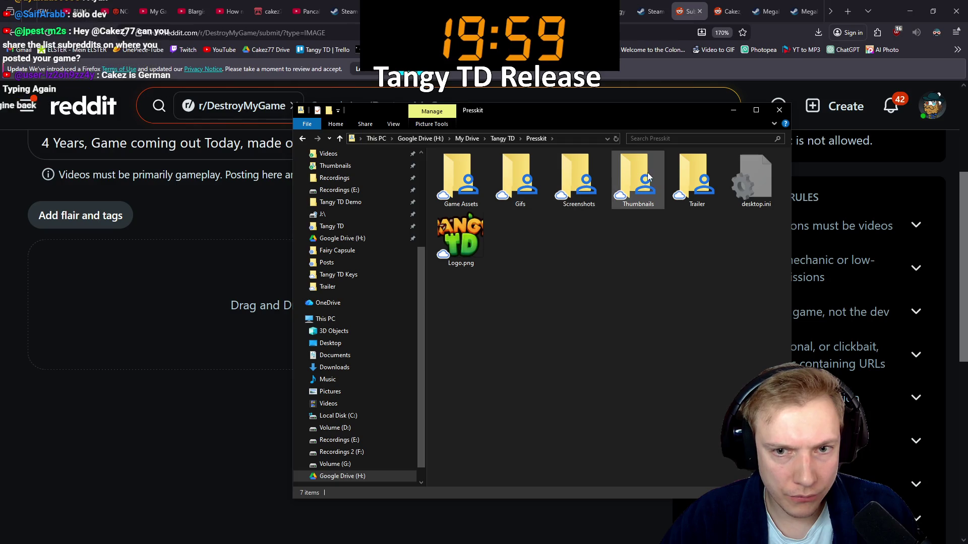
{"action": "double_click", "coordinate": [688, 174]}
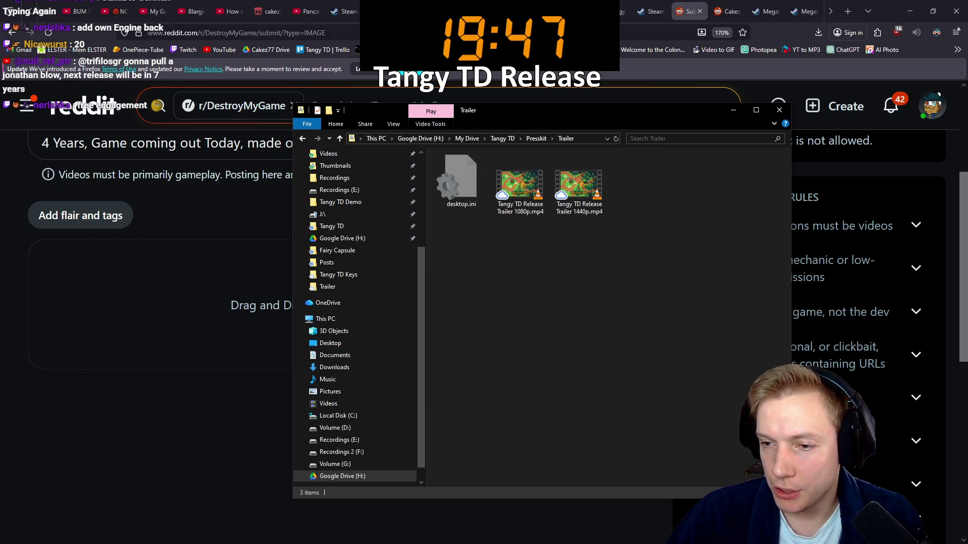
{"action": "left_click", "coordinate": [212, 203]}
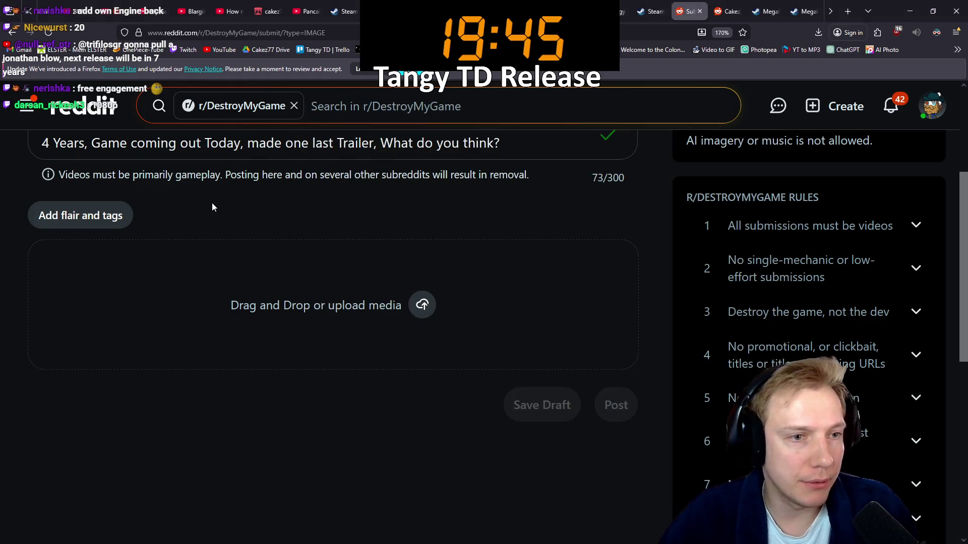
{"action": "scroll", "coordinate": [216, 219], "scroll_direction": "up", "scroll_amount": 3}
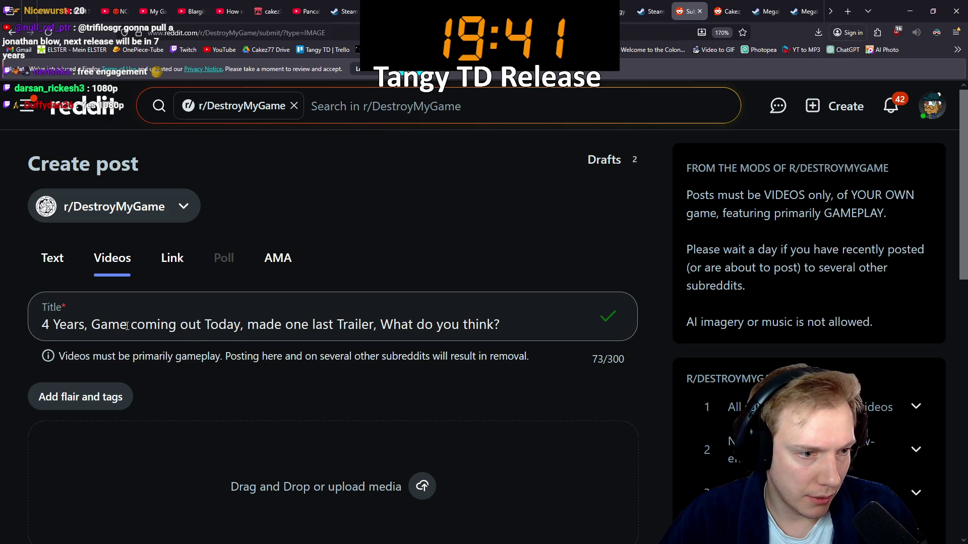
Insert 'Own Engine,' after '4 Years,' and remove 'destroy!' from the title.
{"action": "left_click", "coordinate": [83, 324]}
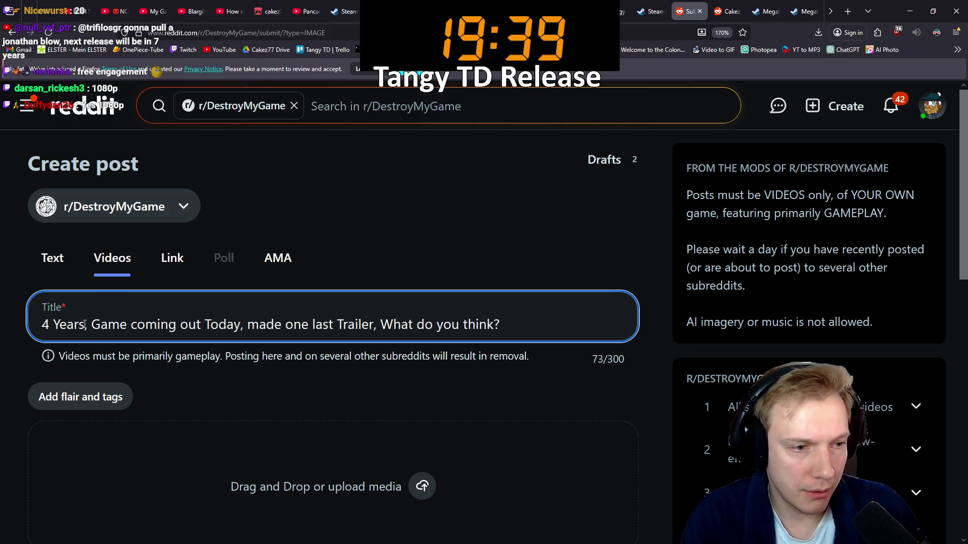
{"action": "type", "text": "O"}
{"action": "key", "text": "BackSpace"}
{"action": "type", "text": "O"}
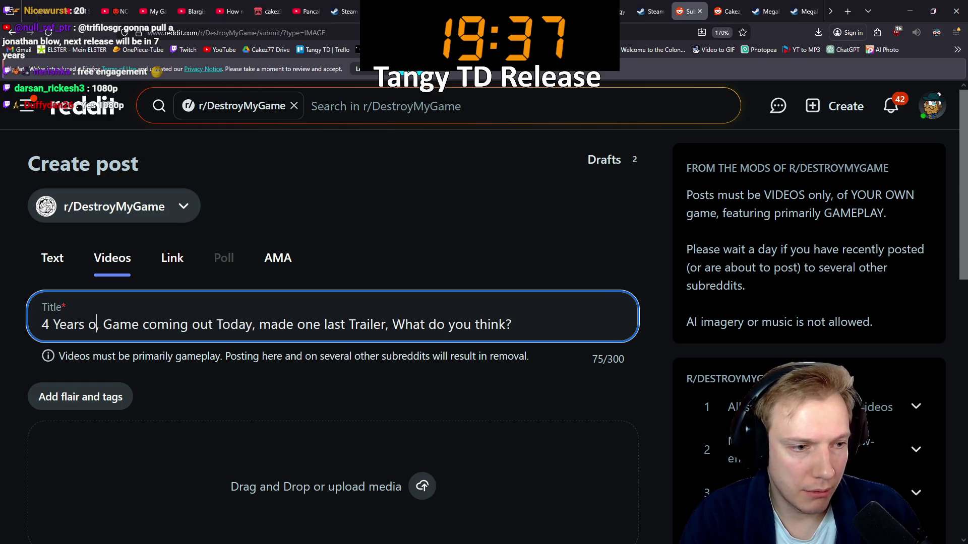
{"action": "type", "text": "wn Engine"}
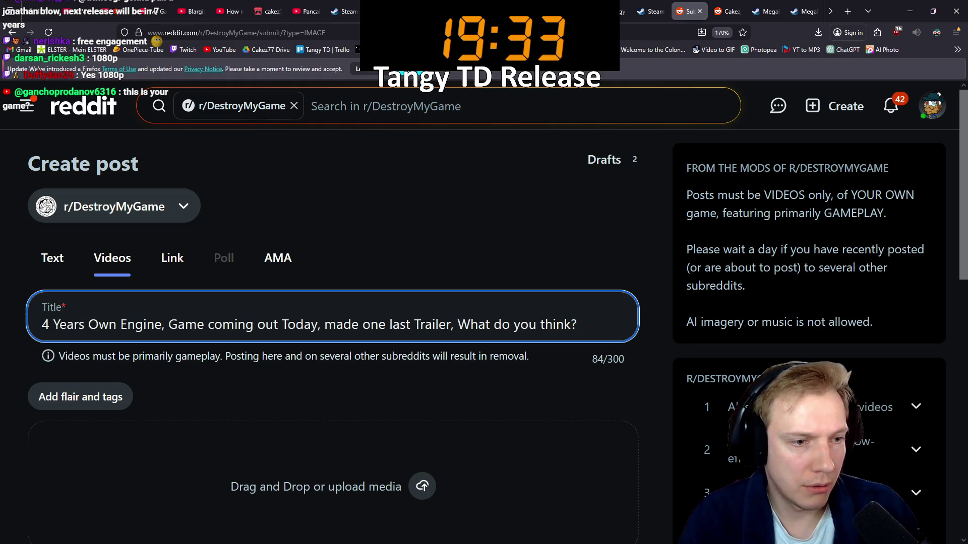
{"action": "type", "text": ","}
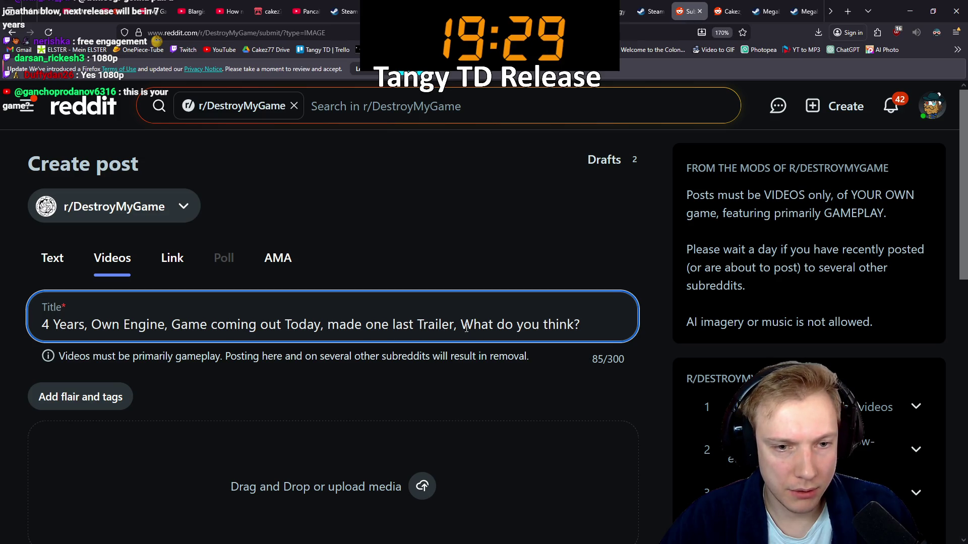
{"action": "left_click_drag", "start_coordinate": [461, 324], "coordinate": [539, 324]}
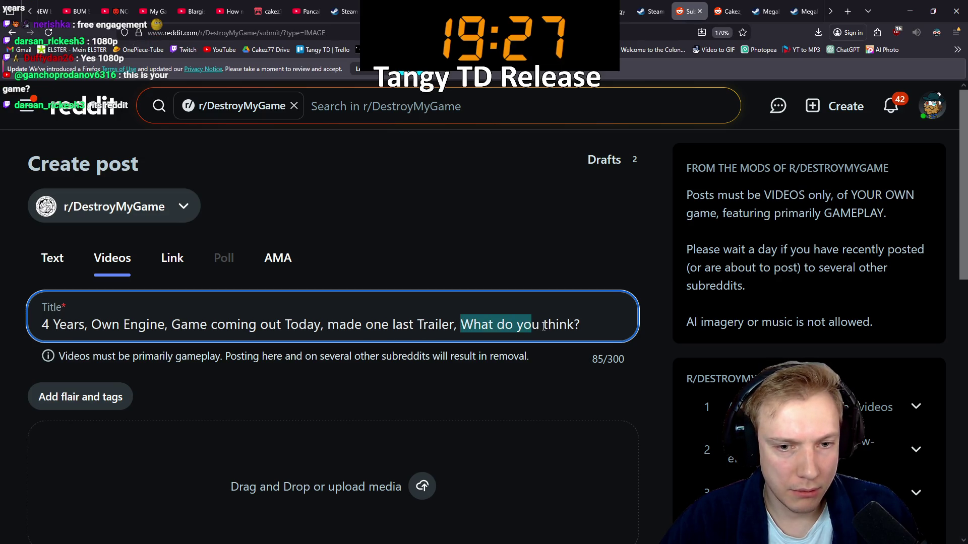
{"action": "type", "text": "pls"}
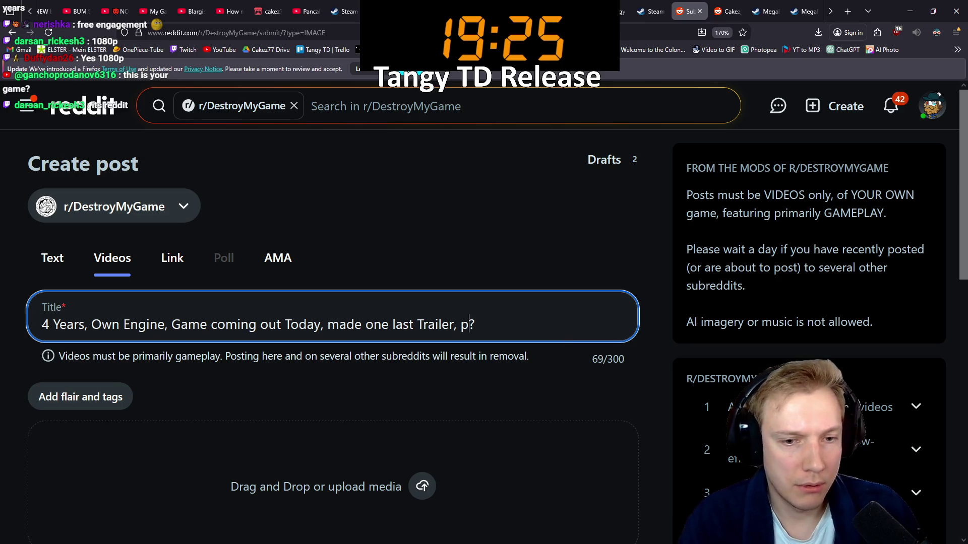
{"action": "type", "text": " des"}
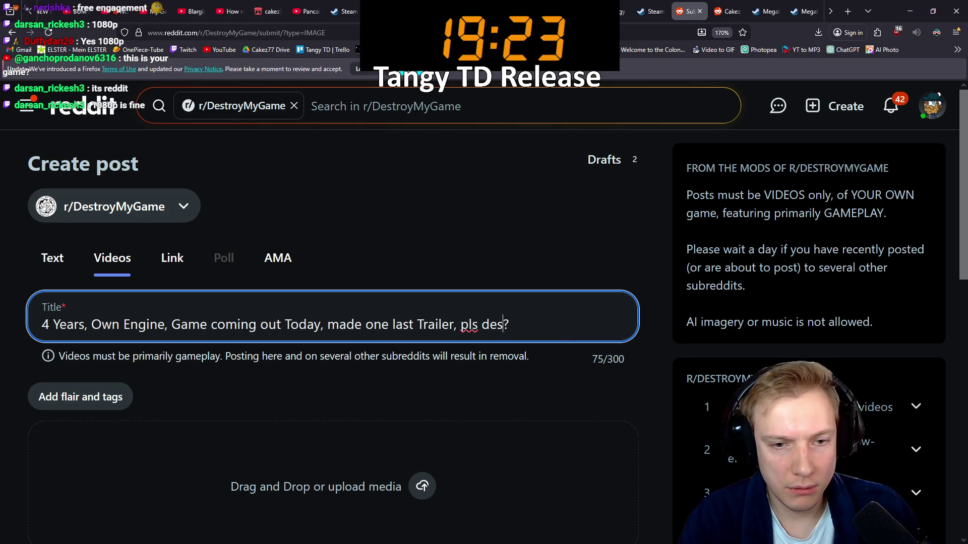
{"action": "type", "text": "troy!"}
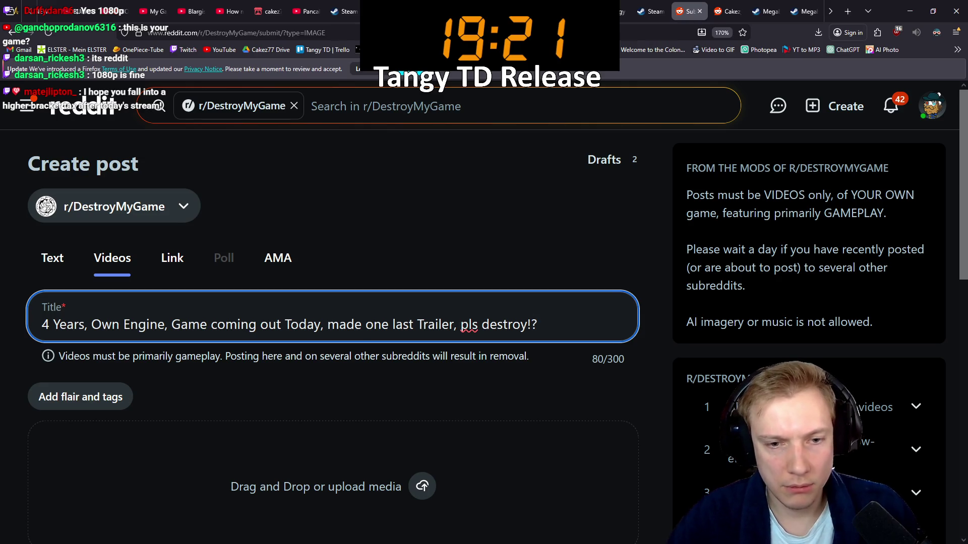
{"action": "key", "text": "BackSpace"}
{"action": "key", "text": "BackSpace"}
{"action": "key", "text": "BackSpace"}
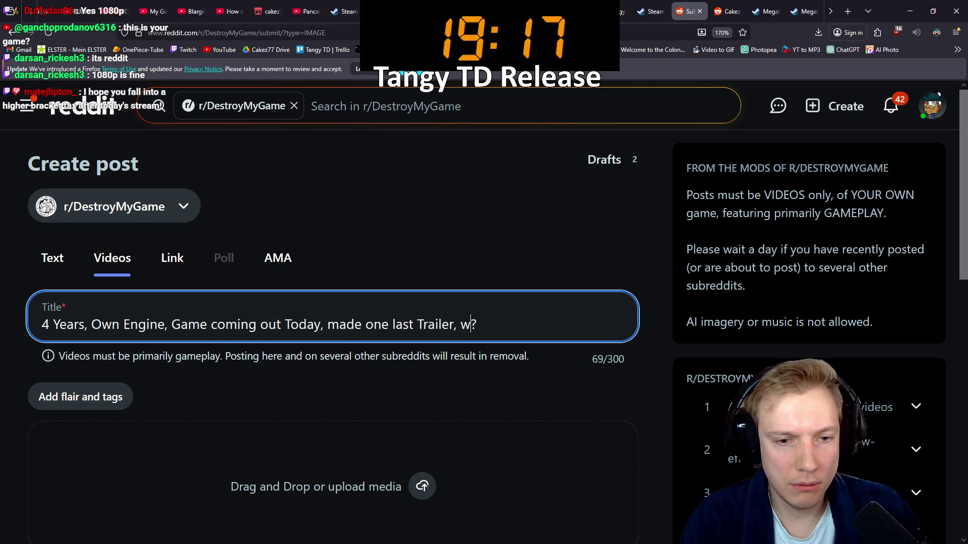
{"action": "type", "text": "do you think"}
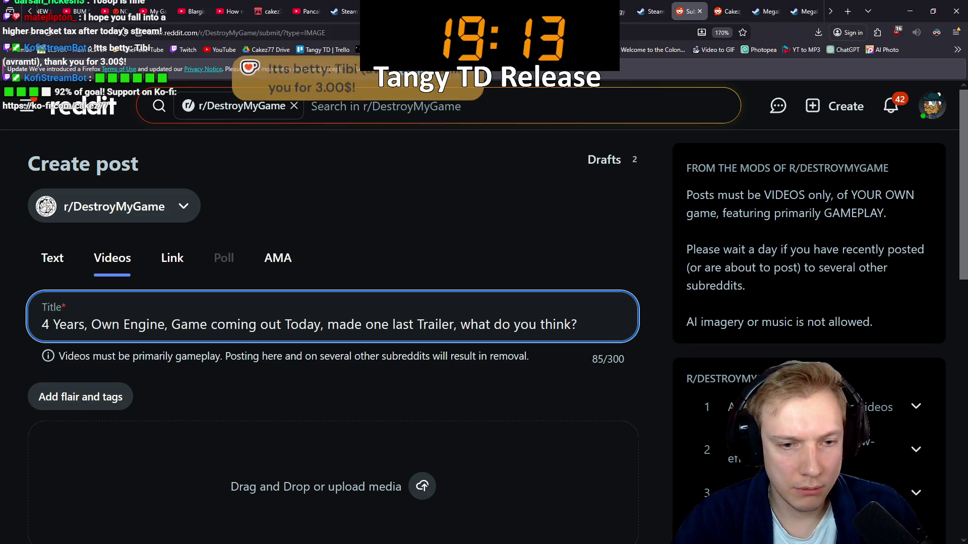
End the title '...made one last Trailer. What do you think?' with a period and capital What.
{"action": "key", "text": "Left"}
{"action": "key", "text": "Left"}
{"action": "key", "text": "Left"}
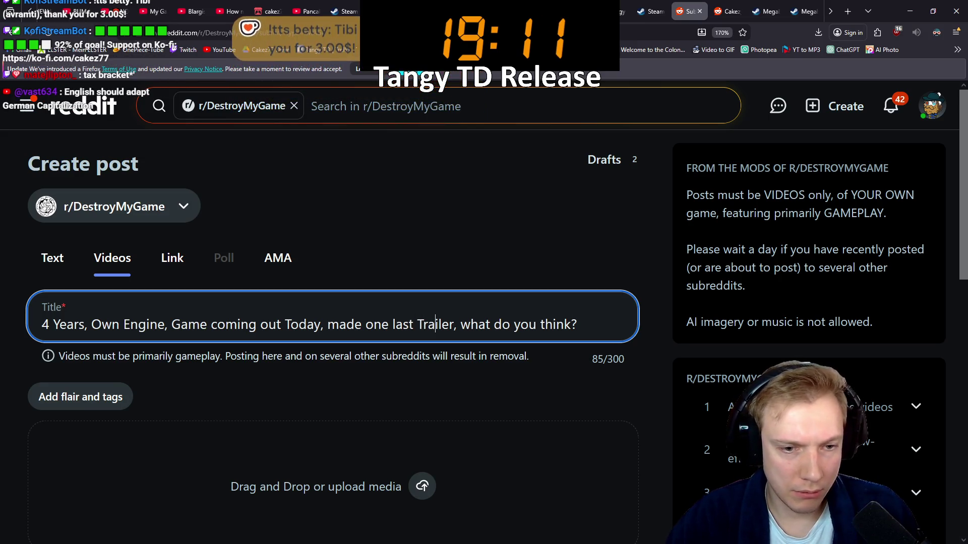
{"action": "key", "text": "Delete"}
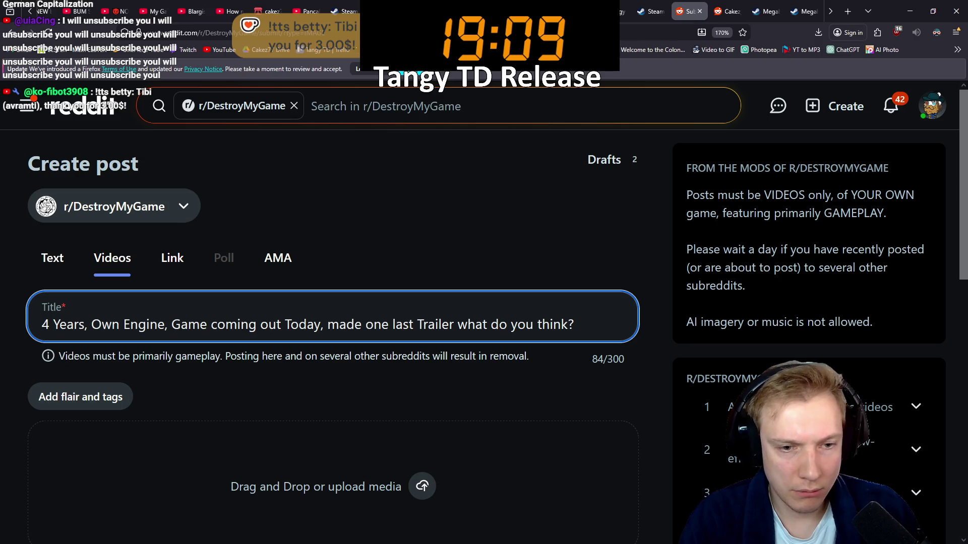
{"action": "type", "text": "."}
{"action": "key", "text": "Right"}
{"action": "key", "text": "Delete"}
{"action": "type", "text": "W"}
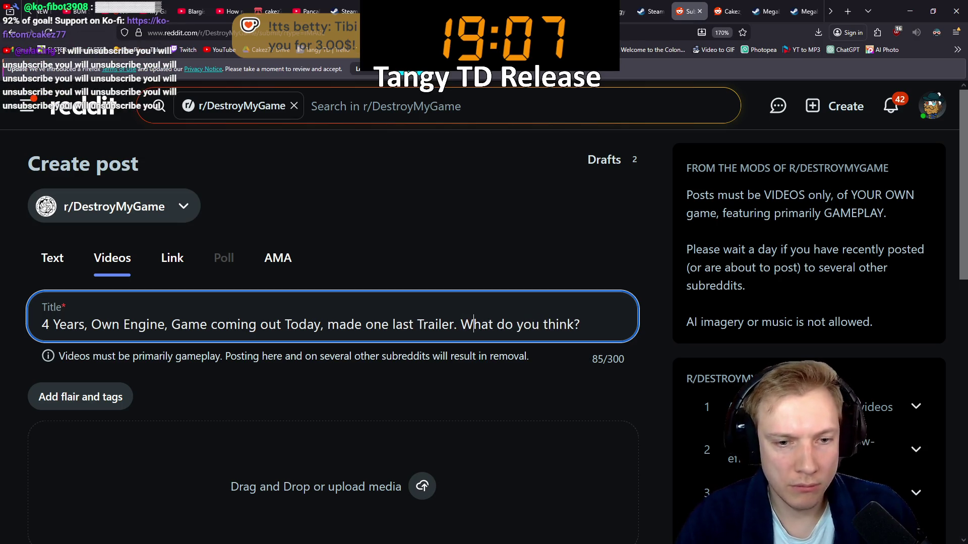
{"action": "scroll", "coordinate": [18, 301], "scroll_direction": "down", "scroll_amount": 1}
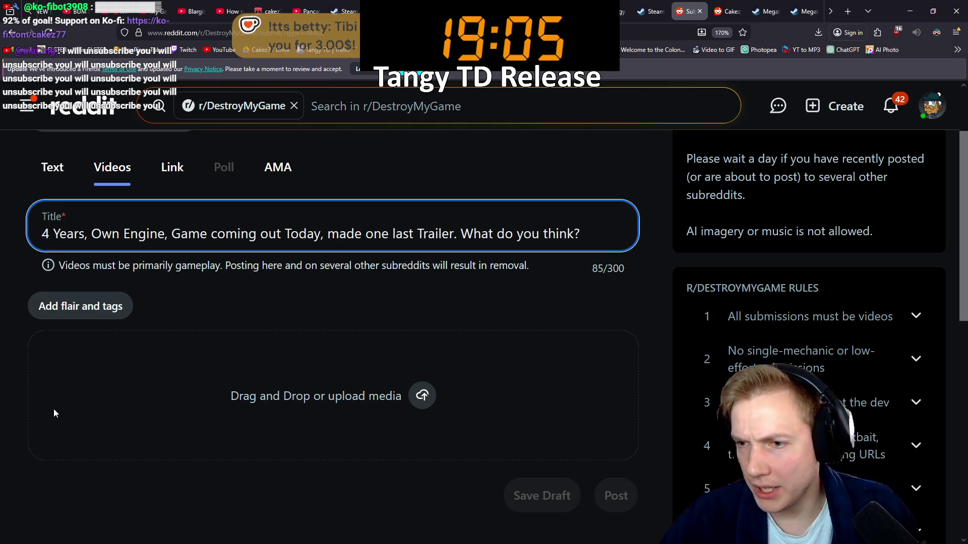
{"action": "left_click", "coordinate": [156, 426]}
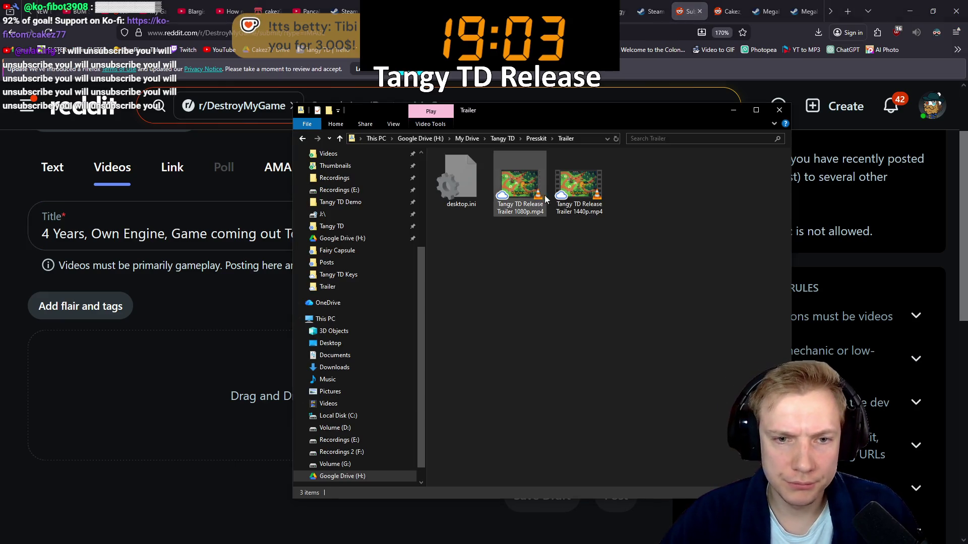
Upload Tangy TD Release Trailer 1080p.mp4 to the Reddit post, then switch to YouTube Studio.
{"action": "left_click_drag", "start_coordinate": [543, 200], "coordinate": [228, 402]}
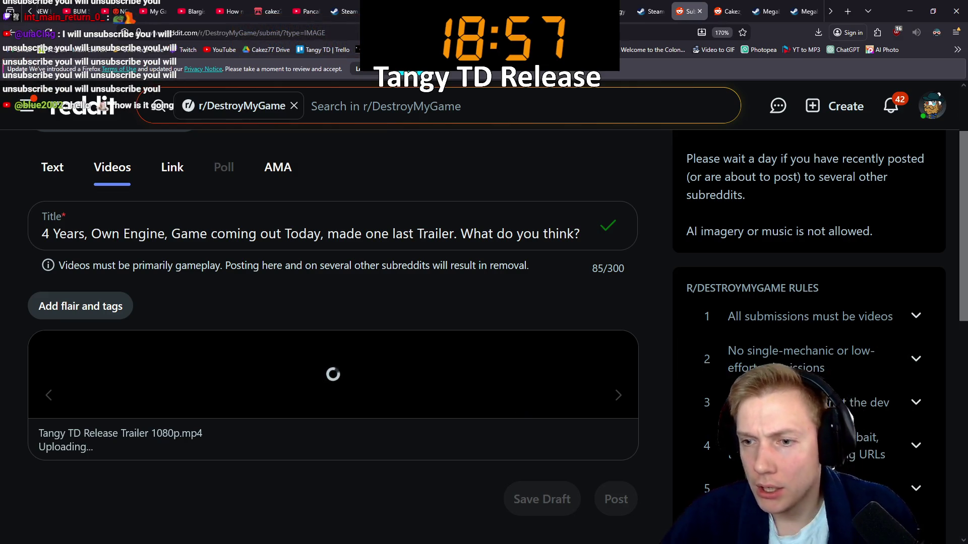
{"action": "key", "text": "alt+Tab"}
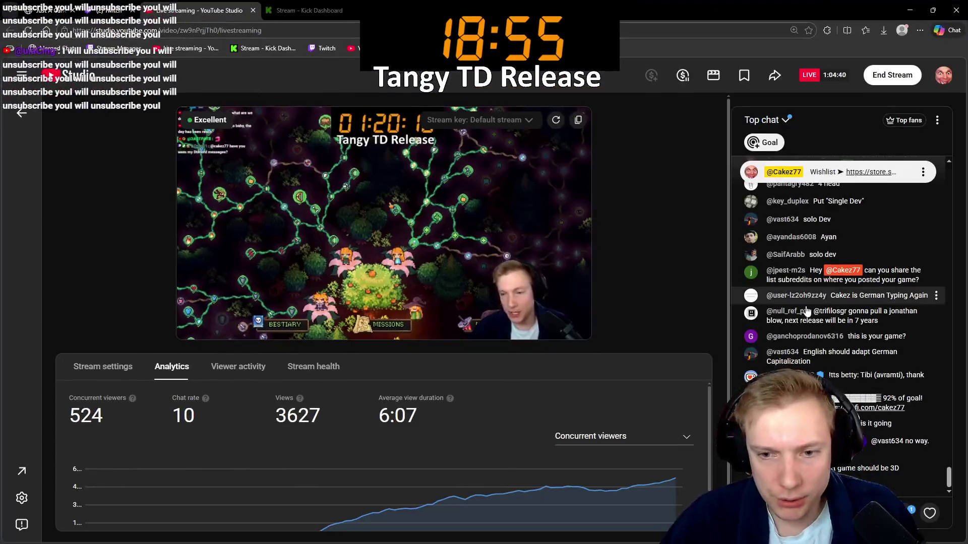
Switch stream chat to Live chat and remove the unsubscribe spammer's messages.
{"action": "left_click", "coordinate": [781, 122]}
{"action": "left_click", "coordinate": [794, 176]}
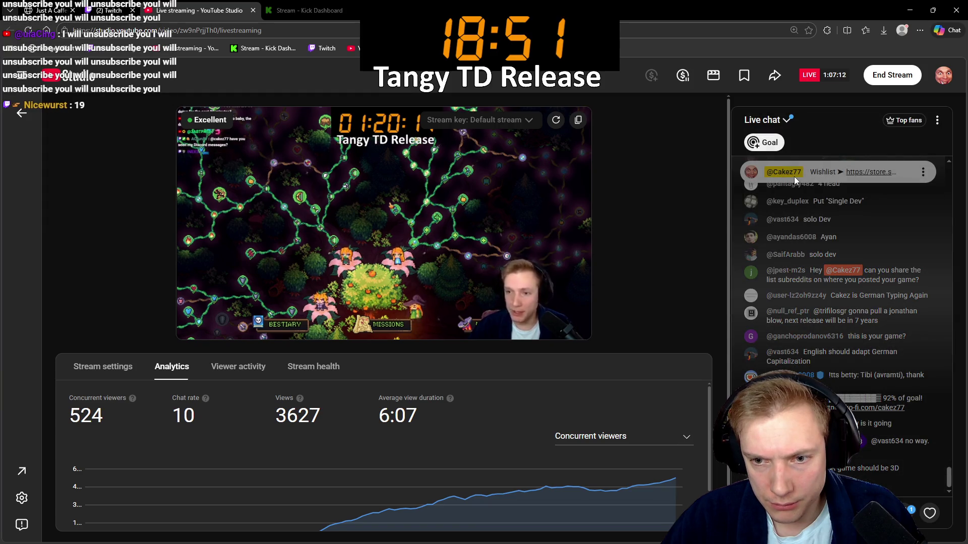
{"action": "mouse_move", "coordinate": [832, 346]}
{"action": "left_click", "coordinate": [937, 330]}
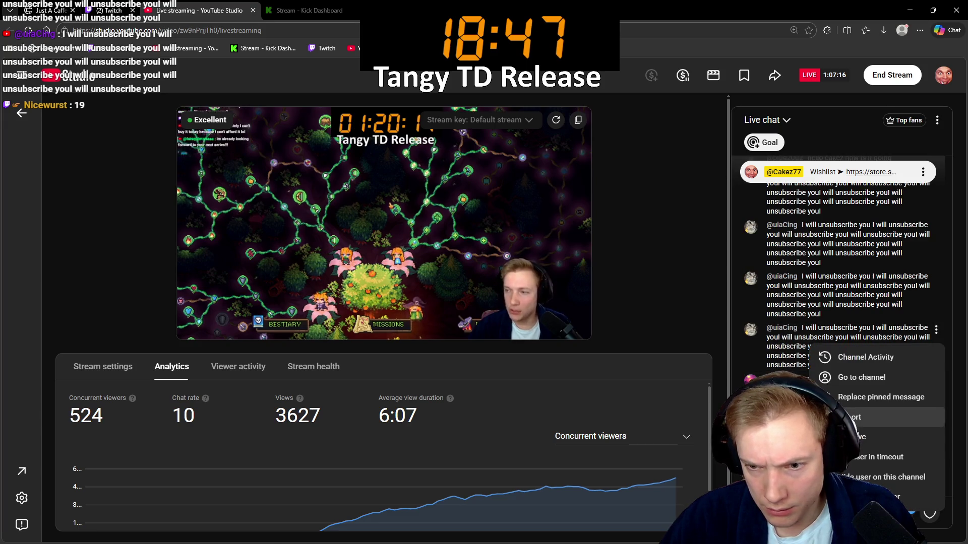
{"action": "left_click", "coordinate": [866, 474]}
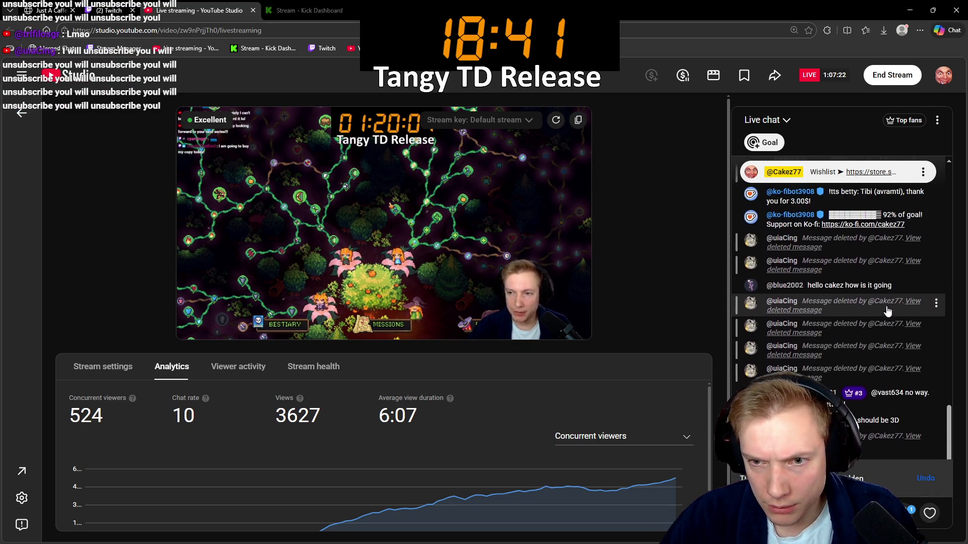
{"action": "scroll", "coordinate": [877, 326], "scroll_direction": "up", "scroll_amount": 5}
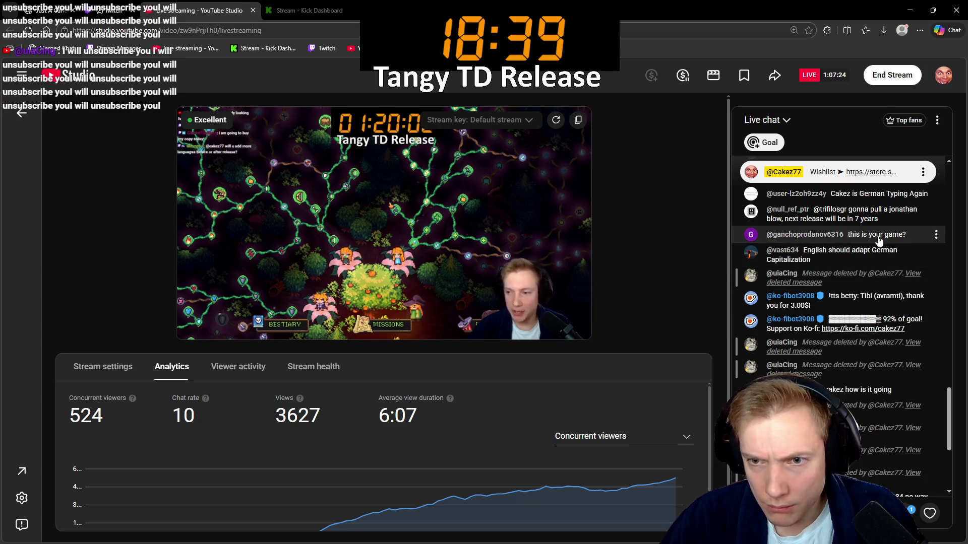
{"action": "scroll", "coordinate": [860, 262], "scroll_direction": "down", "scroll_amount": 5}
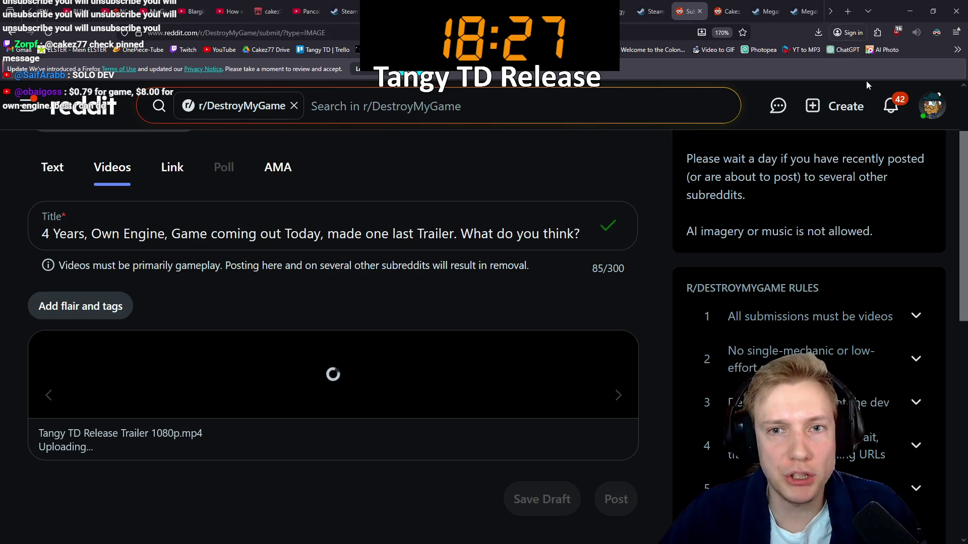
Add a blank line above 'Cheers' in the event editor and search the web for Tangy TD.
{"action": "left_click", "coordinate": [642, 11]}
{"action": "scroll", "coordinate": [346, 285], "scroll_direction": "down", "scroll_amount": 3}
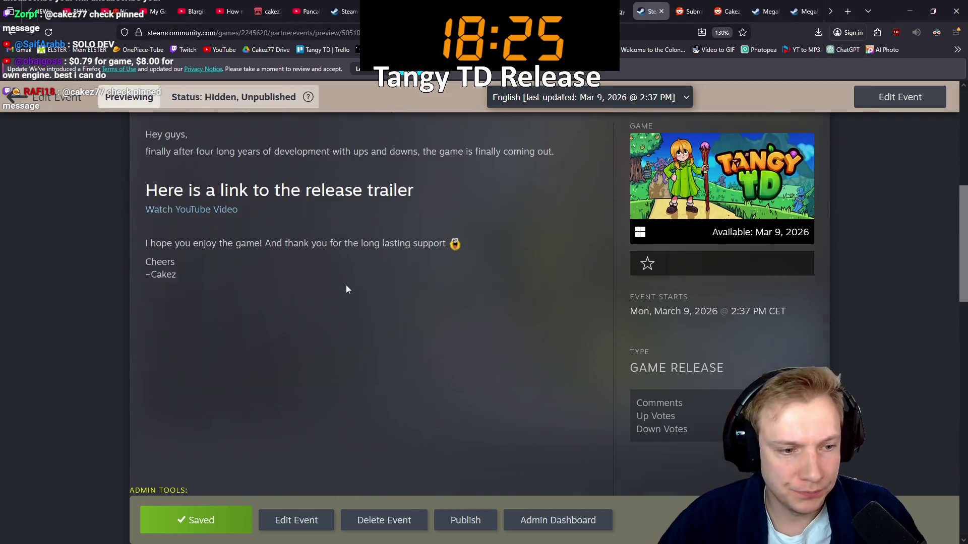
{"action": "left_click", "coordinate": [312, 512]}
{"action": "scroll", "coordinate": [319, 419], "scroll_direction": "down", "scroll_amount": 2}
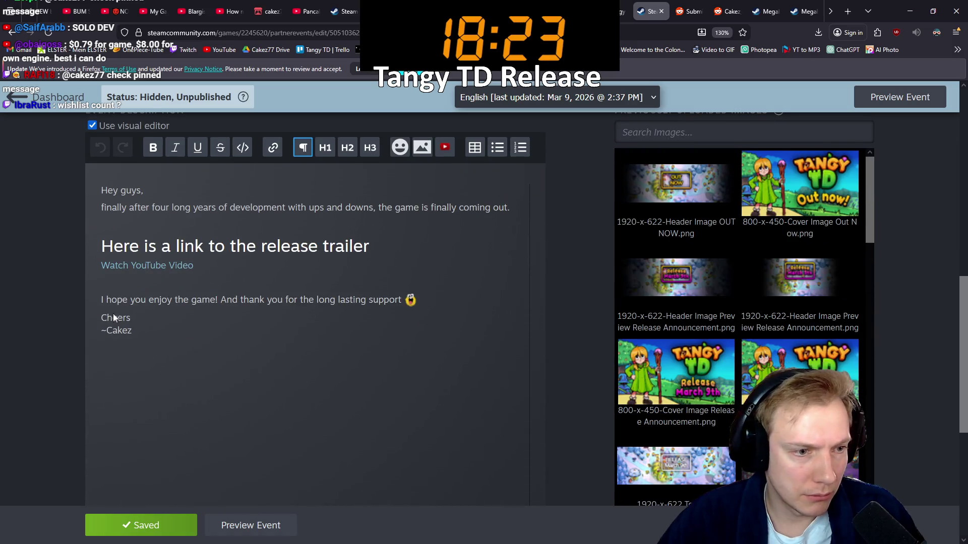
{"action": "key", "text": "Return"}
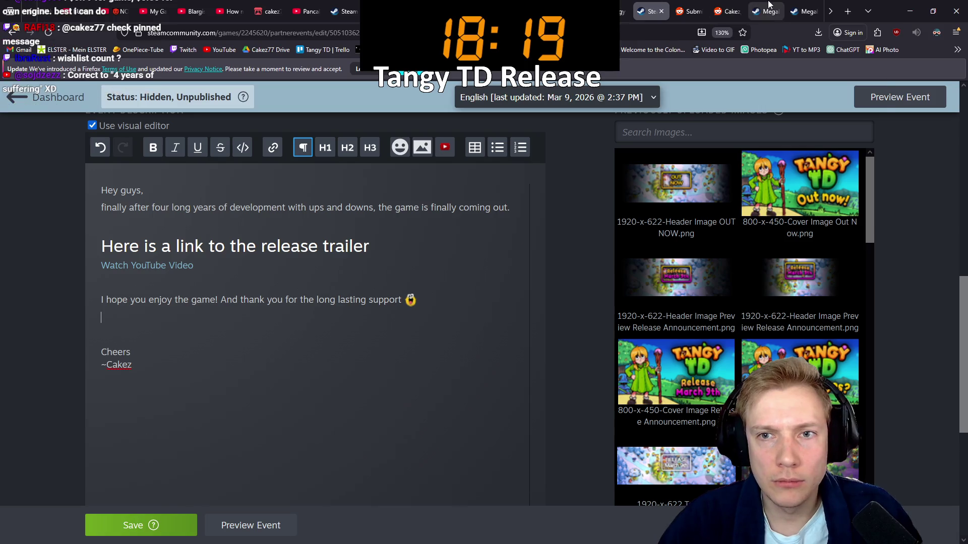
{"action": "left_click", "coordinate": [767, 11]}
{"action": "key", "text": "ctrl+l"}
{"action": "type", "text": "tangy td"}
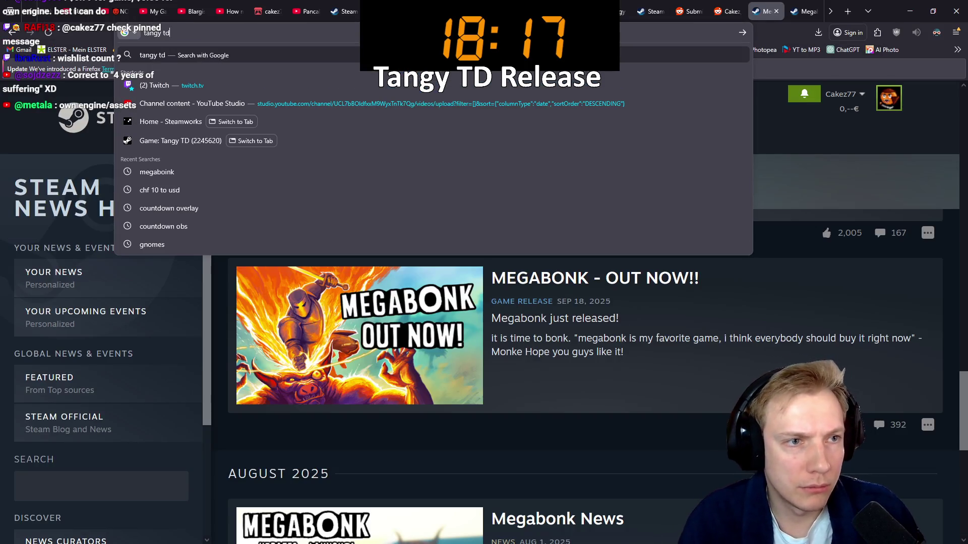
{"action": "key", "text": "Return"}
Paste the Tangy TD store URL below the support line as an embed and save the event.
{"action": "left_click", "coordinate": [189, 238]}
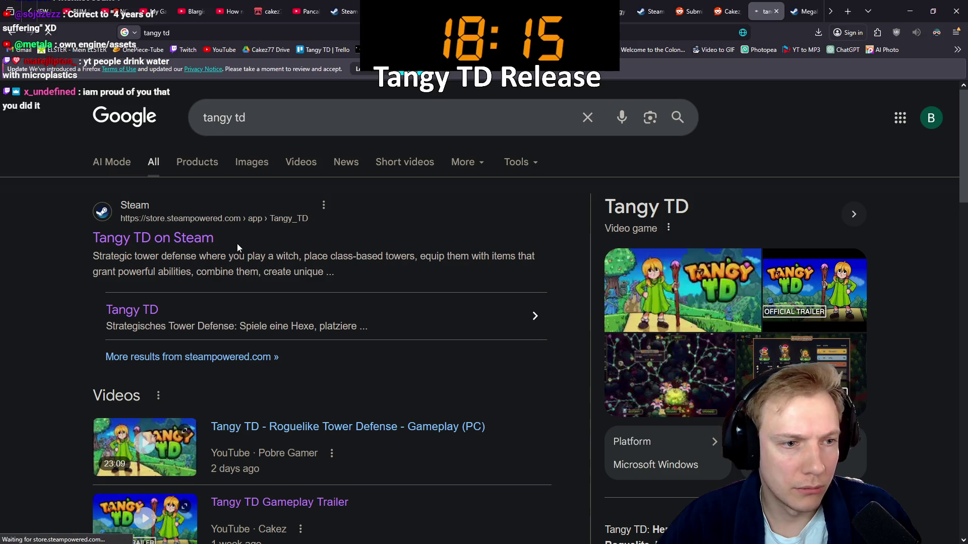
{"action": "key", "text": "ctrl+l"}
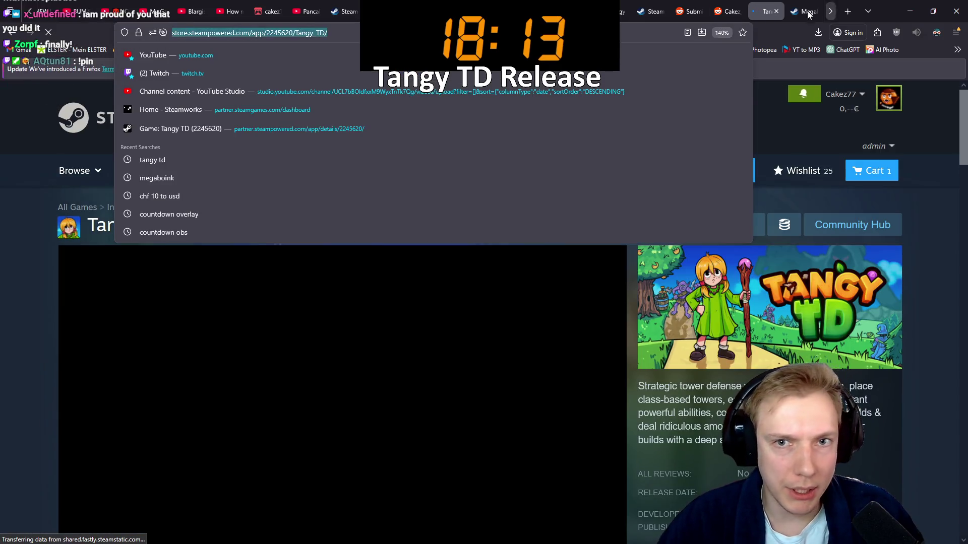
{"action": "left_click", "coordinate": [649, 11]}
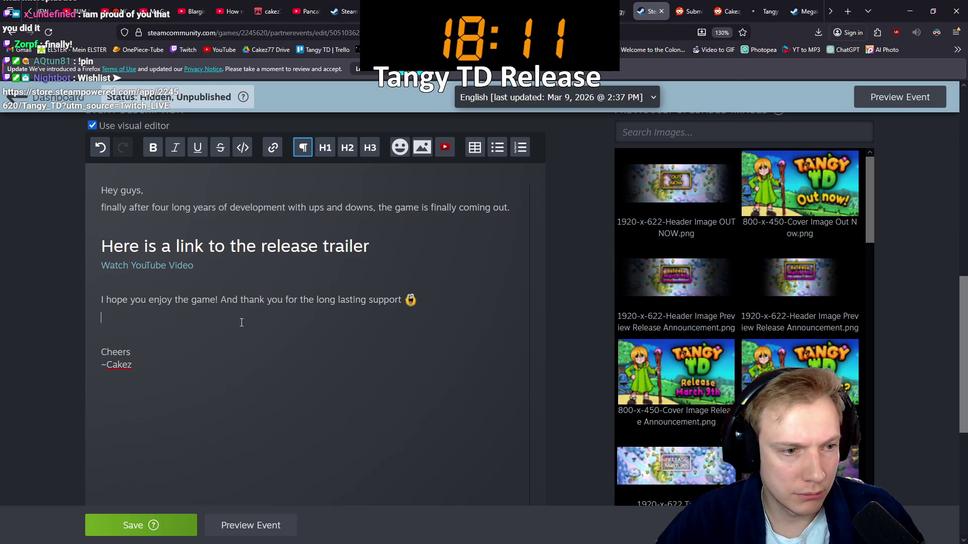
{"action": "key", "text": "ctrl+v"}
{"action": "scroll", "coordinate": [224, 323], "scroll_direction": "down", "scroll_amount": 2}
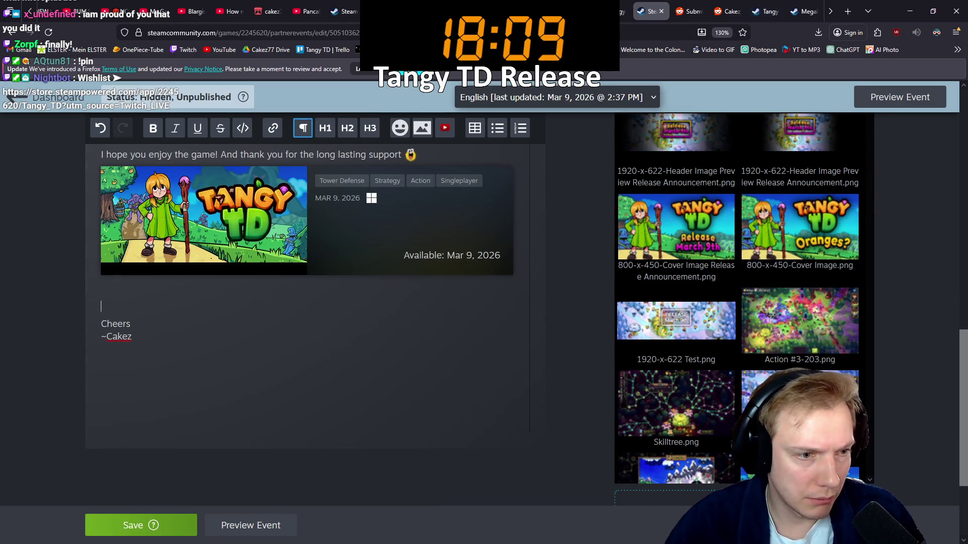
{"action": "key", "text": "BackSpace"}
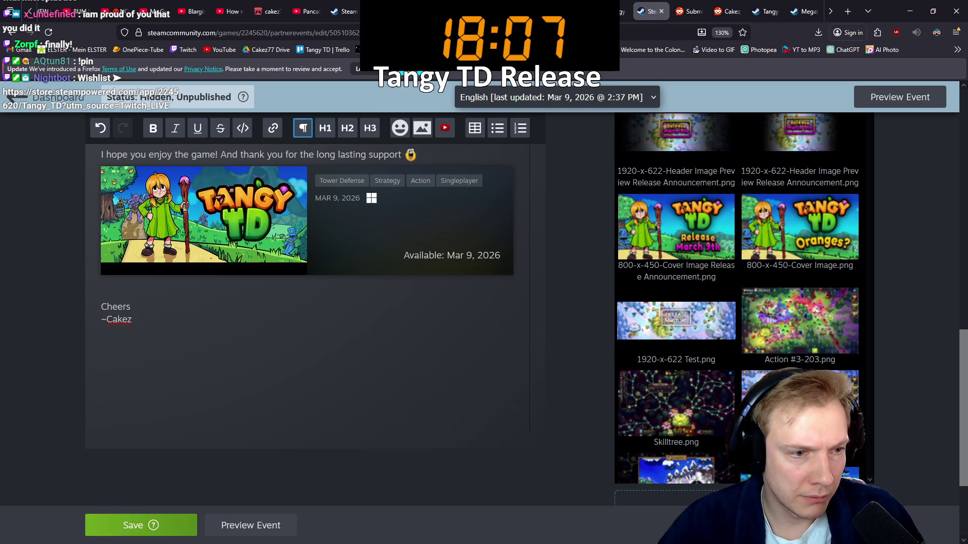
{"action": "left_click", "coordinate": [143, 523]}
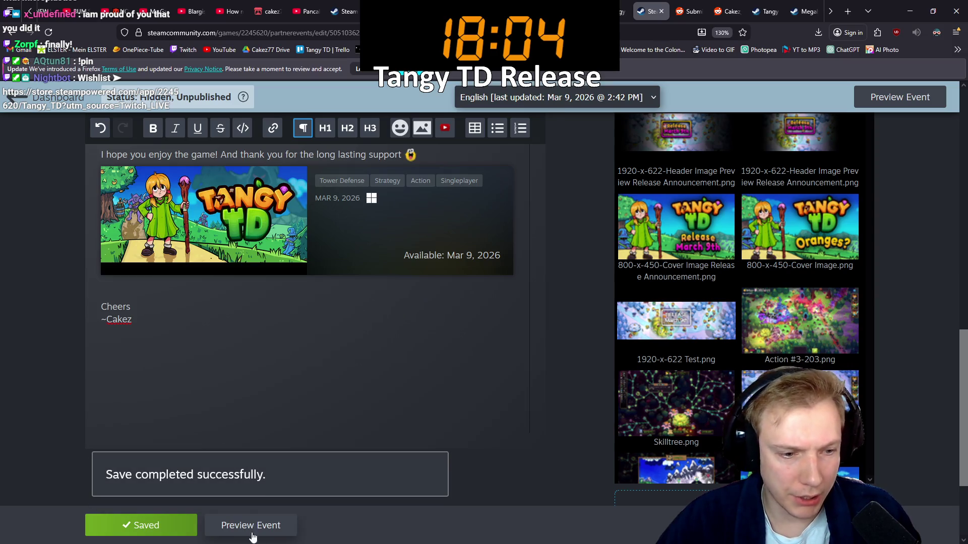
Preview the release announcement and return to editing the event.
{"action": "left_click", "coordinate": [250, 524]}
{"action": "scroll", "coordinate": [234, 331], "scroll_direction": "down", "scroll_amount": 3}
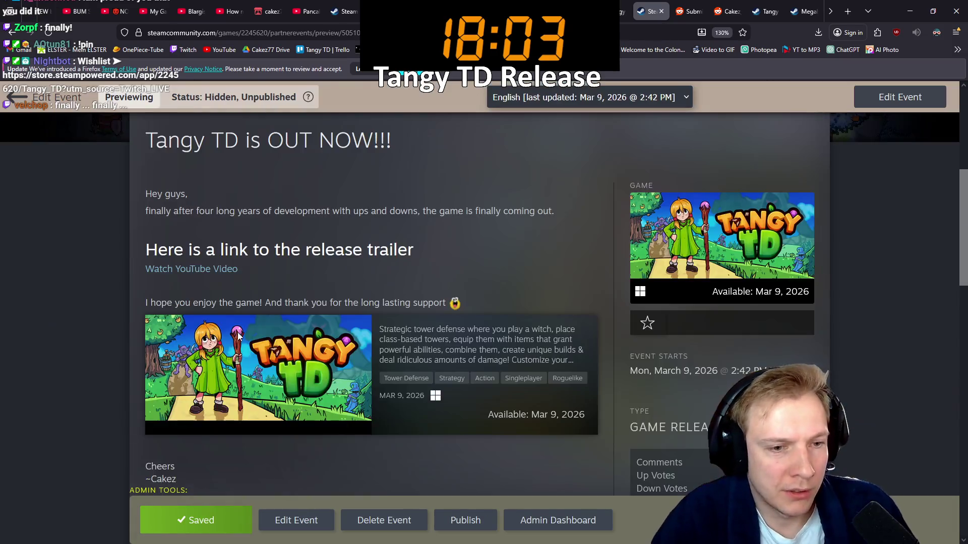
{"action": "scroll", "coordinate": [234, 331], "scroll_direction": "down", "scroll_amount": 3}
{"action": "scroll", "coordinate": [102, 217], "scroll_direction": "up", "scroll_amount": 5}
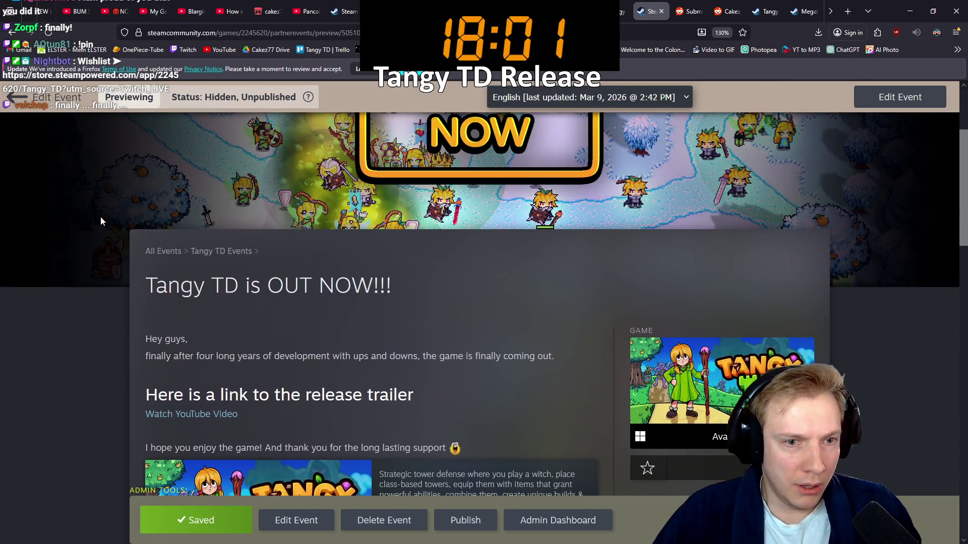
{"action": "scroll", "coordinate": [101, 217], "scroll_direction": "down", "scroll_amount": 2}
{"action": "scroll", "coordinate": [100, 222], "scroll_direction": "down", "scroll_amount": 1}
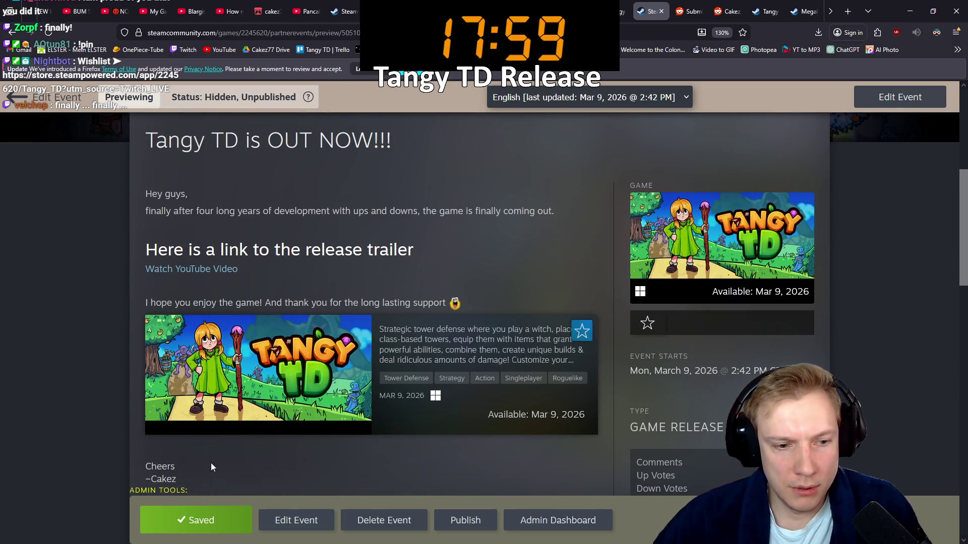
{"action": "left_click", "coordinate": [296, 521]}
{"action": "scroll", "coordinate": [28, 314], "scroll_direction": "up", "scroll_amount": 5}
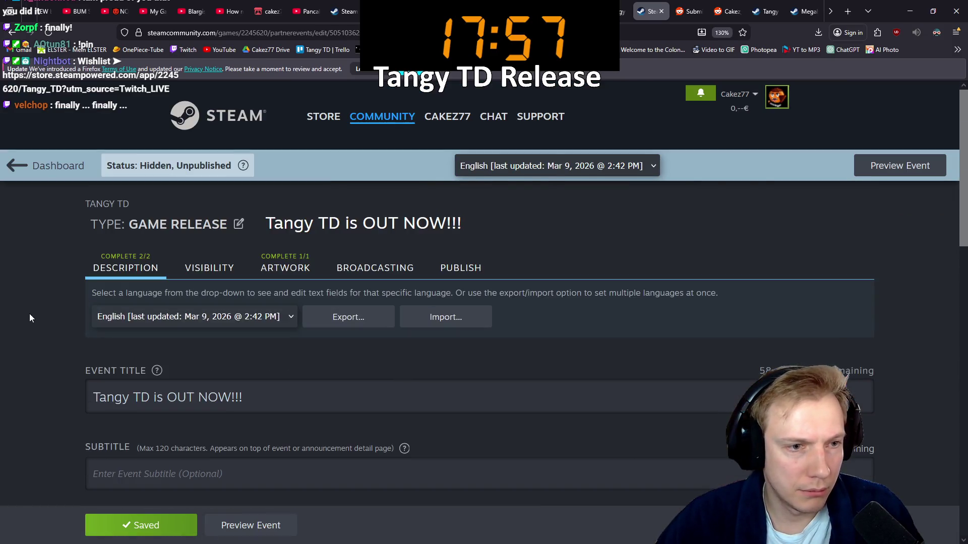
{"action": "triple_click", "coordinate": [90, 393]}
{"action": "left_click", "coordinate": [90, 393]}
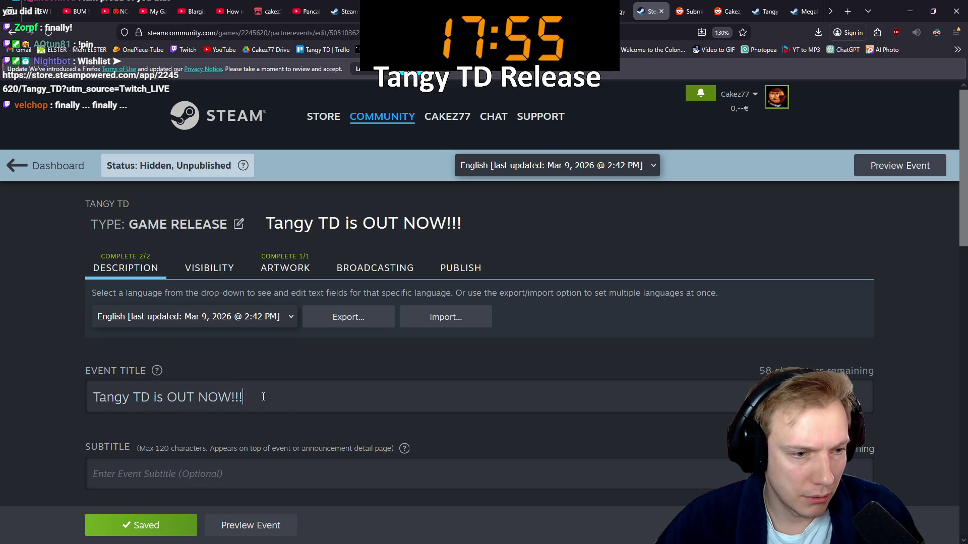
{"action": "left_click_drag", "start_coordinate": [267, 398], "coordinate": [27, 370]}
Change 'finally coming out.' to 'finally coming out!' in the description and save.
{"action": "left_click", "coordinate": [26, 371]}
{"action": "scroll", "coordinate": [63, 359], "scroll_direction": "down", "scroll_amount": 6}
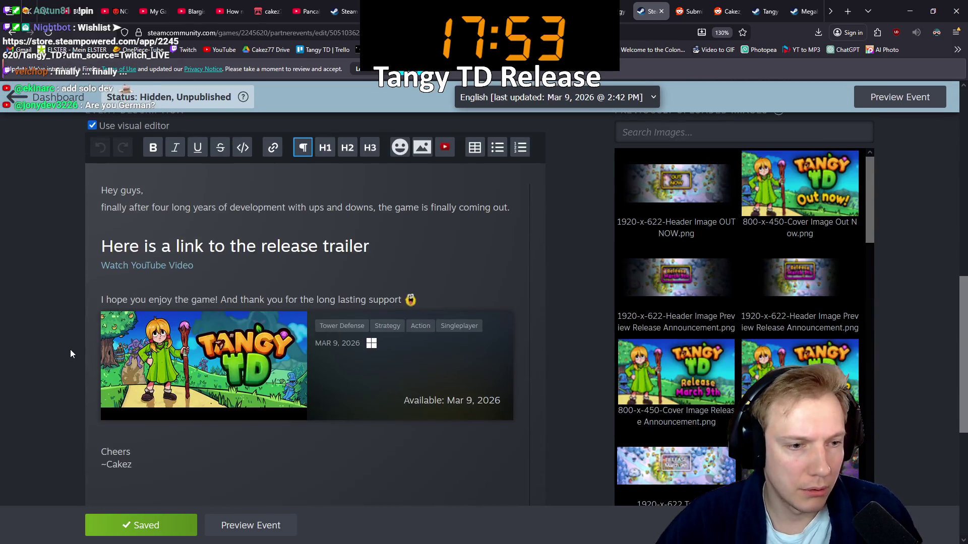
{"action": "scroll", "coordinate": [73, 341], "scroll_direction": "up", "scroll_amount": 1}
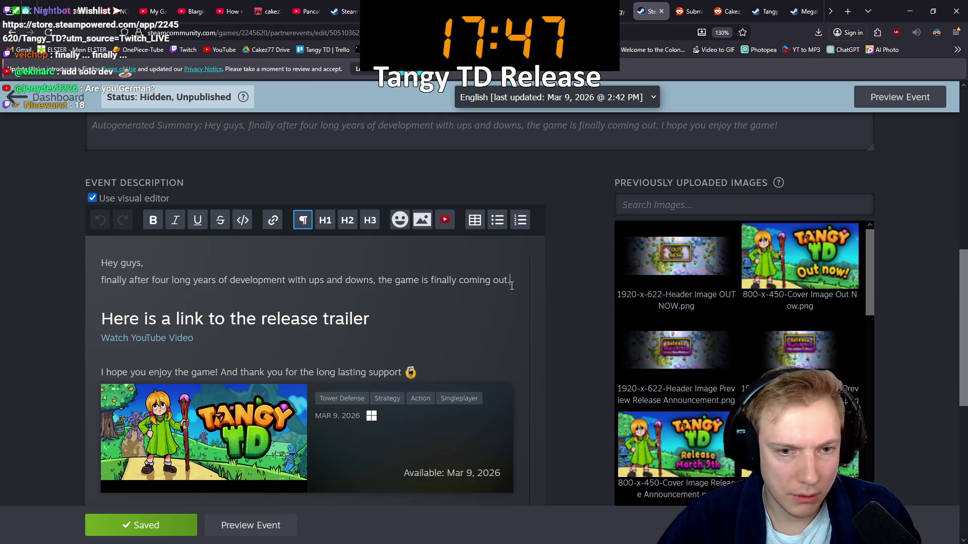
{"action": "key", "text": "BackSpace"}
{"action": "type", "text": "!"}
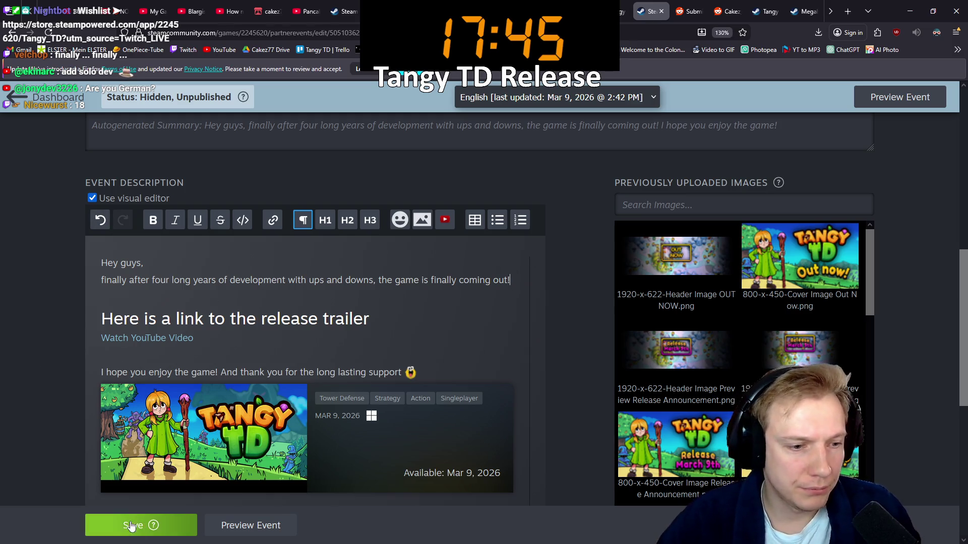
{"action": "left_click", "coordinate": [131, 527]}
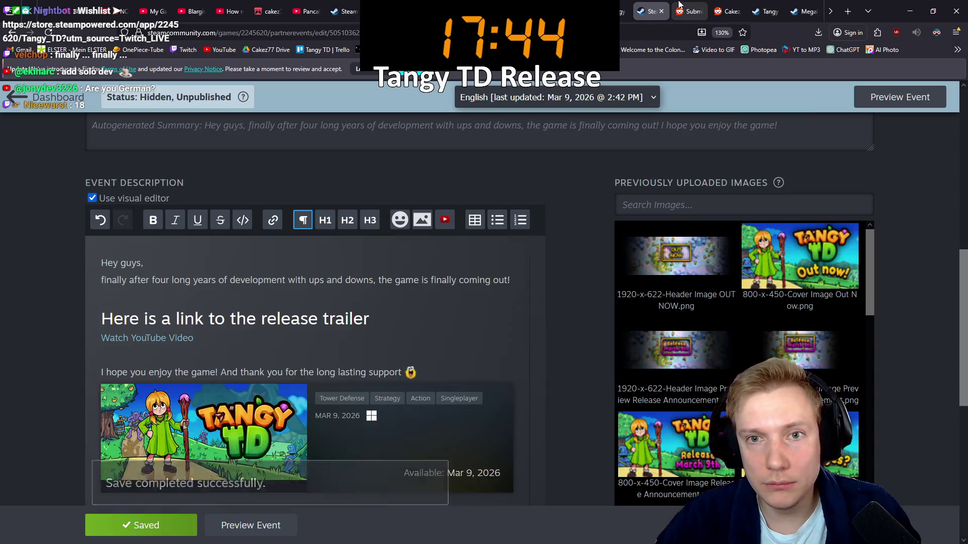
{"action": "left_click", "coordinate": [697, 9]}
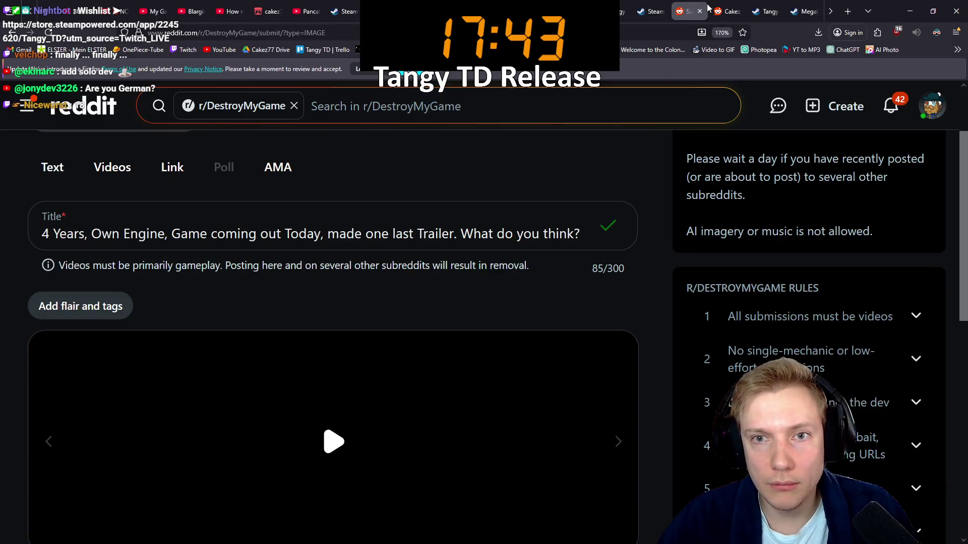
{"action": "scroll", "coordinate": [328, 278], "scroll_direction": "down", "scroll_amount": 3}
Check the attached trailer plays and give the post the Launch flair.
{"action": "left_click", "coordinate": [329, 278]}
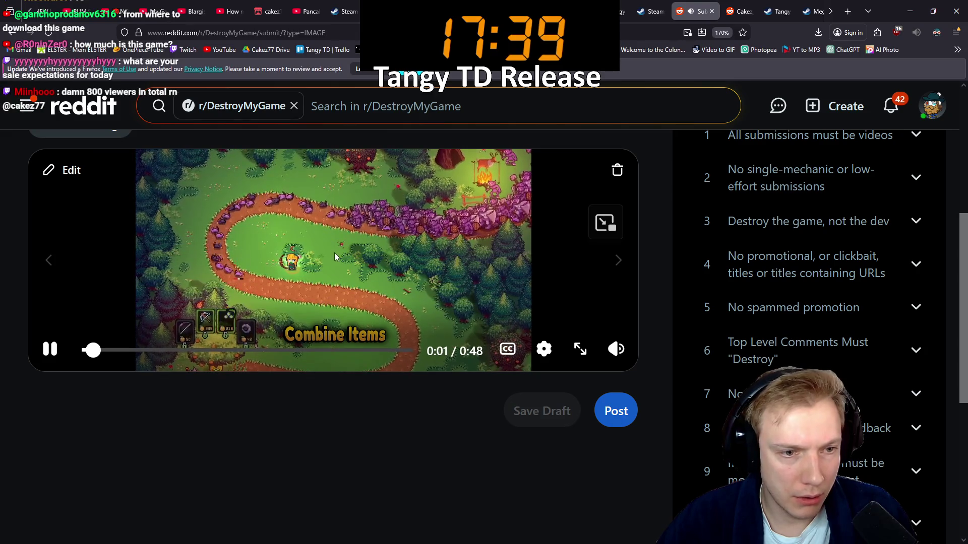
{"action": "left_click", "coordinate": [332, 255]}
{"action": "scroll", "coordinate": [332, 258], "scroll_direction": "up", "scroll_amount": 1}
{"action": "scroll", "coordinate": [333, 265], "scroll_direction": "up", "scroll_amount": 4}
{"action": "scroll", "coordinate": [334, 266], "scroll_direction": "down", "scroll_amount": 1}
{"action": "left_click", "coordinate": [113, 316]}
{"action": "scroll", "coordinate": [449, 288], "scroll_direction": "down", "scroll_amount": 1}
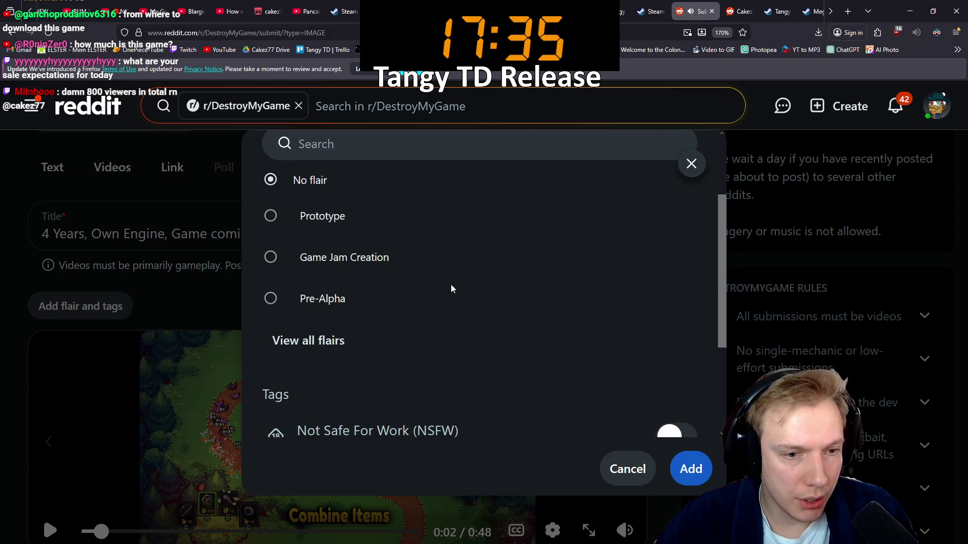
{"action": "left_click", "coordinate": [318, 342]}
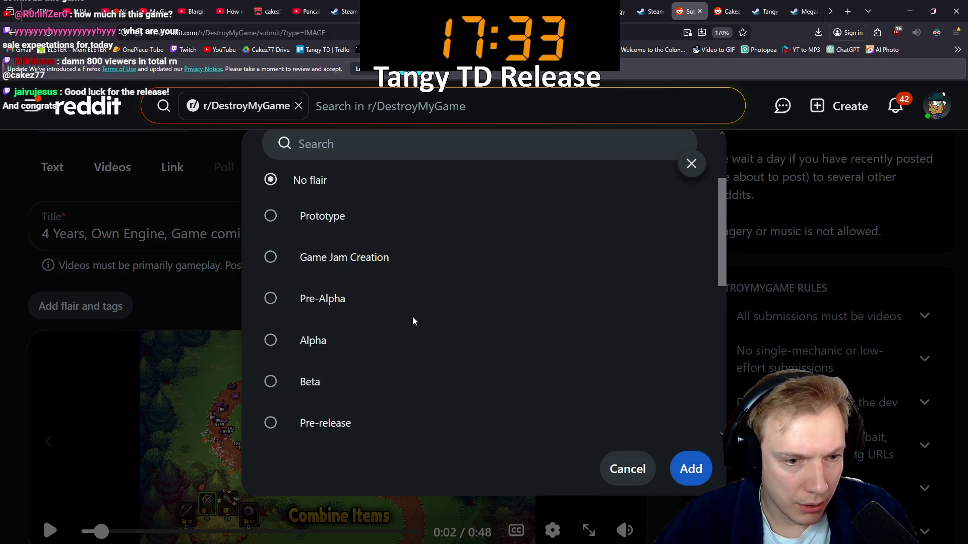
{"action": "scroll", "coordinate": [430, 295], "scroll_direction": "down", "scroll_amount": 2}
{"action": "left_click", "coordinate": [270, 271]}
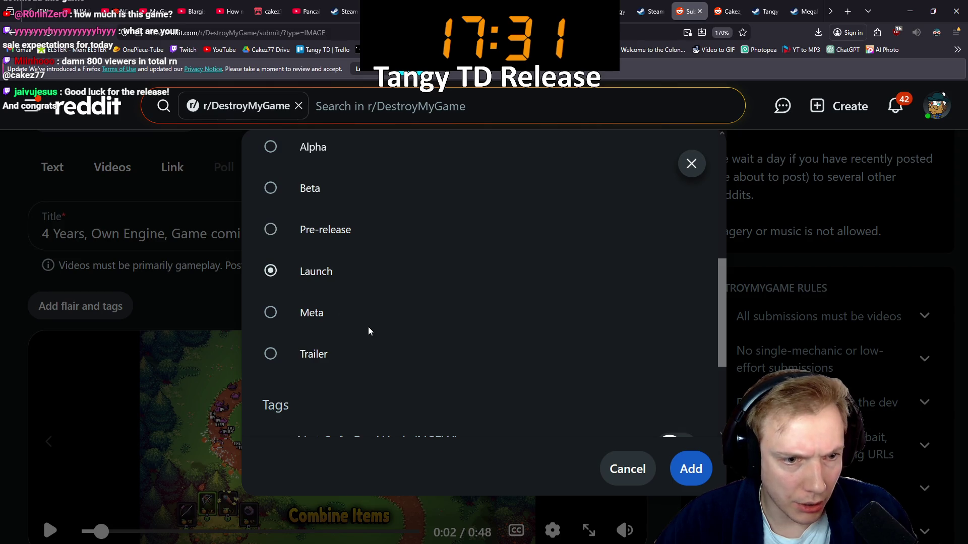
{"action": "left_click", "coordinate": [691, 476]}
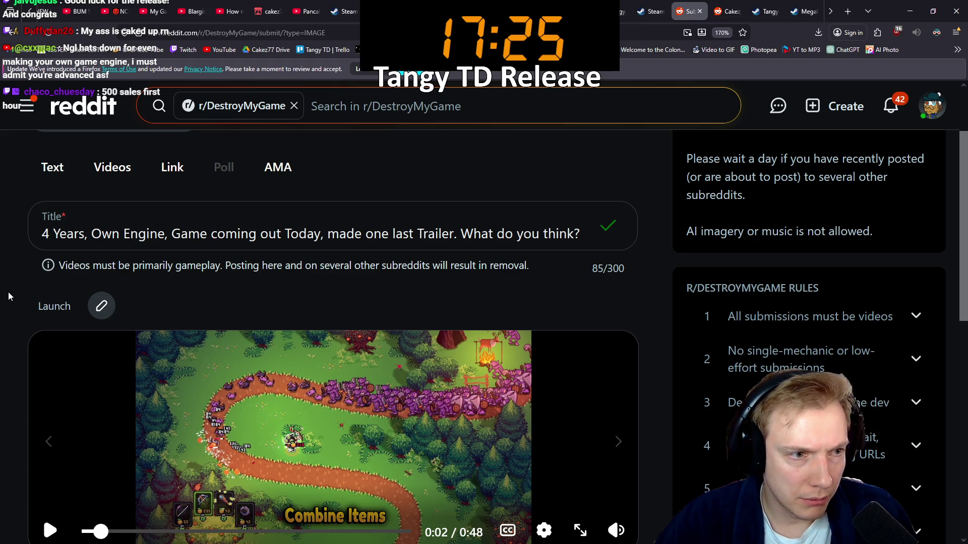
{"action": "scroll", "coordinate": [580, 430], "scroll_direction": "down", "scroll_amount": 3}
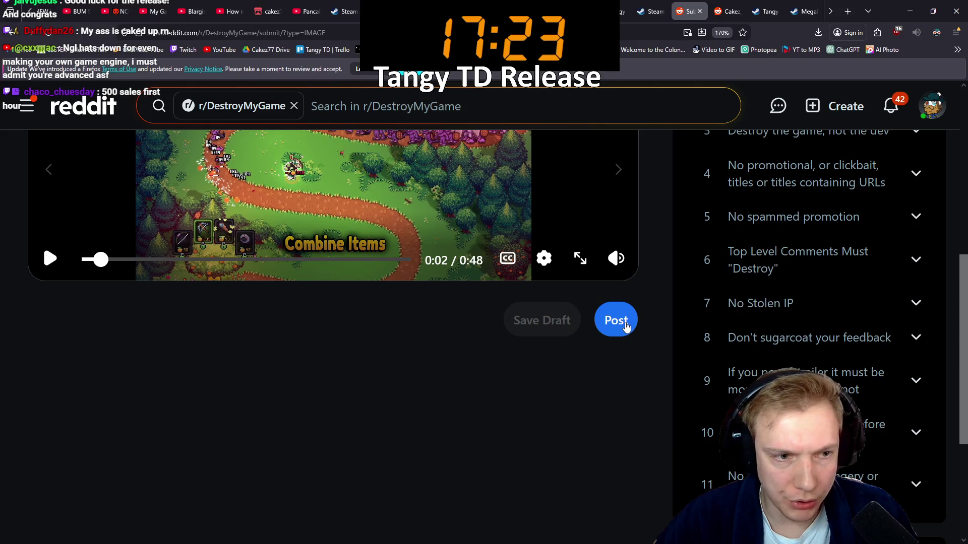
{"action": "scroll", "coordinate": [232, 262], "scroll_direction": "up", "scroll_amount": 3}
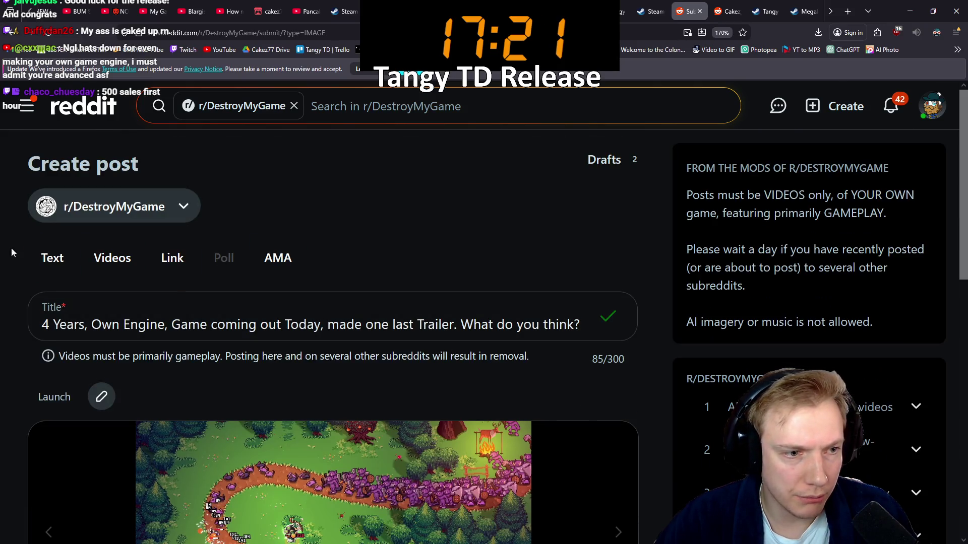
{"action": "scroll", "coordinate": [609, 307], "scroll_direction": "down", "scroll_amount": 3}
{"action": "scroll", "coordinate": [617, 232], "scroll_direction": "up", "scroll_amount": 3}
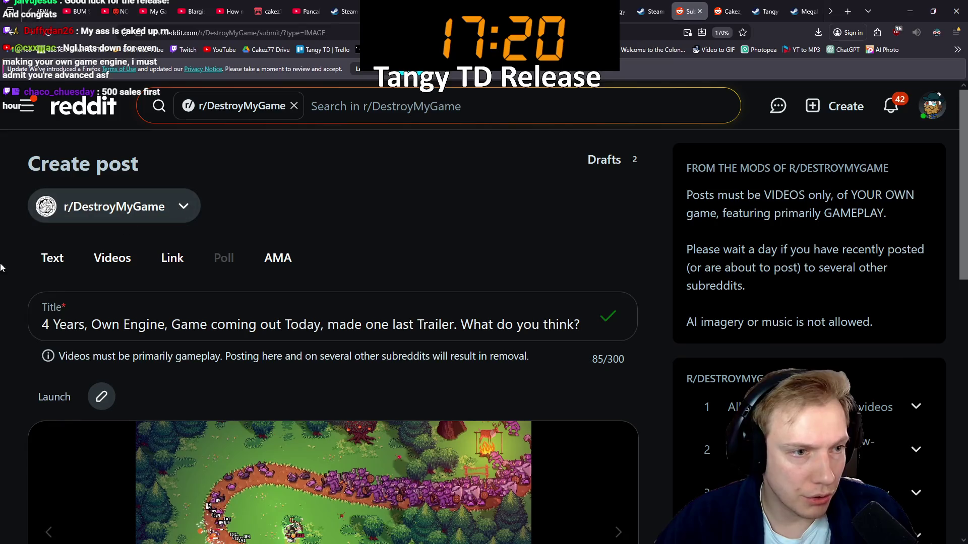
{"action": "scroll", "coordinate": [719, 367], "scroll_direction": "down", "scroll_amount": 3}
Submit the trailer post to r/DestroyMyGame despite the rules warning.
{"action": "left_click", "coordinate": [612, 230]}
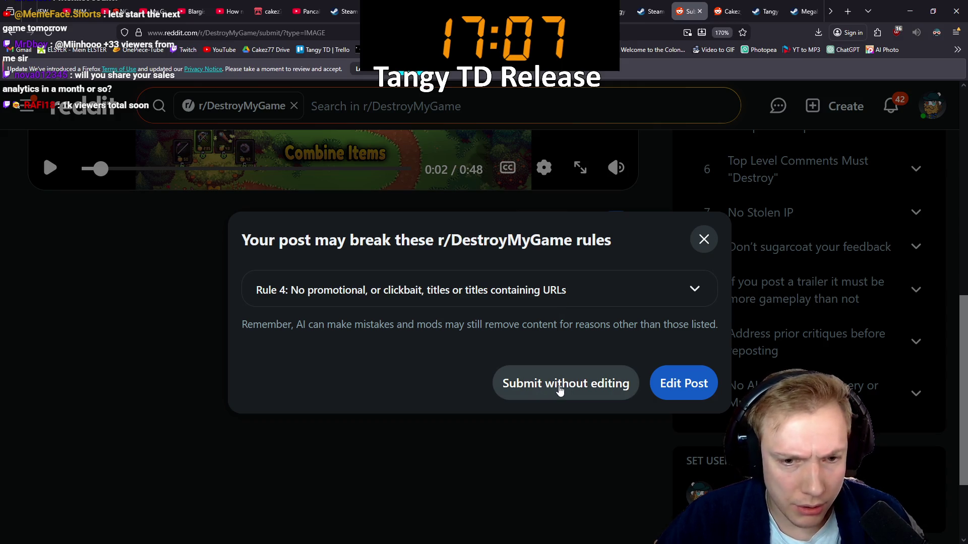
{"action": "left_click", "coordinate": [559, 386]}
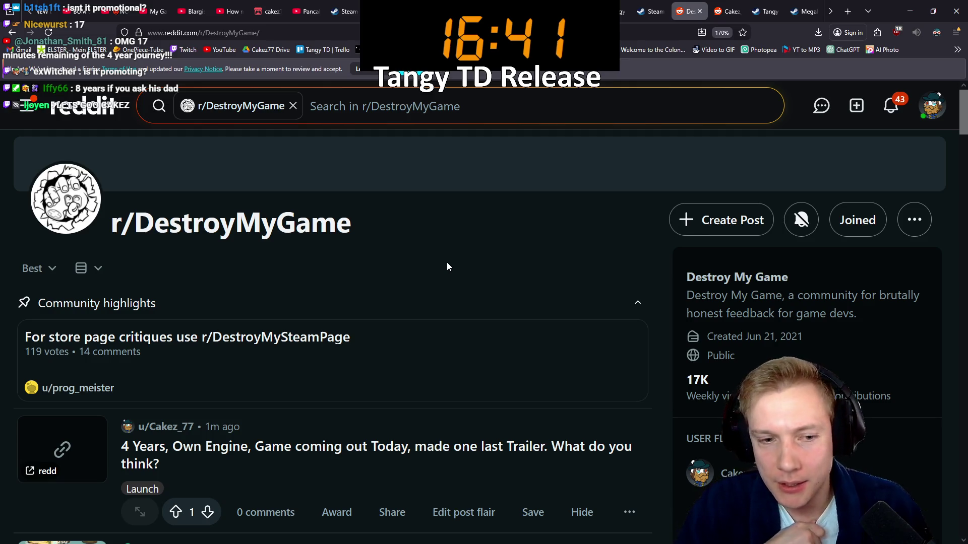
{"action": "scroll", "coordinate": [366, 306], "scroll_direction": "down", "scroll_amount": 5}
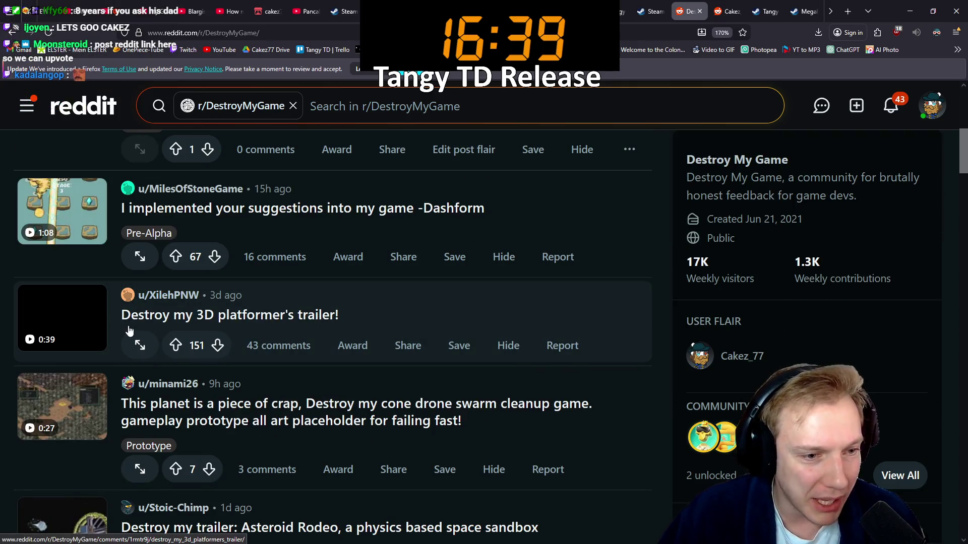
{"action": "scroll", "coordinate": [361, 228], "scroll_direction": "down", "scroll_amount": 2}
{"action": "scroll", "coordinate": [352, 227], "scroll_direction": "down", "scroll_amount": 3}
{"action": "scroll", "coordinate": [386, 340], "scroll_direction": "up", "scroll_amount": 10}
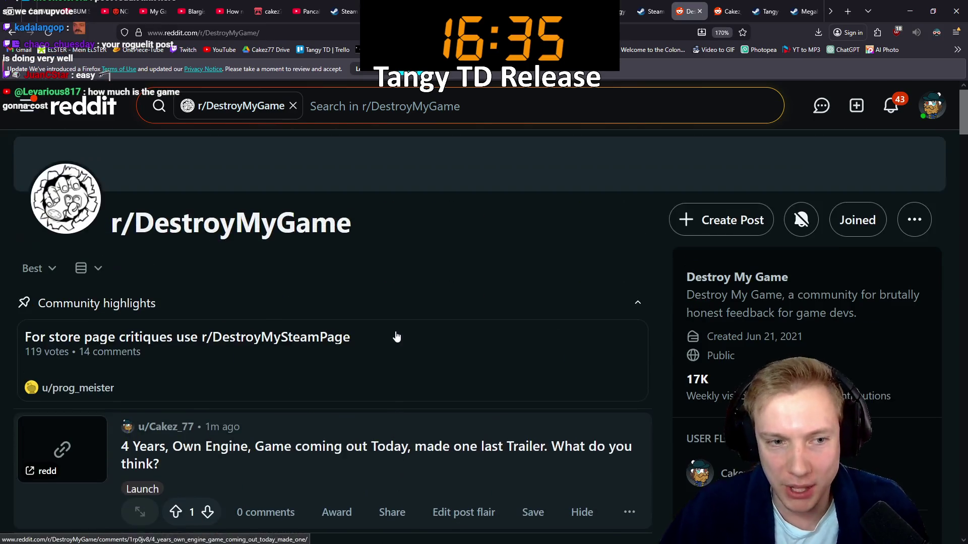
{"action": "scroll", "coordinate": [491, 318], "scroll_direction": "down", "scroll_amount": 1}
View the profile's submitted posts, then bring up the release TODO list.
{"action": "left_click", "coordinate": [722, 6]}
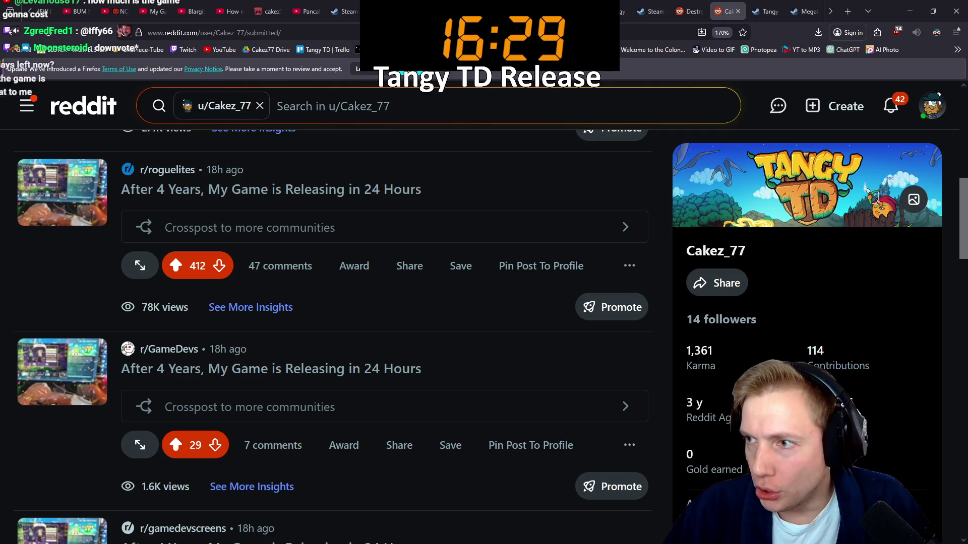
{"action": "key", "text": "alt+Tab"}
Mark the reddit post item done with an emoji in the TODO list, then return to Reddit.
{"action": "left_click", "coordinate": [209, 346]}
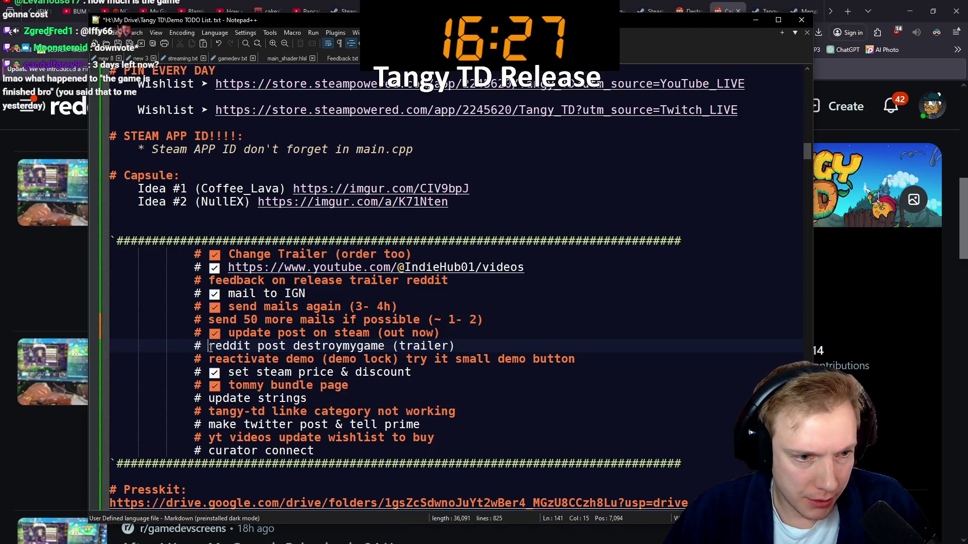
{"action": "key", "text": "super+period"}
{"action": "key", "text": "Return"}
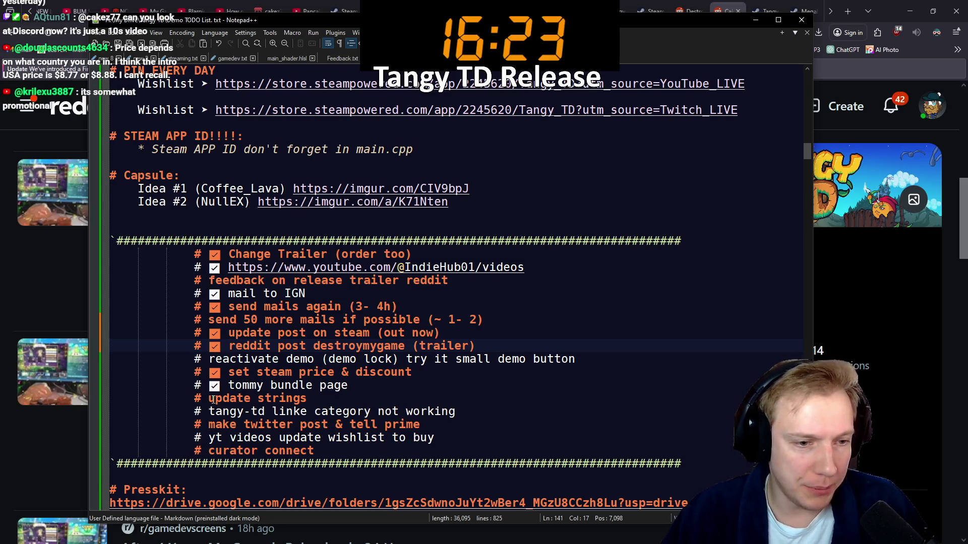
{"action": "left_click_drag", "start_coordinate": [209, 412], "coordinate": [326, 411]}
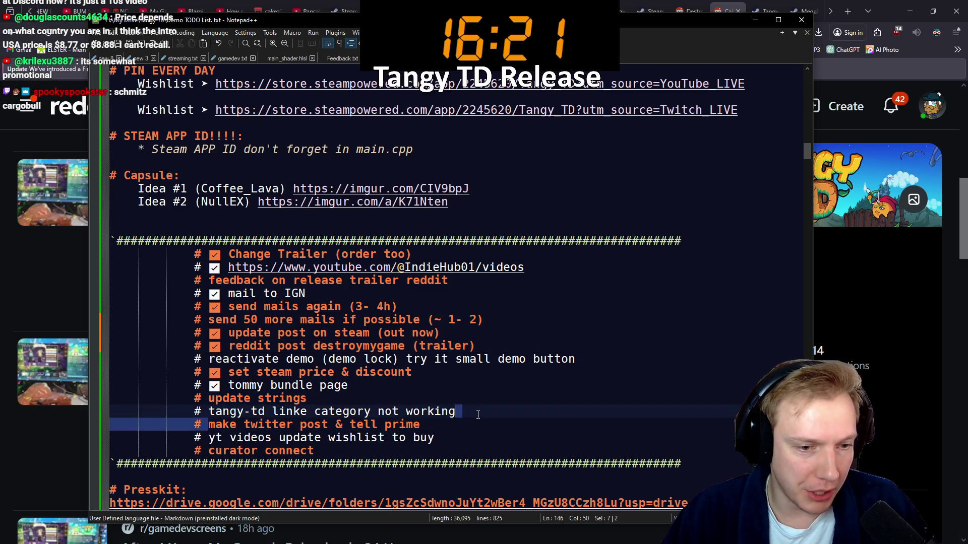
{"action": "left_click_drag", "start_coordinate": [434, 438], "coordinate": [235, 442]}
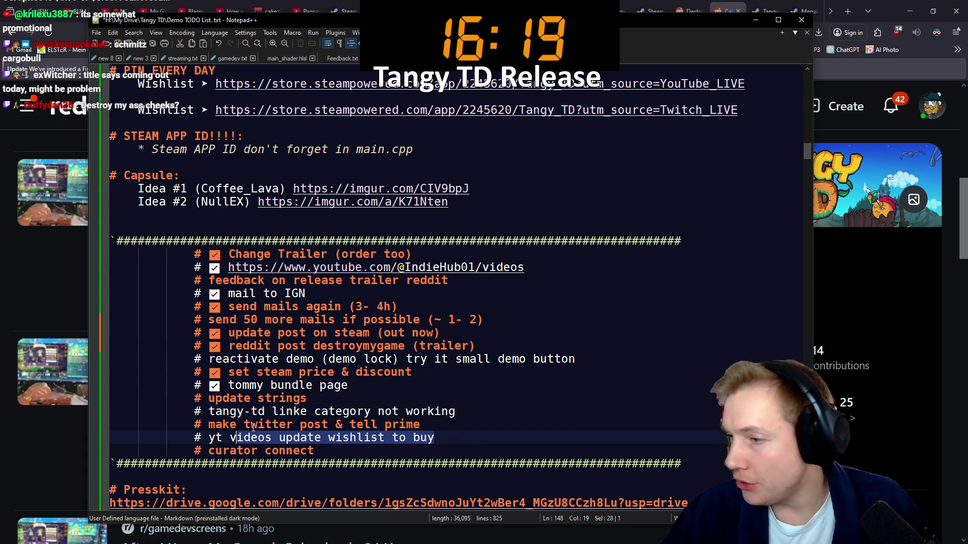
{"action": "left_click", "coordinate": [722, 8]}
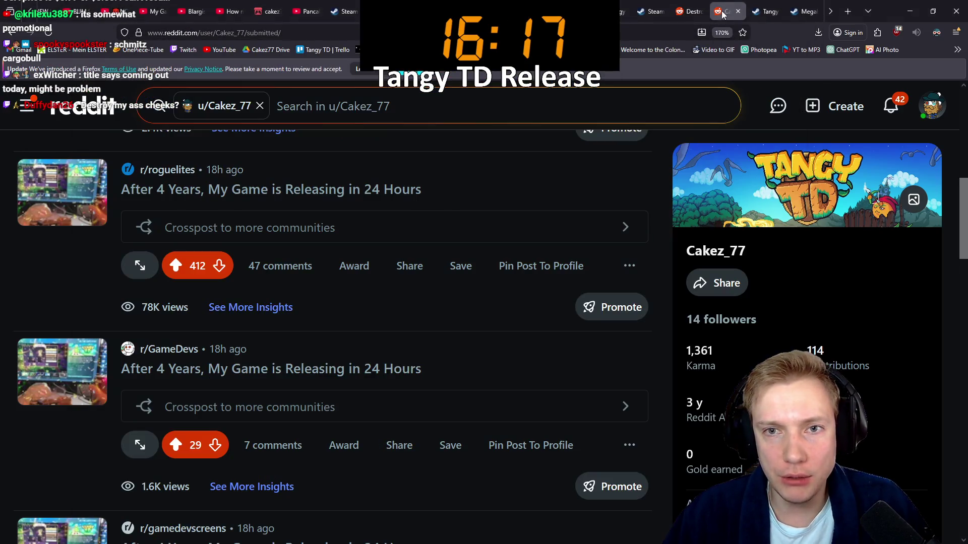
Open twitter.com in a new tab and start a new post, checking the r/DestroyMyGame post in between.
{"action": "key", "text": "ctrl+t"}
{"action": "type", "text": "twit"}
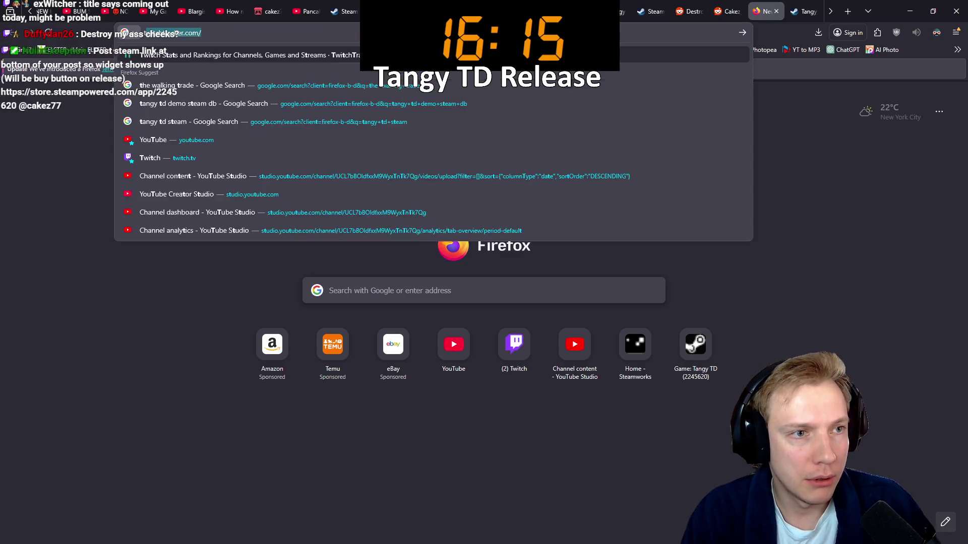
{"action": "type", "text": "ter"}
{"action": "key", "text": "Return"}
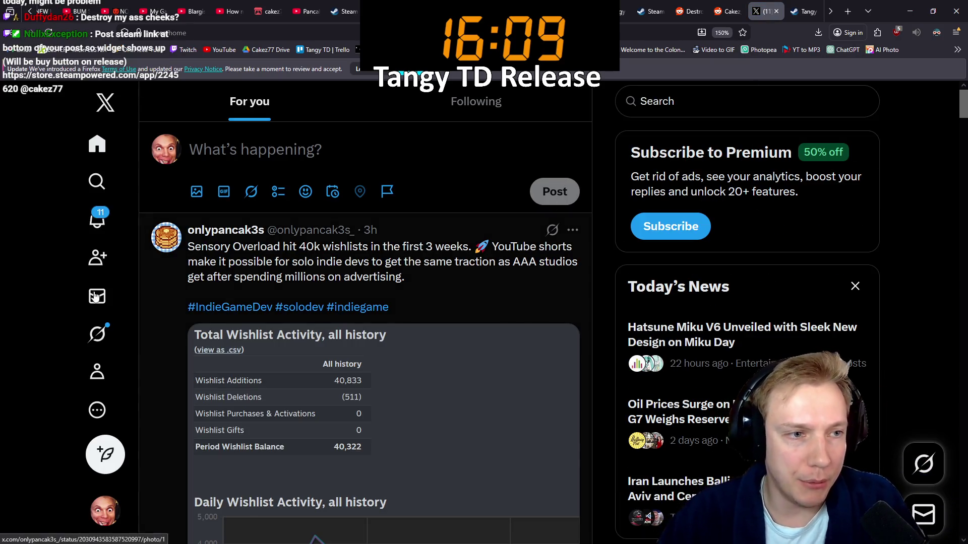
{"action": "left_click", "coordinate": [266, 150]}
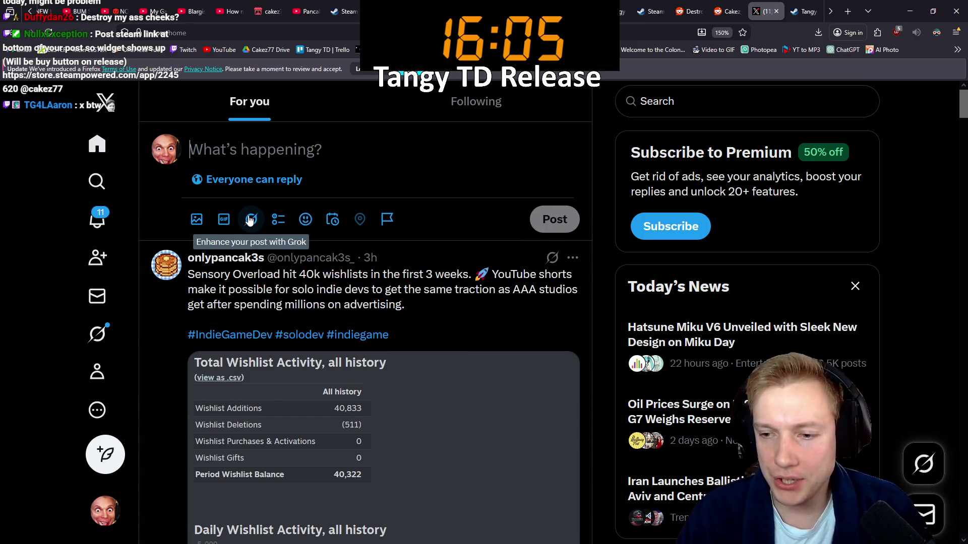
{"action": "left_click", "coordinate": [688, 11]}
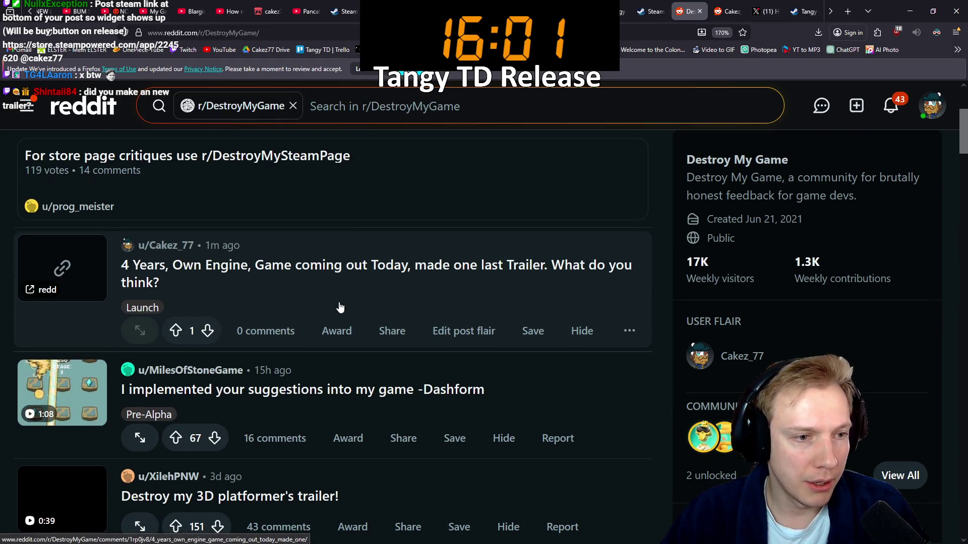
{"action": "left_click", "coordinate": [726, 11]}
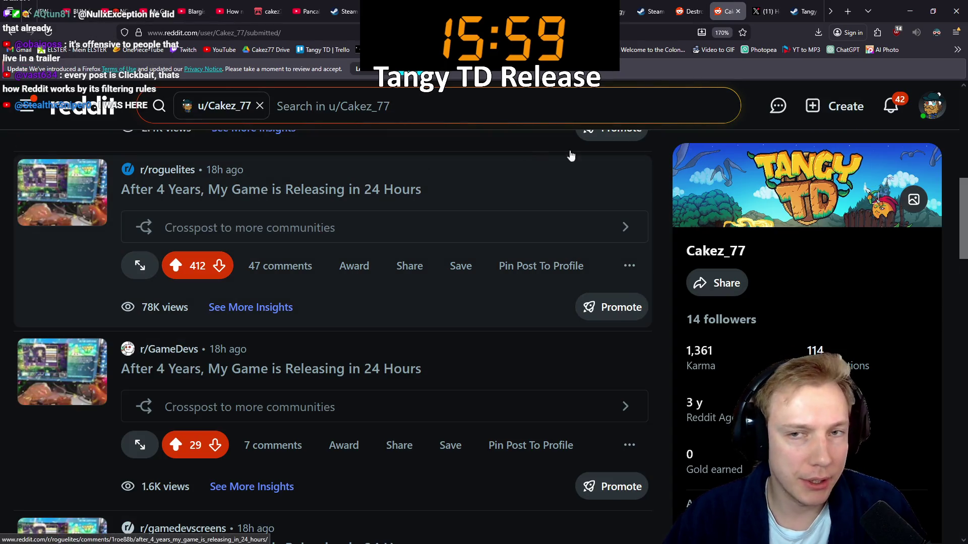
{"action": "left_click", "coordinate": [747, 14]}
{"action": "type", "text": "After"}
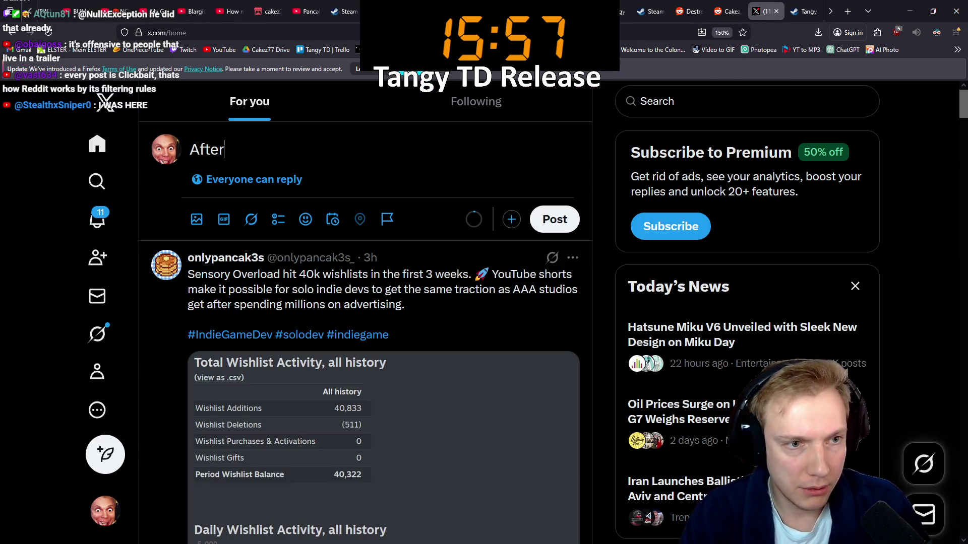
{"action": "type", "text": " four Year"}
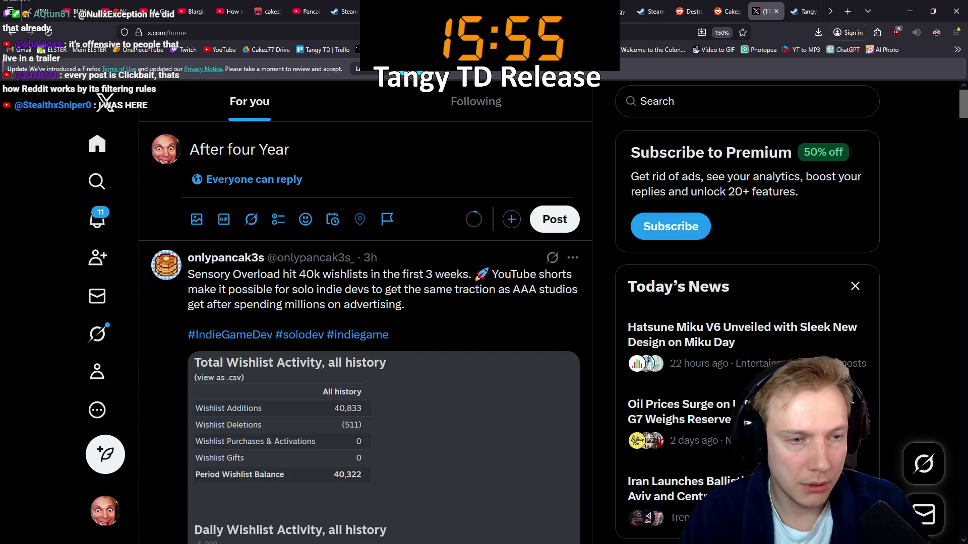
Draft 'After 4 long years, my game is finally coming out!' and bring up the trailer folder.
{"action": "key", "text": "BackSpace"}
{"action": "key", "text": "BackSpace"}
{"action": "key", "text": "BackSpace"}
{"action": "key", "text": "BackSpace"}
{"action": "key", "text": "BackSpace"}
{"action": "key", "text": "BackSpace"}
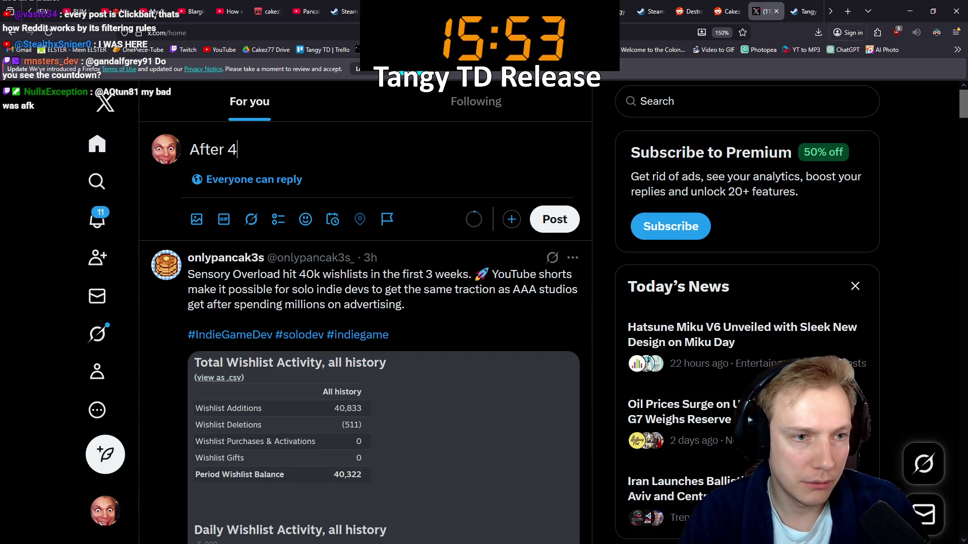
{"action": "type", "text": "long years, "}
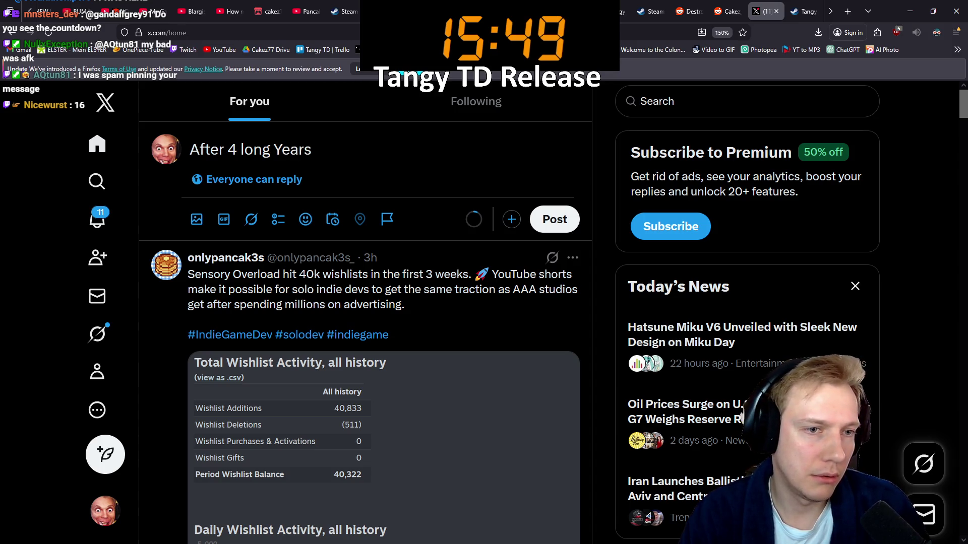
{"action": "type", "text": "my g"}
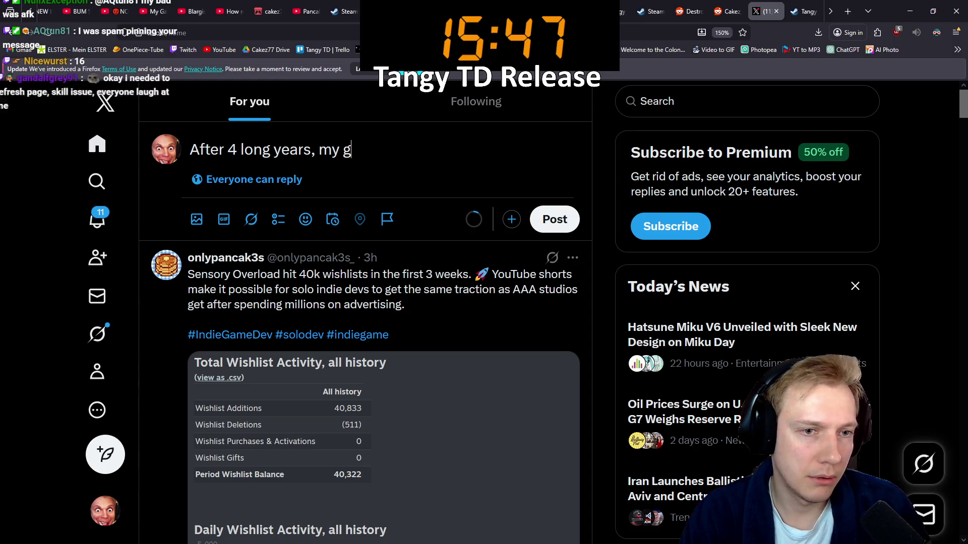
{"action": "type", "text": "ame is finally coming out!"}
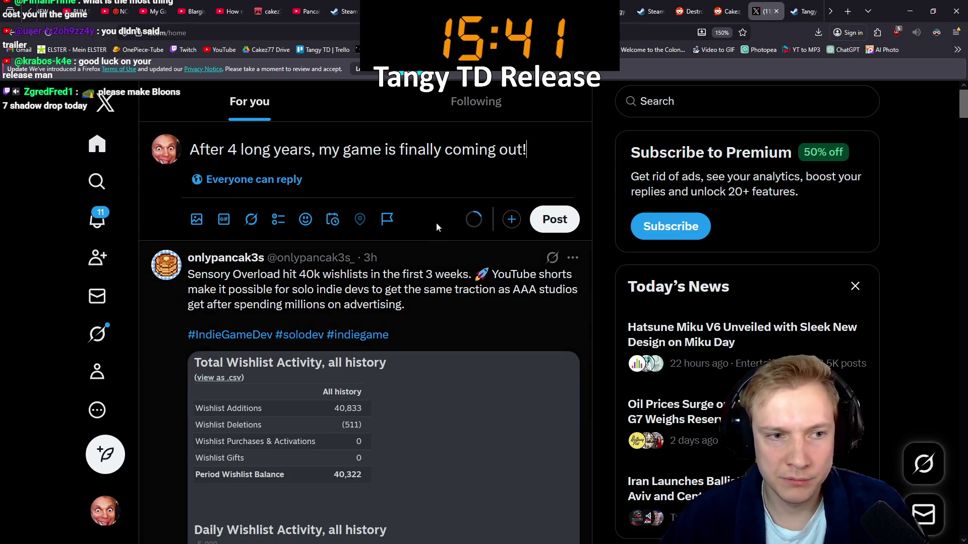
{"action": "key", "text": "alt+Tab"}
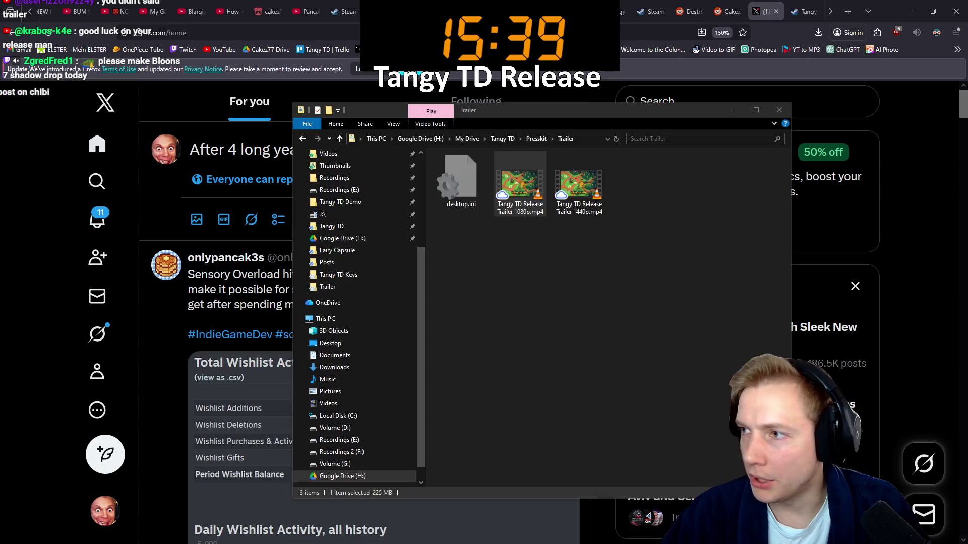
Browse File Explorer to Tangy TD > Steam Images > Fairy Capsule > Posts.
{"action": "left_click", "coordinate": [499, 141]}
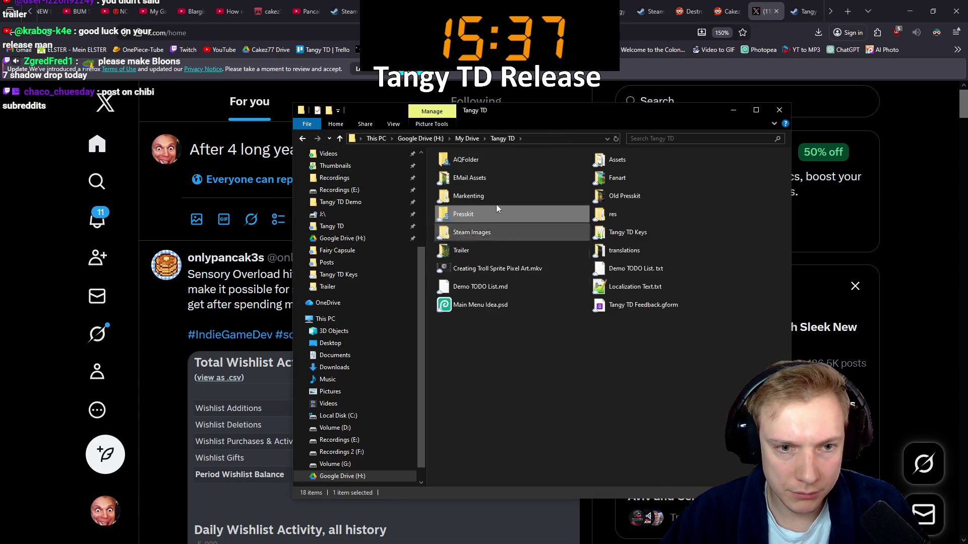
{"action": "double_click", "coordinate": [491, 240]}
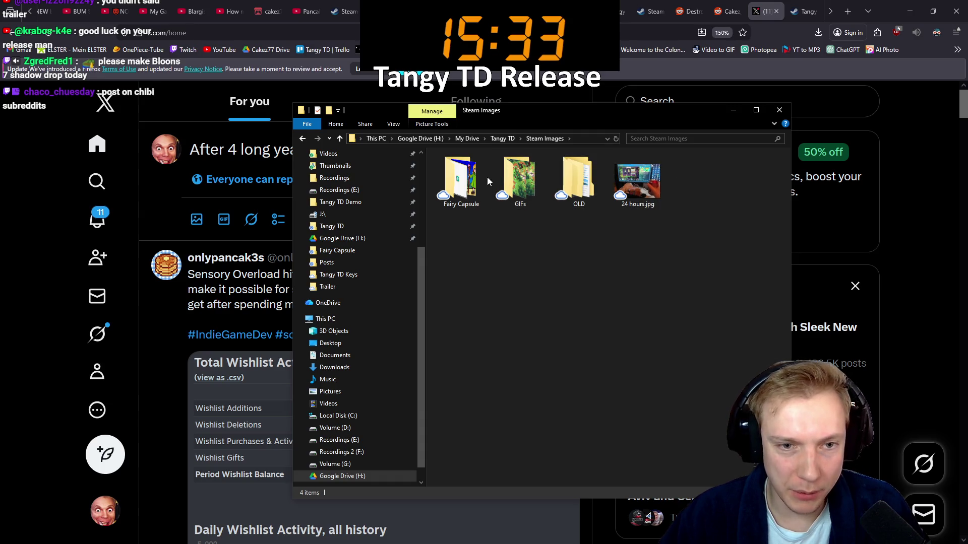
{"action": "double_click", "coordinate": [458, 181]}
{"action": "double_click", "coordinate": [458, 181]}
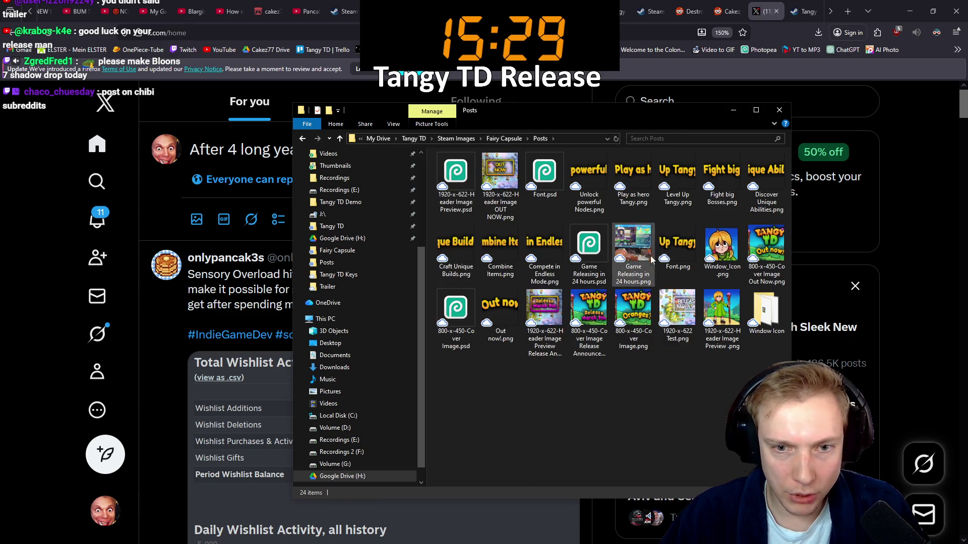
Drag 'Game Releasing in 24 hours.png' onto the X post draft as an attachment.
{"action": "left_click", "coordinate": [632, 246]}
{"action": "mouse_move", "coordinate": [617, 113]}
{"action": "left_mouse_down"}
{"action": "mouse_move", "coordinate": [603, 318]}
{"action": "mouse_move", "coordinate": [636, 297]}
{"action": "mouse_move", "coordinate": [604, 274]}
{"action": "mouse_move", "coordinate": [626, 243]}
{"action": "left_mouse_up"}
{"action": "left_click_drag", "start_coordinate": [641, 376], "coordinate": [264, 154]}
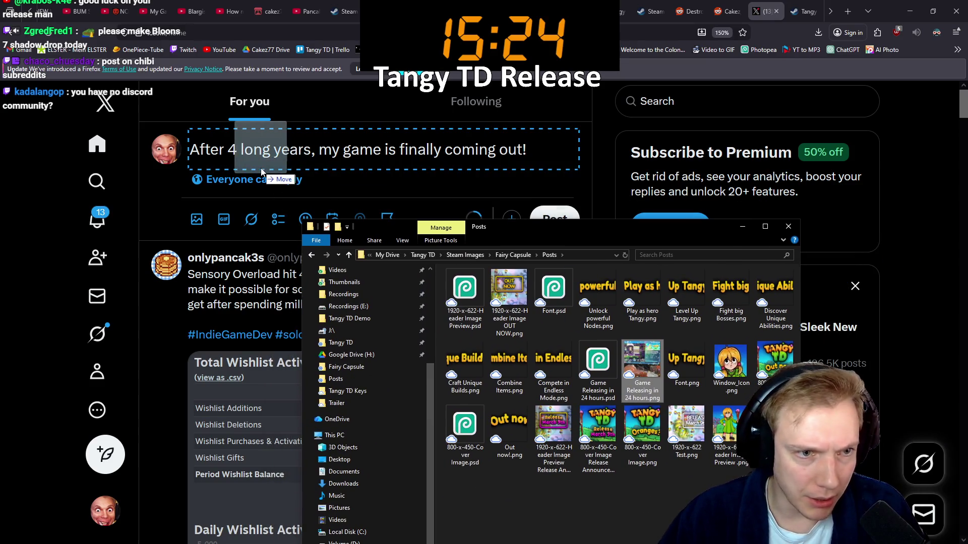
{"action": "left_click", "coordinate": [56, 202]}
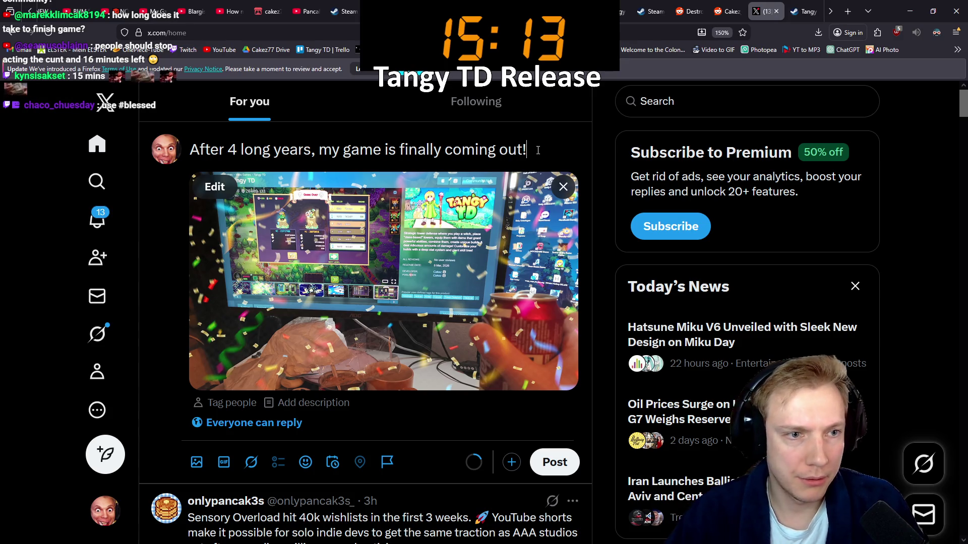
Add a 'Tangy TD:' line and paste the Tangy TD Steam store link into the draft.
{"action": "key", "text": "Return"}
{"action": "type", "text": "T"}
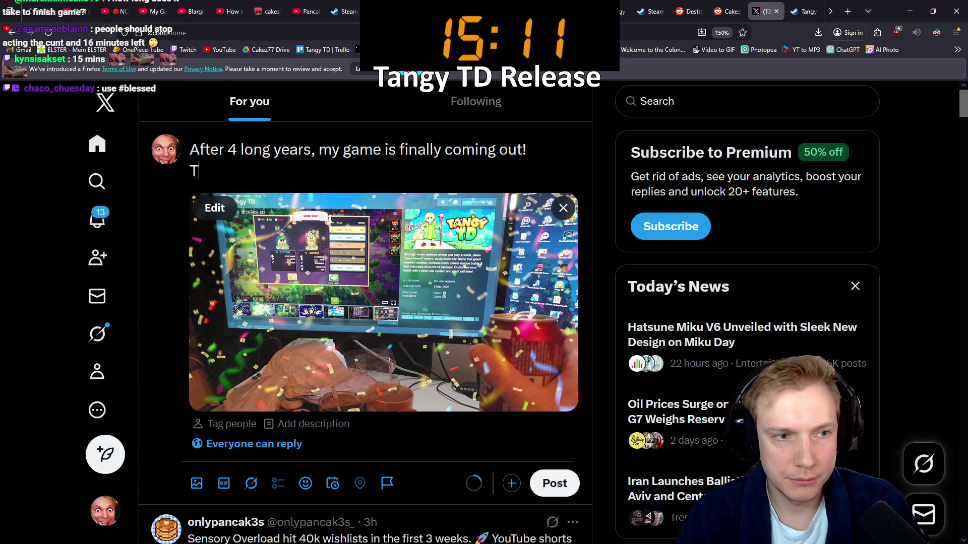
{"action": "type", "text": "angy TD:"}
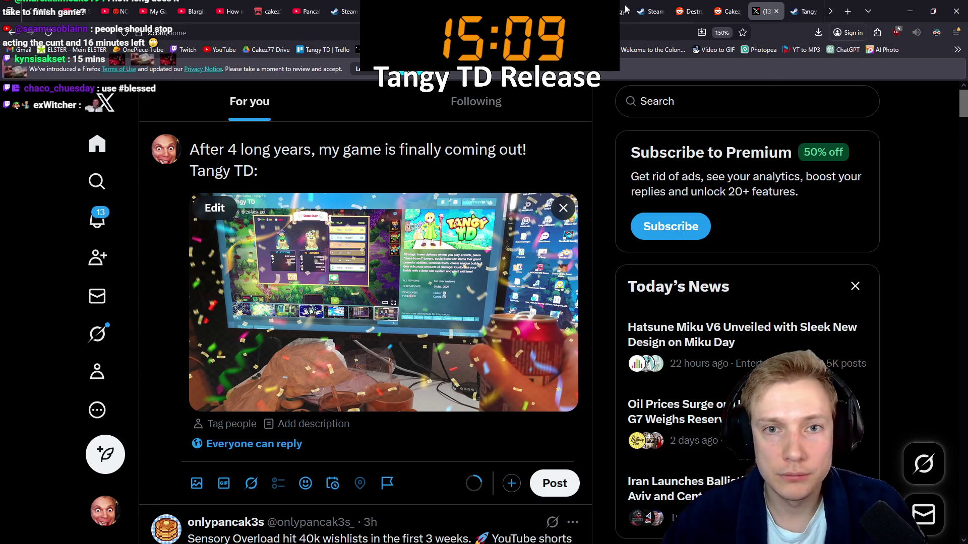
{"action": "left_click", "coordinate": [648, 11]}
{"action": "left_click", "coordinate": [821, 7]}
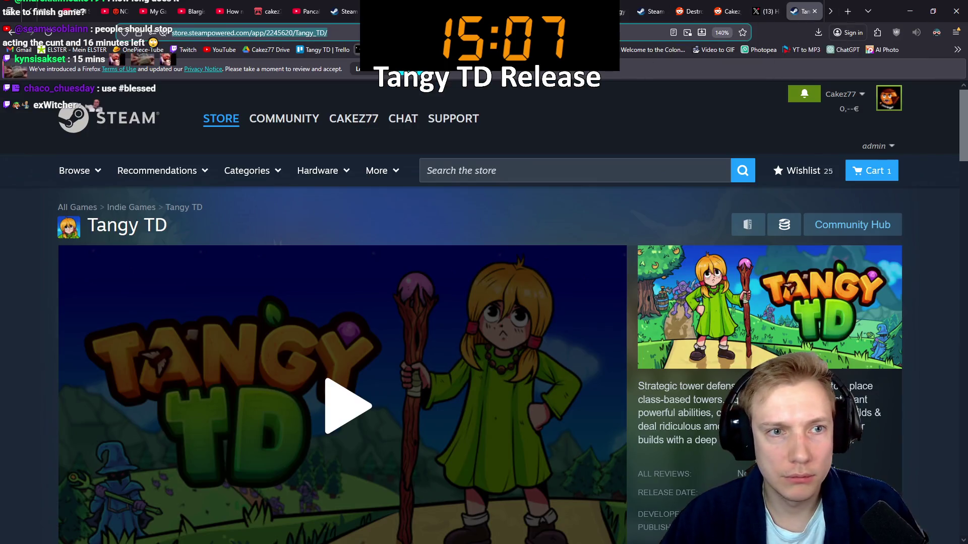
{"action": "left_click", "coordinate": [772, 11]}
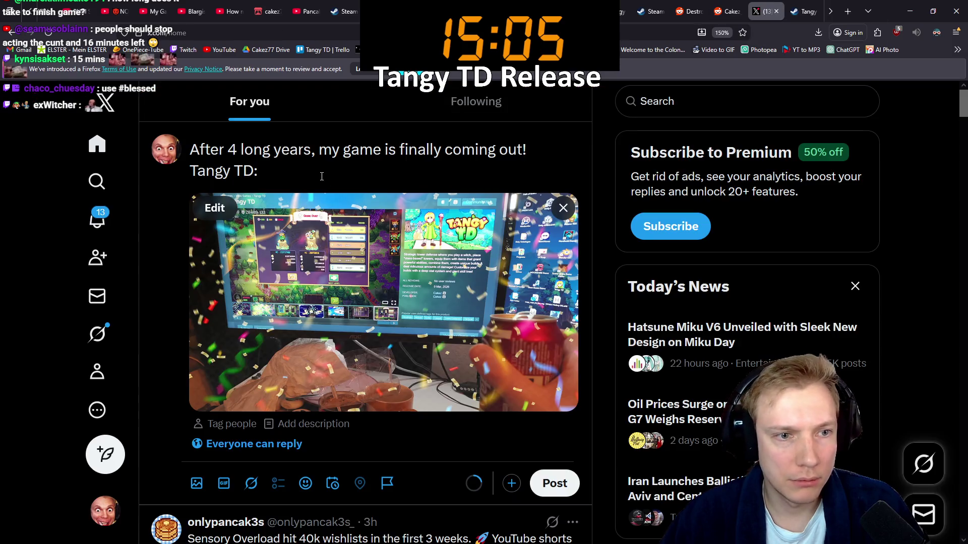
{"action": "type", "text": "https://store.steampowered.com/app/2245620/Tangy_TD/"}
Insert a blank line after the draft's first sentence.
{"action": "left_click", "coordinate": [545, 148]}
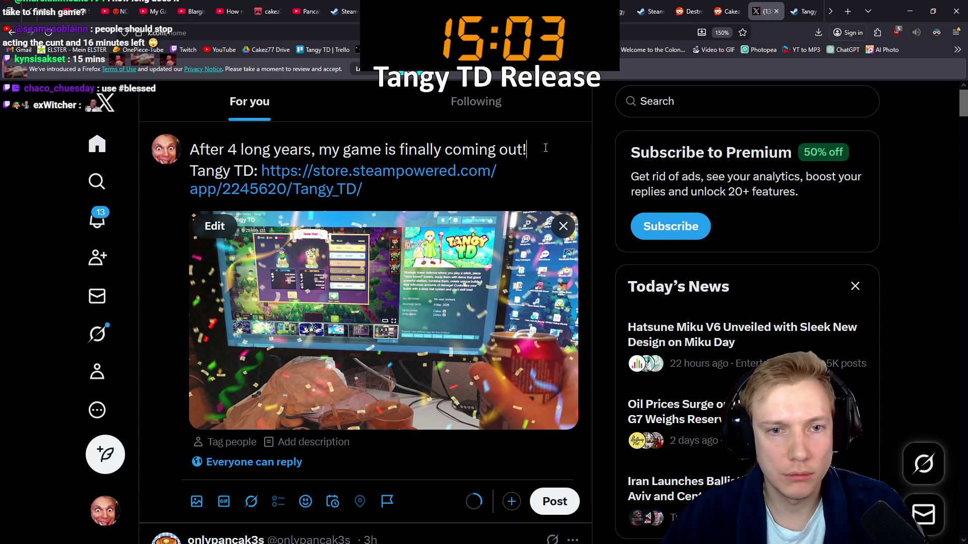
{"action": "key", "text": "Return"}
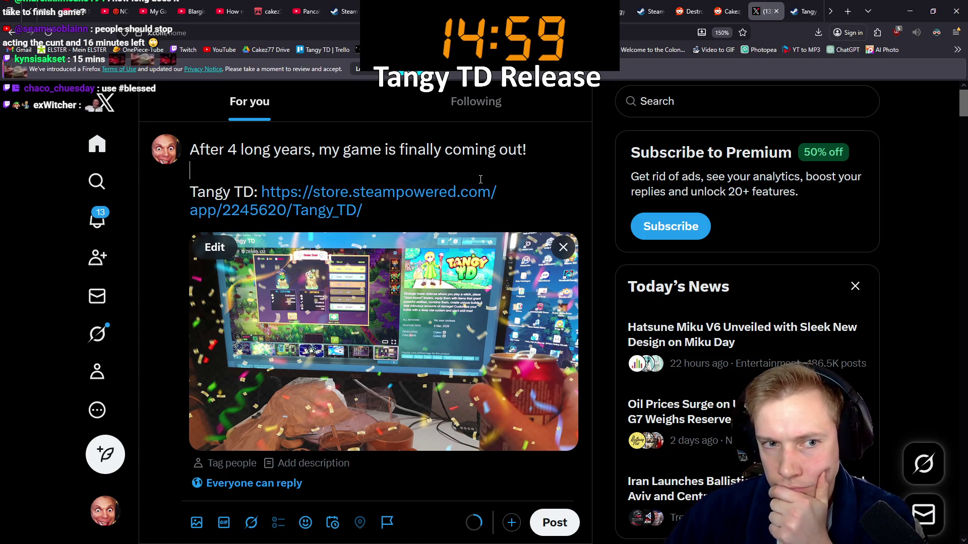
Reword the first line to say the game is finally out.
{"action": "left_click", "coordinate": [499, 151]}
{"action": "key", "text": "BackSpace"}
{"action": "key", "text": "BackSpace"}
{"action": "key", "text": "BackSpace"}
{"action": "key", "text": "BackSpace"}
{"action": "key", "text": "BackSpace"}
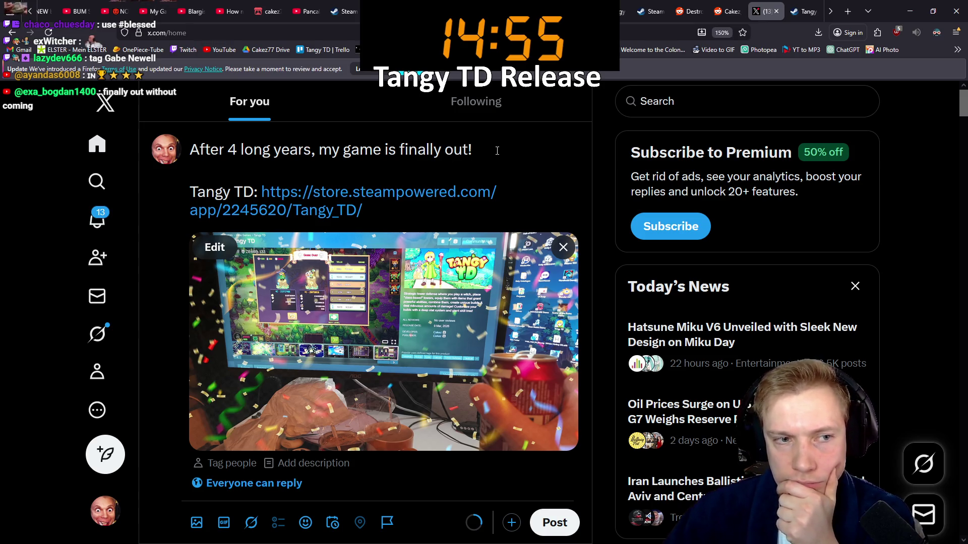
{"action": "left_click", "coordinate": [523, 144]}
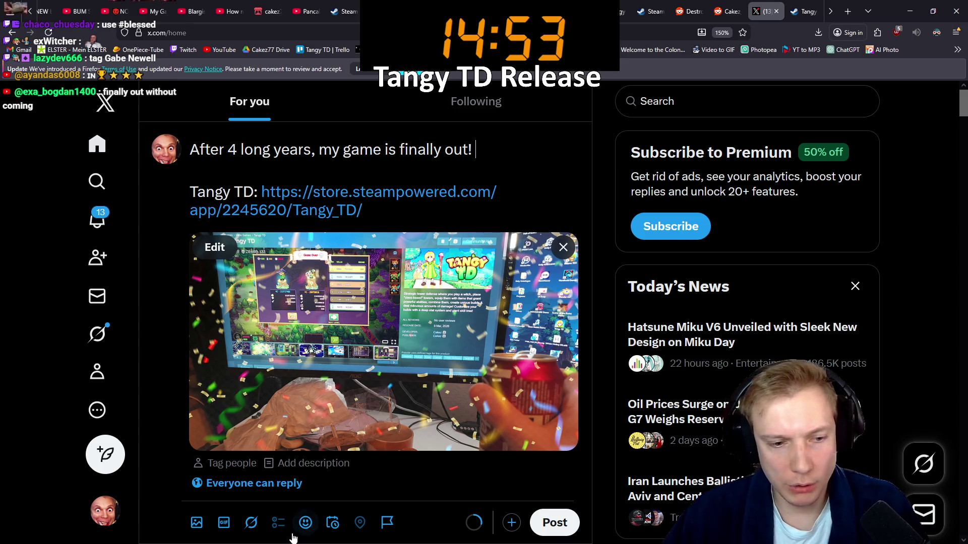
Append party popper and partying face emojis to the first line and leave a blank line below the link.
{"action": "left_click", "coordinate": [305, 523]}
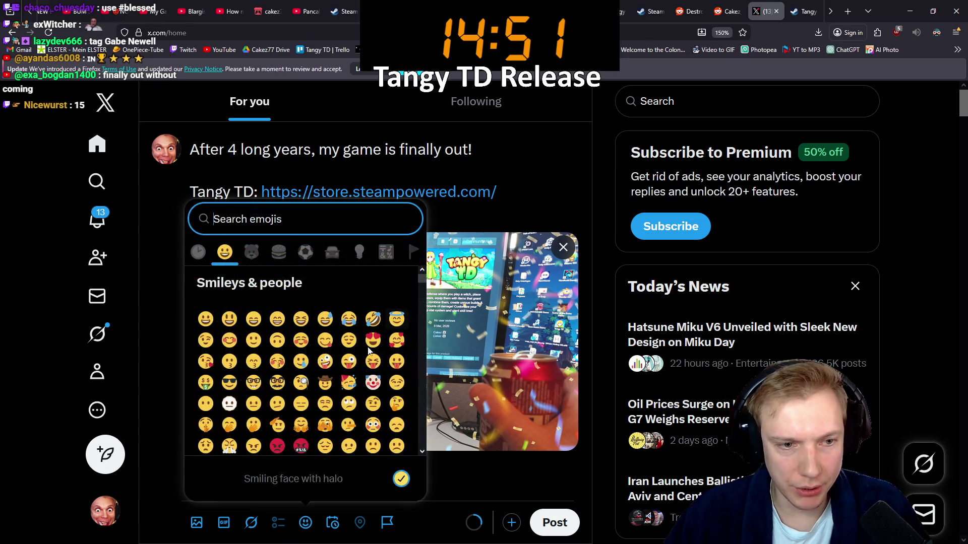
{"action": "type", "text": "c"}
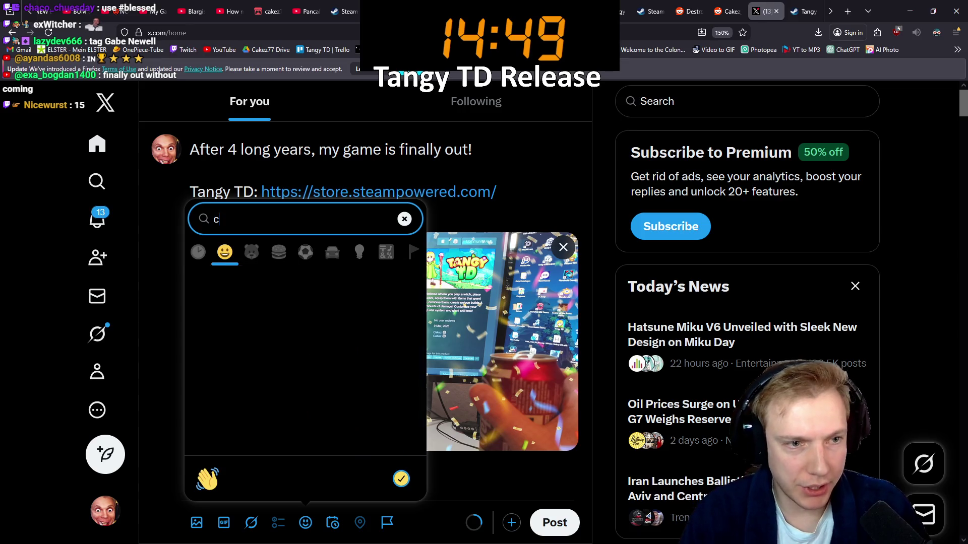
{"action": "type", "text": "ele"}
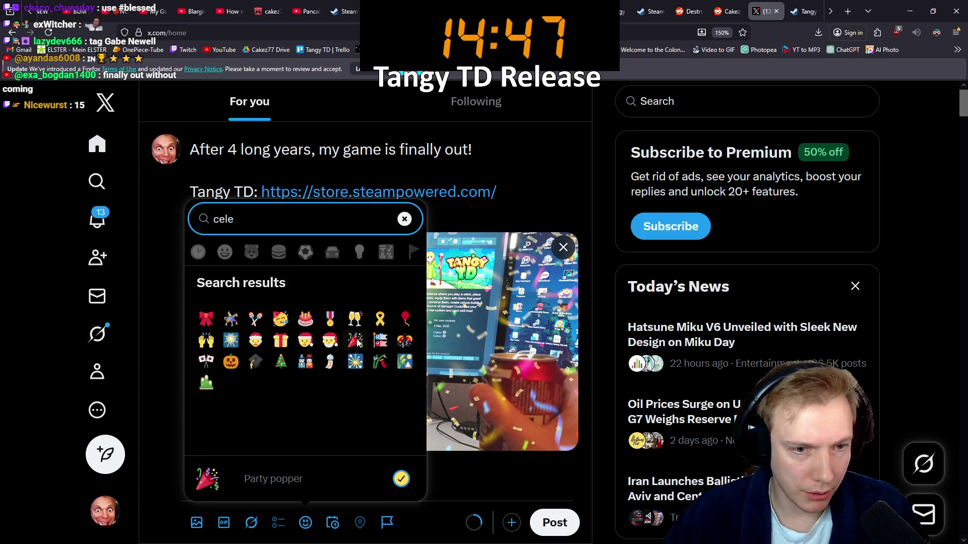
{"action": "left_click", "coordinate": [355, 342]}
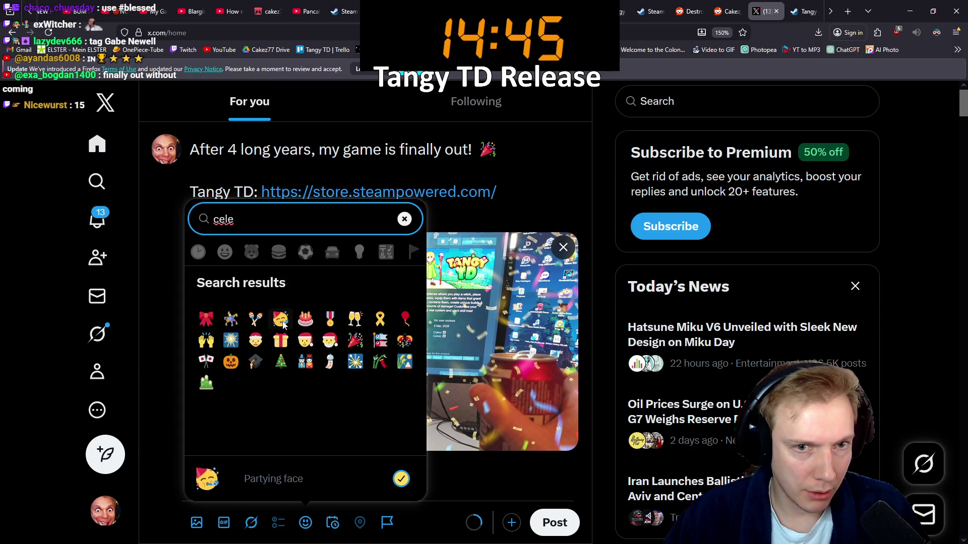
{"action": "left_click", "coordinate": [279, 318]}
{"action": "left_click", "coordinate": [550, 153]}
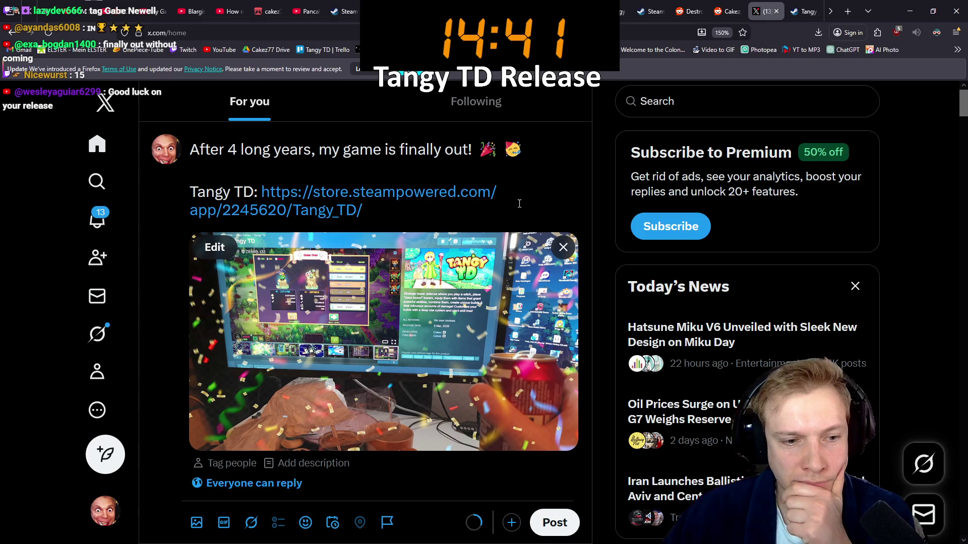
{"action": "scroll", "coordinate": [501, 224], "scroll_direction": "down", "scroll_amount": 2}
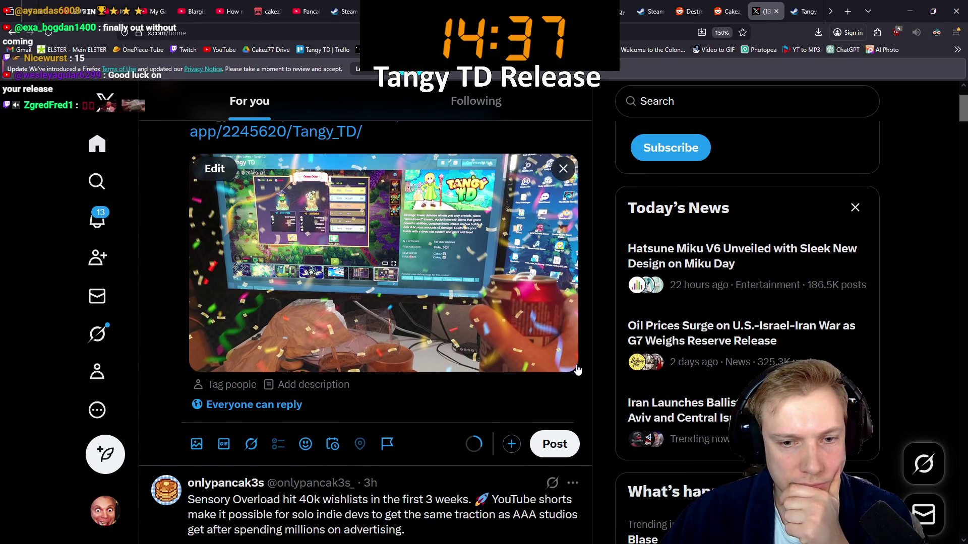
{"action": "scroll", "coordinate": [370, 233], "scroll_direction": "up", "scroll_amount": 2}
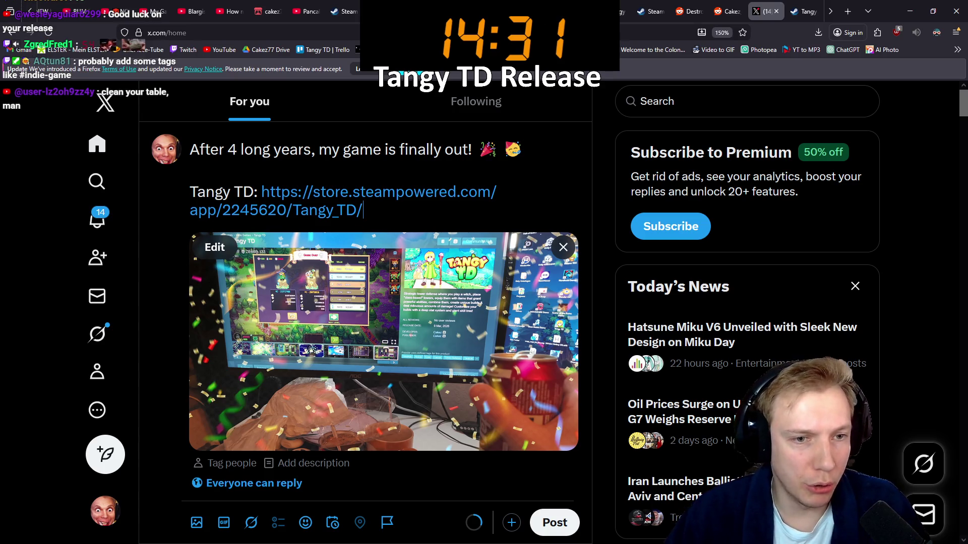
{"action": "key", "text": "Return"}
{"action": "key", "text": "Return"}
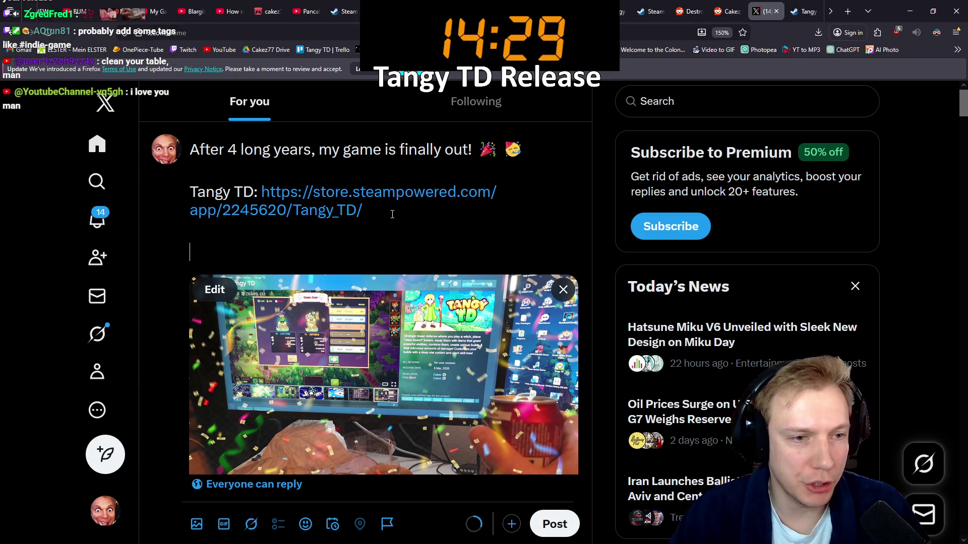
{"action": "type", "text": "for all the support!"}
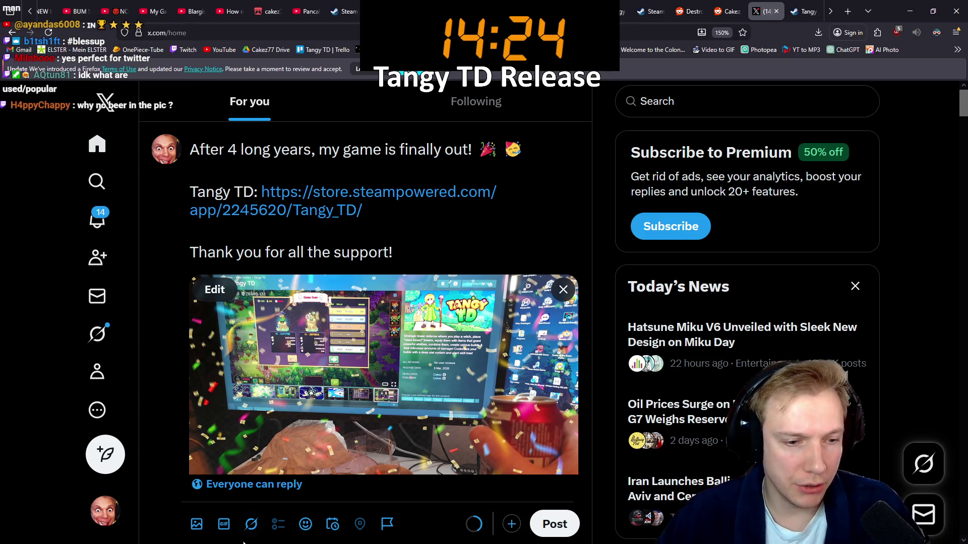
Add a red heart emoji after 'Thank you for all the support!' from the picker searched 'hear'.
{"action": "left_click", "coordinate": [306, 525]}
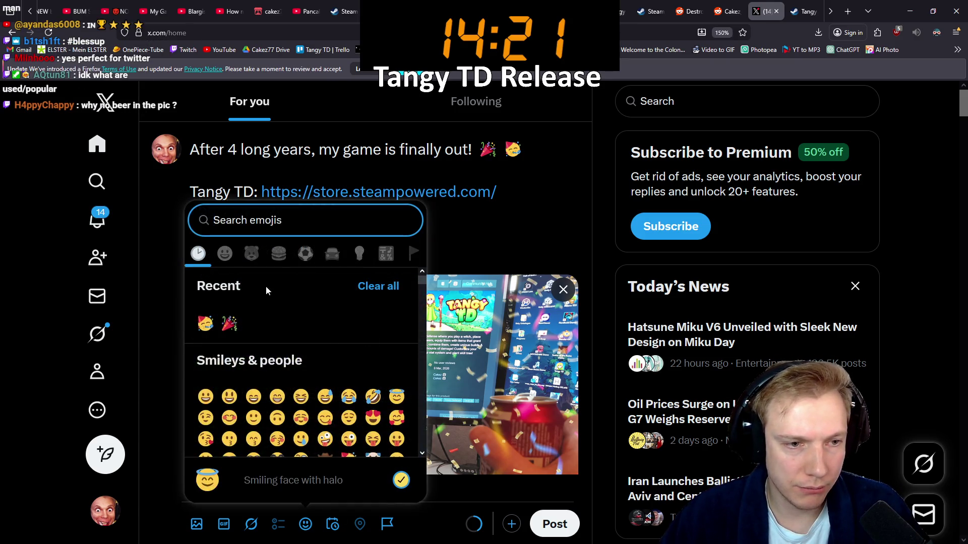
{"action": "type", "text": "hear"}
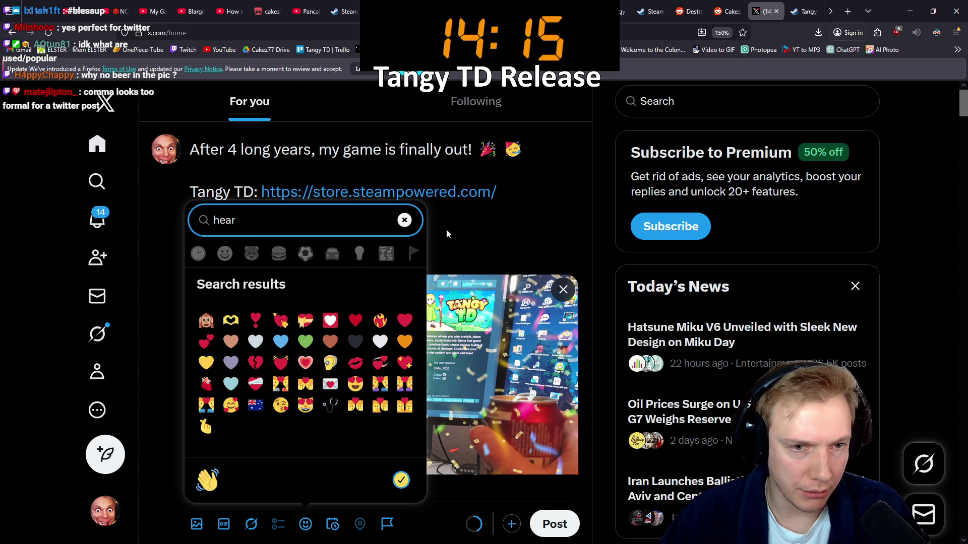
{"action": "left_click", "coordinate": [405, 321]}
{"action": "left_click", "coordinate": [455, 242]}
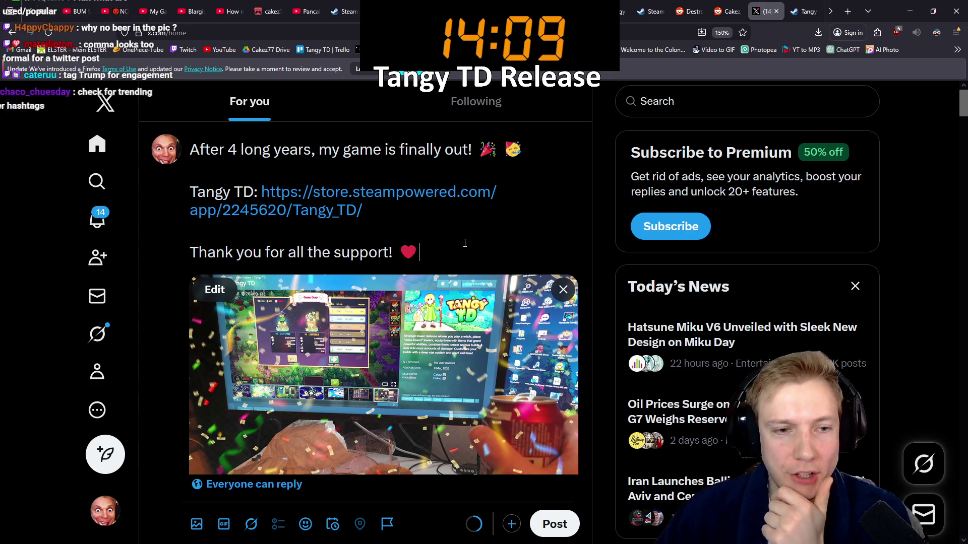
{"action": "scroll", "coordinate": [454, 235], "scroll_direction": "down", "scroll_amount": 2}
{"action": "scroll", "coordinate": [452, 230], "scroll_direction": "down", "scroll_amount": 1}
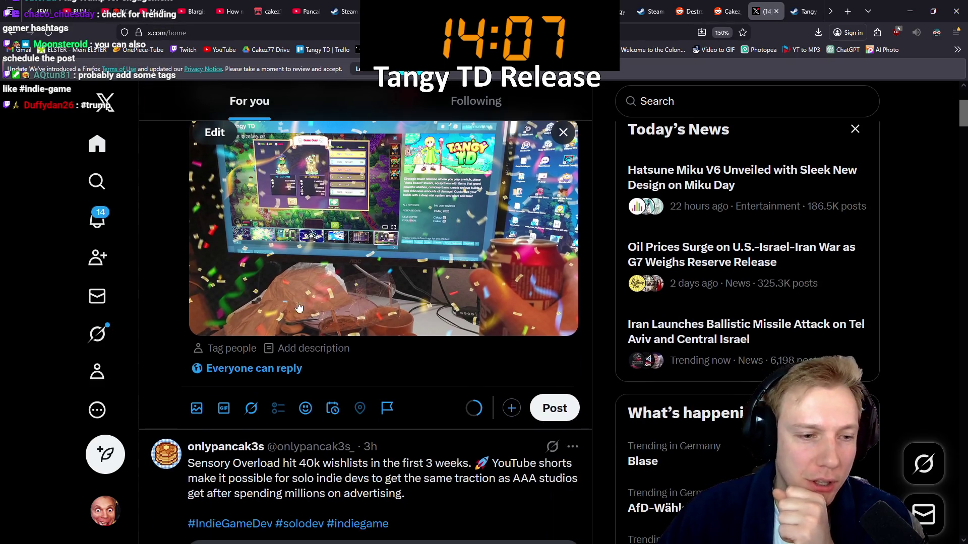
{"action": "scroll", "coordinate": [394, 250], "scroll_direction": "up", "scroll_amount": 3}
{"action": "scroll", "coordinate": [375, 260], "scroll_direction": "down", "scroll_amount": 2}
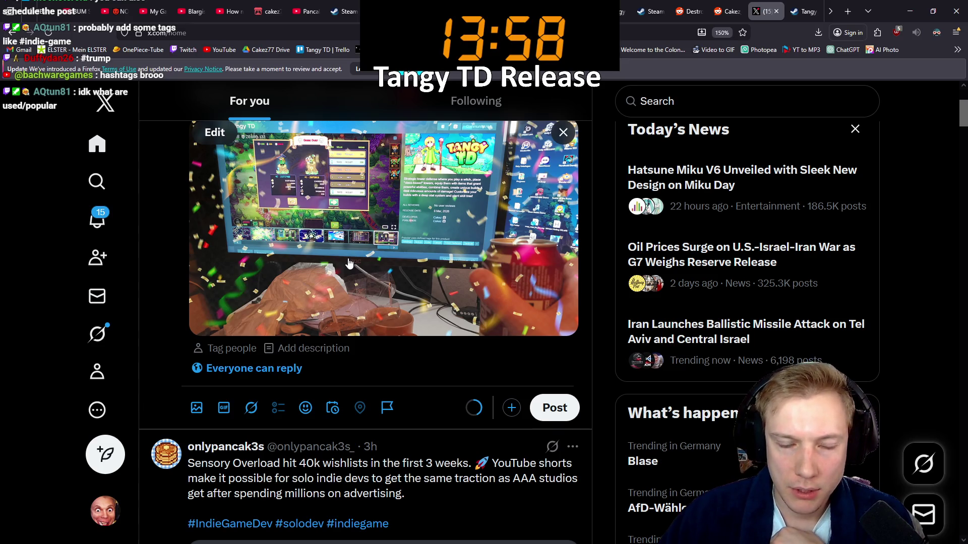
{"action": "scroll", "coordinate": [384, 216], "scroll_direction": "up", "scroll_amount": 2}
{"action": "scroll", "coordinate": [385, 217], "scroll_direction": "down", "scroll_amount": 1}
{"action": "scroll", "coordinate": [385, 217], "scroll_direction": "down", "scroll_amount": 1}
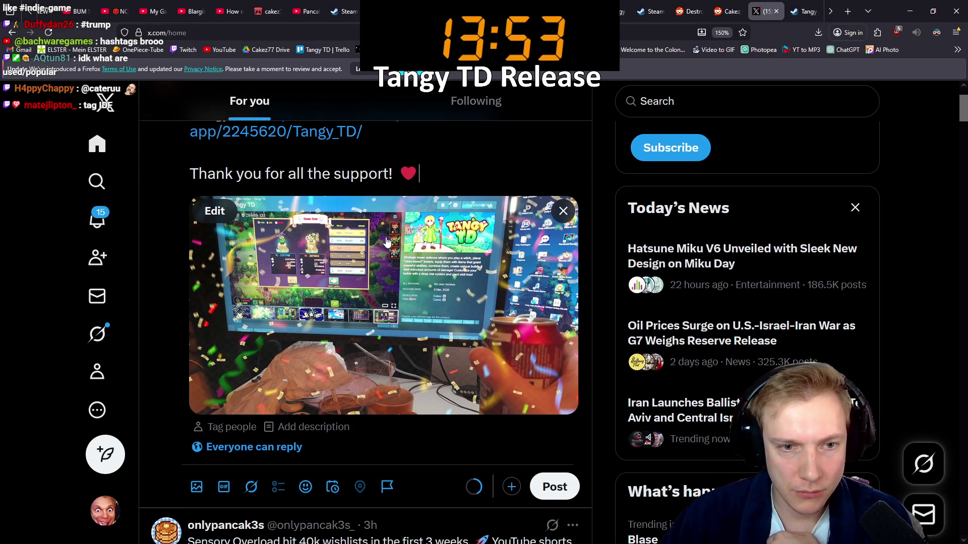
{"action": "scroll", "coordinate": [401, 389], "scroll_direction": "up", "scroll_amount": 1}
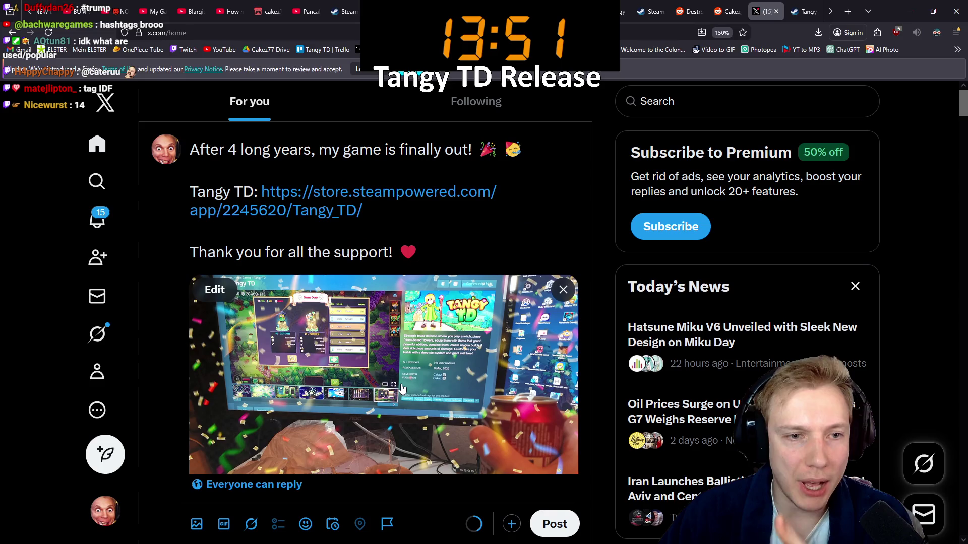
{"action": "scroll", "coordinate": [414, 363], "scroll_direction": "down", "scroll_amount": 1}
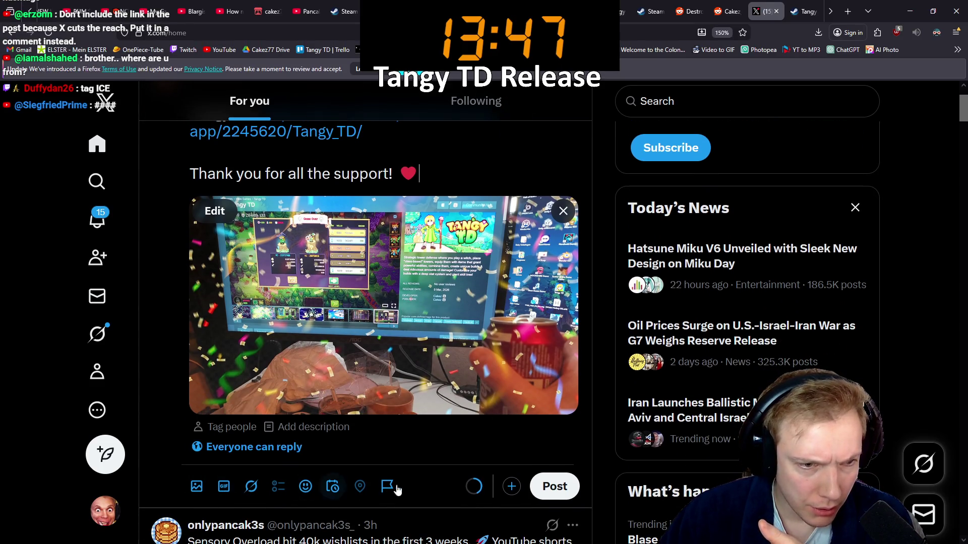
{"action": "scroll", "coordinate": [388, 489], "scroll_direction": "up", "scroll_amount": 1}
{"action": "scroll", "coordinate": [464, 272], "scroll_direction": "down", "scroll_amount": 2}
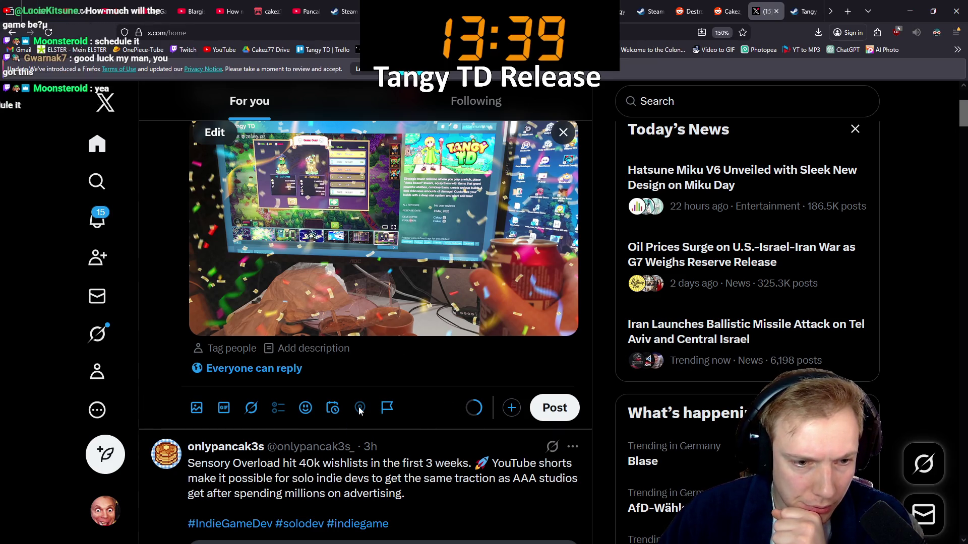
{"action": "left_click", "coordinate": [332, 408]}
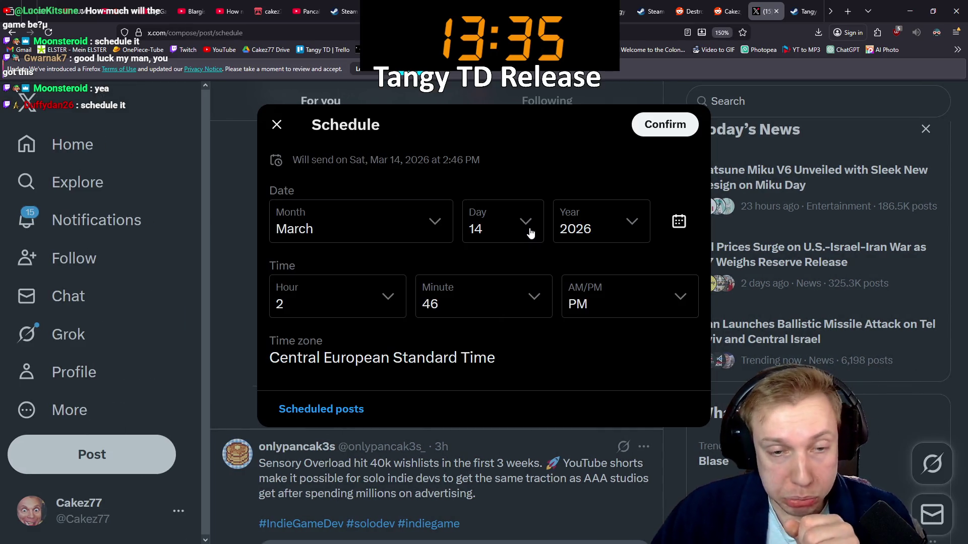
Set the scheduled send day to March 9, 2026.
{"action": "left_click", "coordinate": [528, 224]}
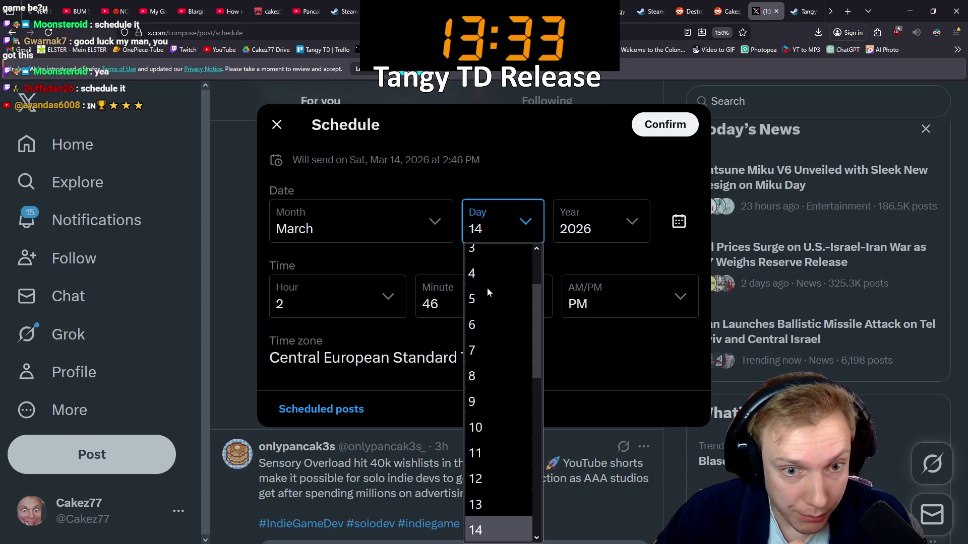
{"action": "scroll", "coordinate": [500, 331], "scroll_direction": "up", "scroll_amount": 3}
{"action": "scroll", "coordinate": [500, 327], "scroll_direction": "down", "scroll_amount": 2}
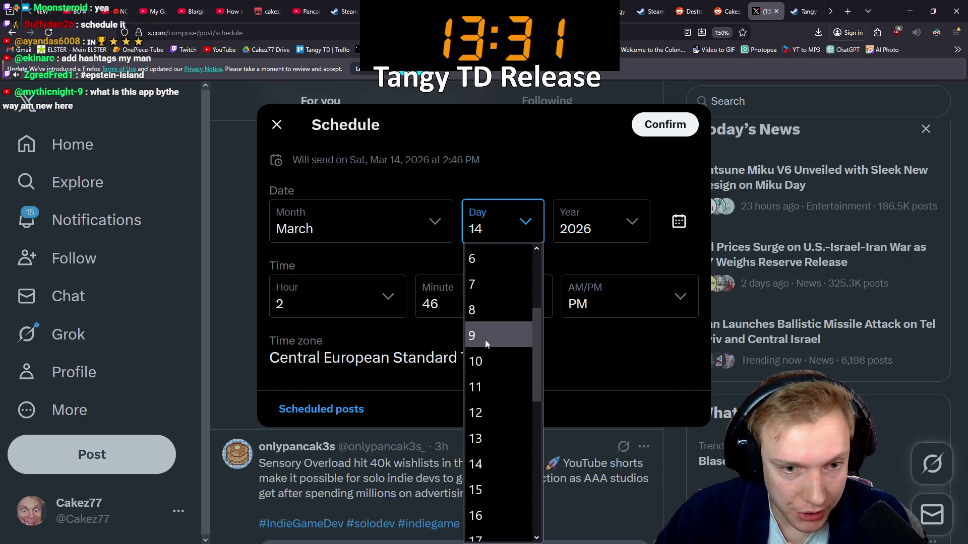
{"action": "left_click", "coordinate": [485, 339]}
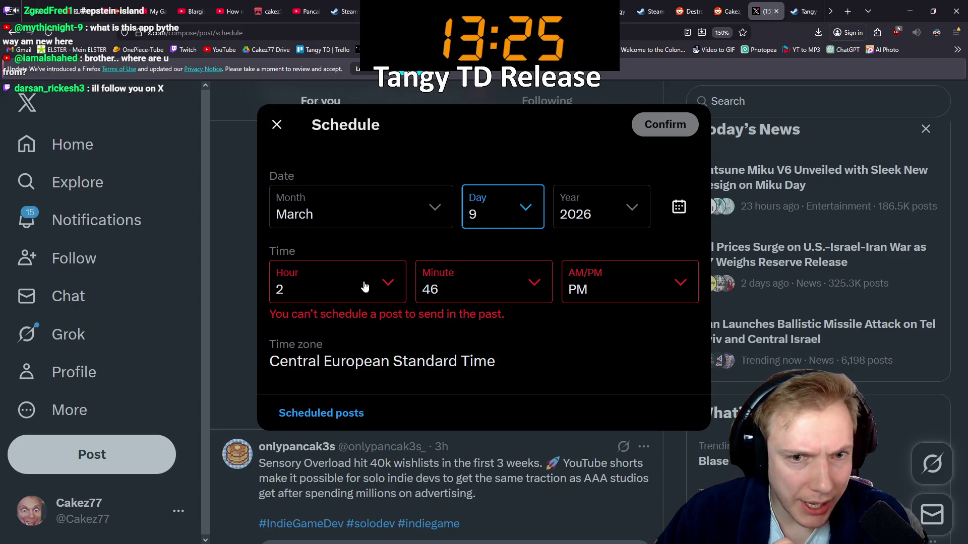
Review the Hour and Minute dropdowns, leaving the hour at 2 with a past-time warning shown.
{"action": "left_click", "coordinate": [392, 284]}
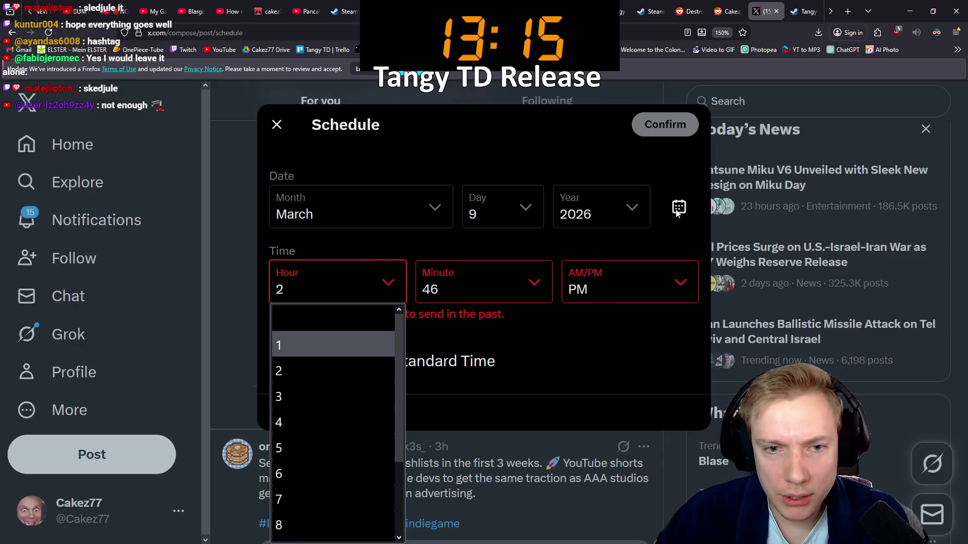
{"action": "left_click", "coordinate": [603, 349]}
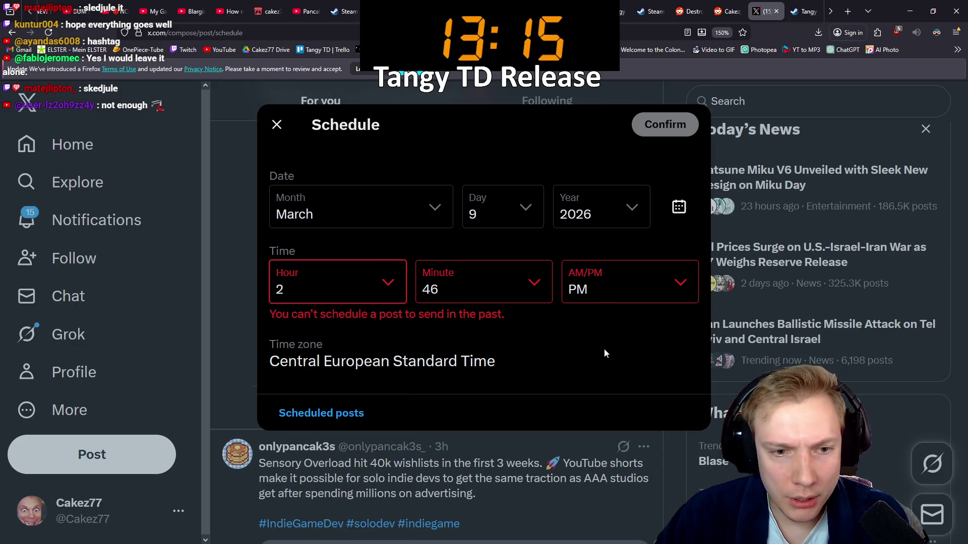
{"action": "left_click", "coordinate": [536, 284]}
{"action": "scroll", "coordinate": [485, 368], "scroll_direction": "up", "scroll_amount": 10}
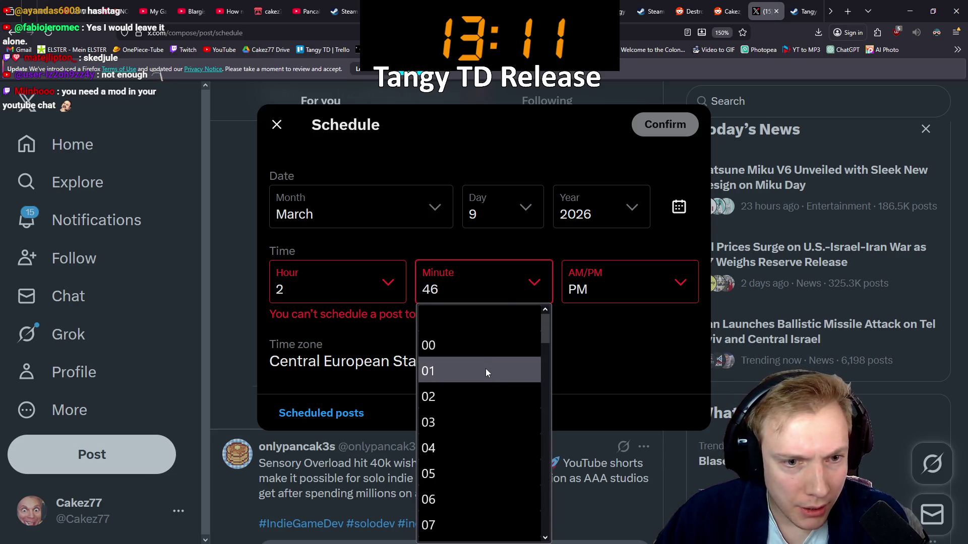
{"action": "left_click", "coordinate": [385, 283]}
{"action": "scroll", "coordinate": [349, 397], "scroll_direction": "down", "scroll_amount": 2}
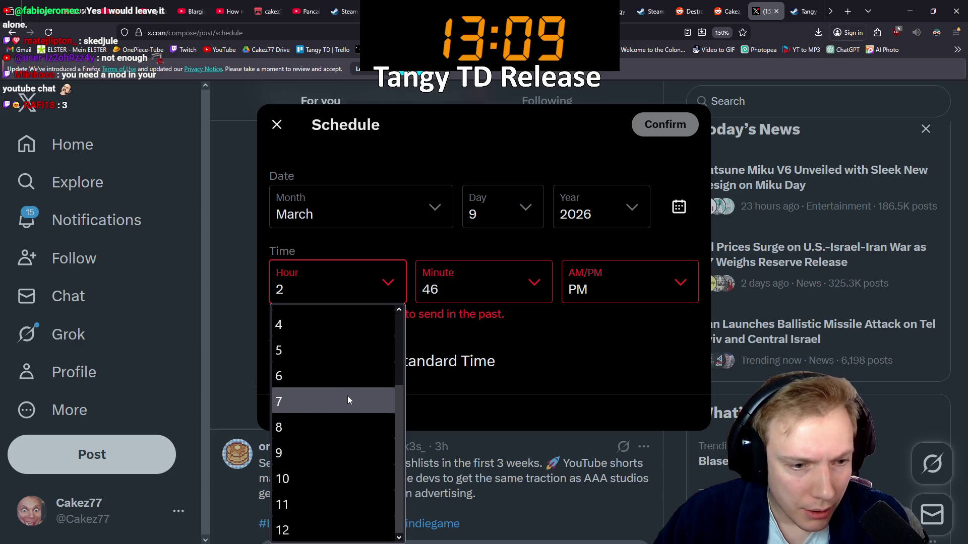
{"action": "scroll", "coordinate": [348, 483], "scroll_direction": "up", "scroll_amount": 2}
{"action": "scroll", "coordinate": [356, 396], "scroll_direction": "down", "scroll_amount": 2}
{"action": "left_click", "coordinate": [609, 344]}
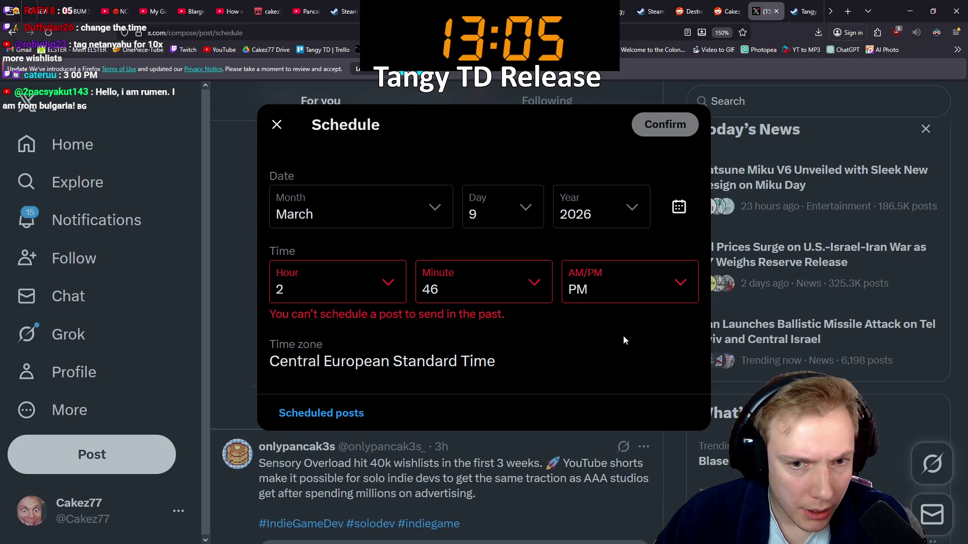
{"action": "left_click", "coordinate": [387, 283]}
{"action": "left_click", "coordinate": [277, 368]}
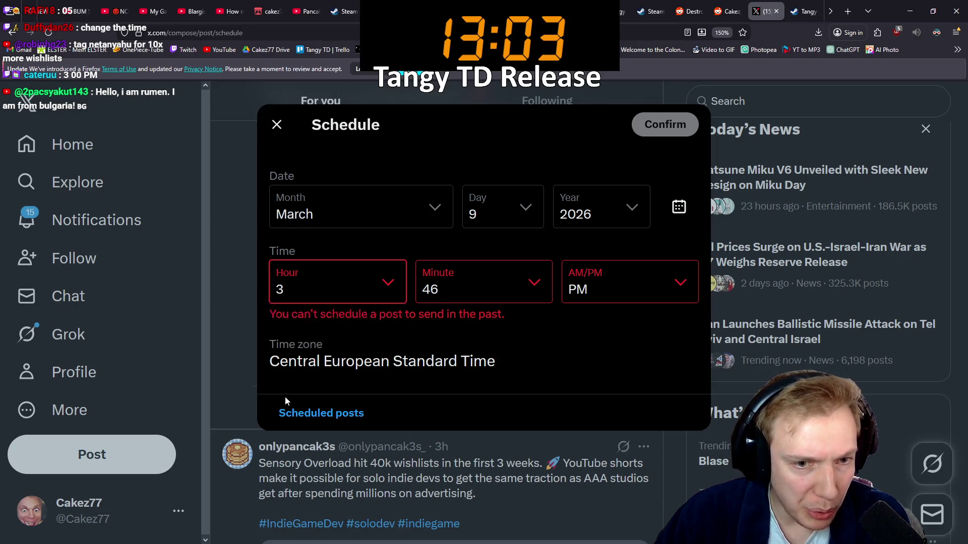
Settle the scheduled send hour on 3 after briefly reverting it to 2.
{"action": "key", "text": "Down"}
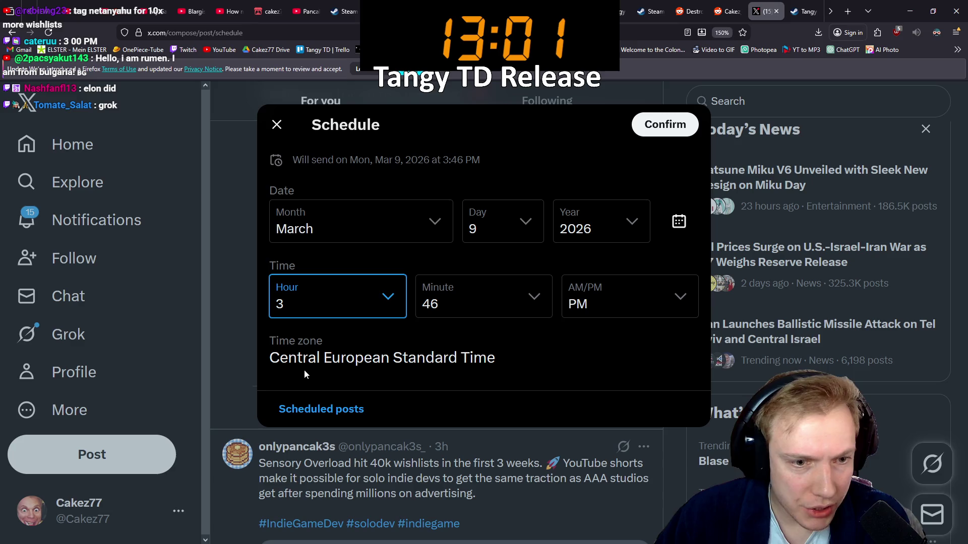
{"action": "left_click_drag", "start_coordinate": [287, 361], "coordinate": [453, 361]}
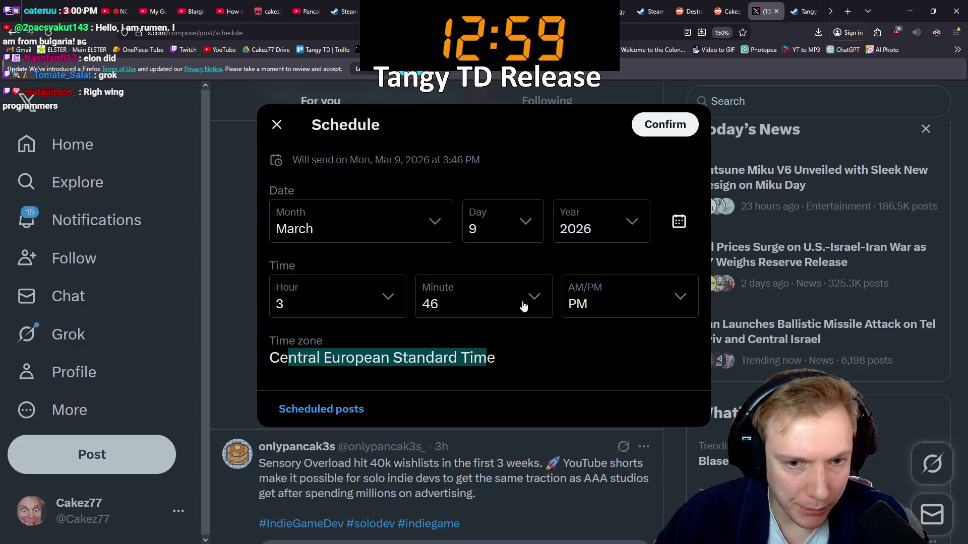
{"action": "left_click", "coordinate": [384, 303]}
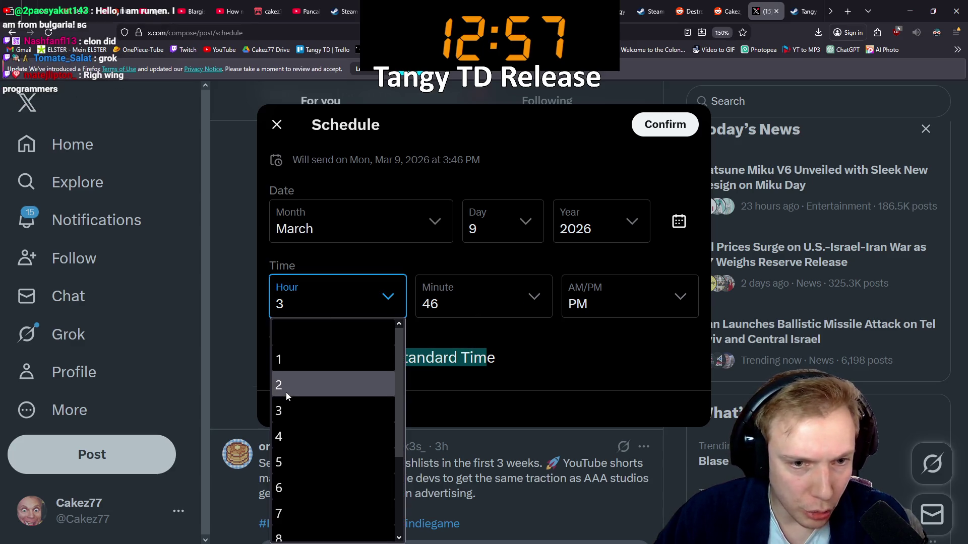
{"action": "left_click", "coordinate": [286, 387]}
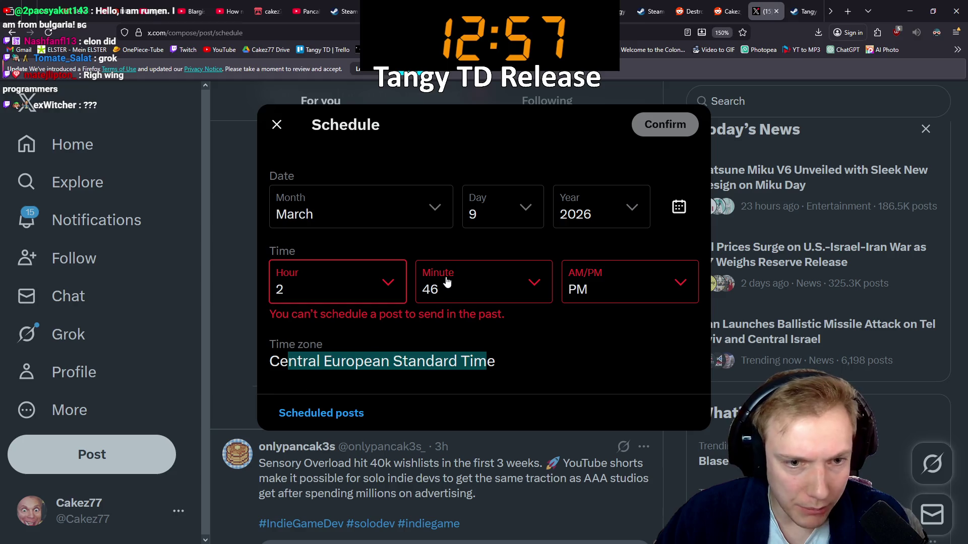
{"action": "left_click", "coordinate": [388, 283]}
{"action": "left_click", "coordinate": [299, 393]}
Set the minute to 05 and confirm the schedule for Mon, Mar 9, 2026 at 3:05 PM.
{"action": "left_click", "coordinate": [499, 299]}
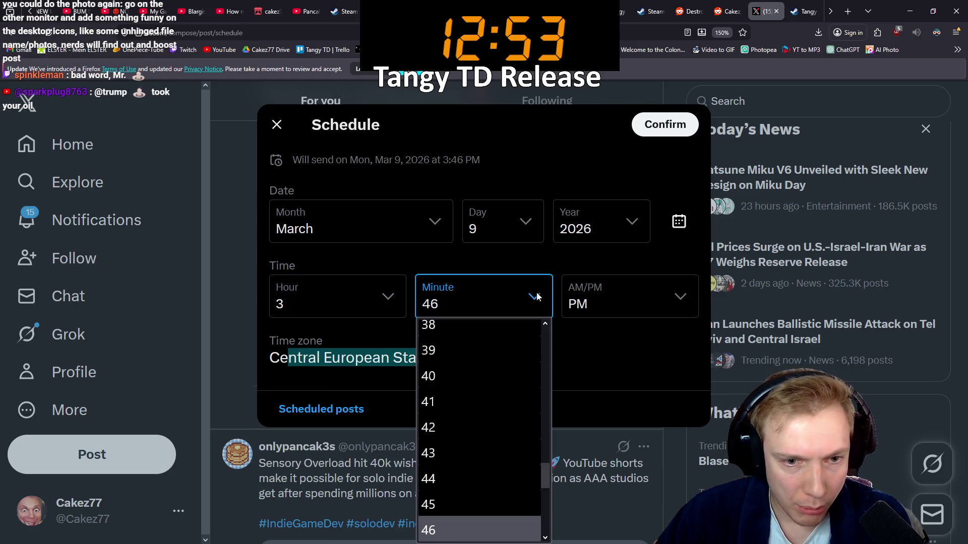
{"action": "scroll", "coordinate": [469, 352], "scroll_direction": "up", "scroll_amount": 10}
{"action": "scroll", "coordinate": [469, 363], "scroll_direction": "down", "scroll_amount": 2}
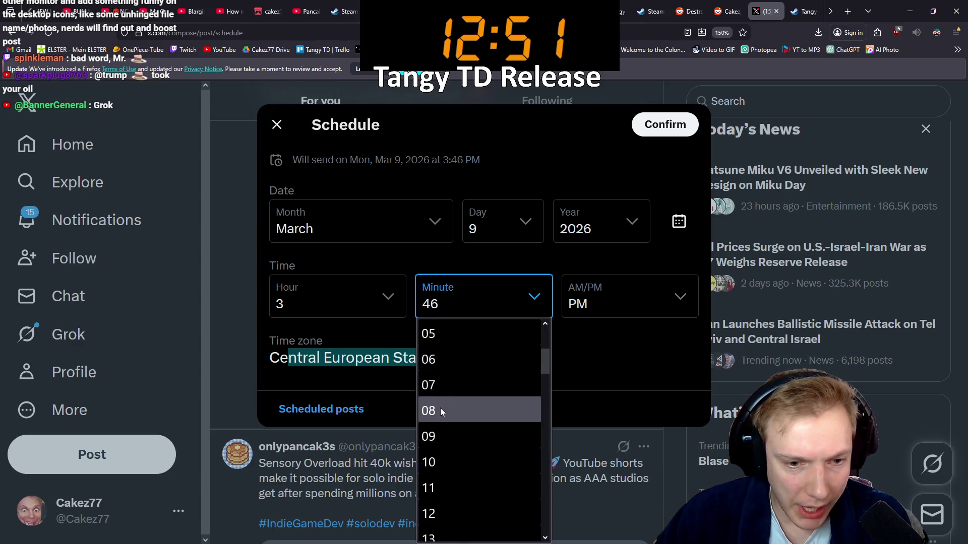
{"action": "left_click", "coordinate": [465, 341]}
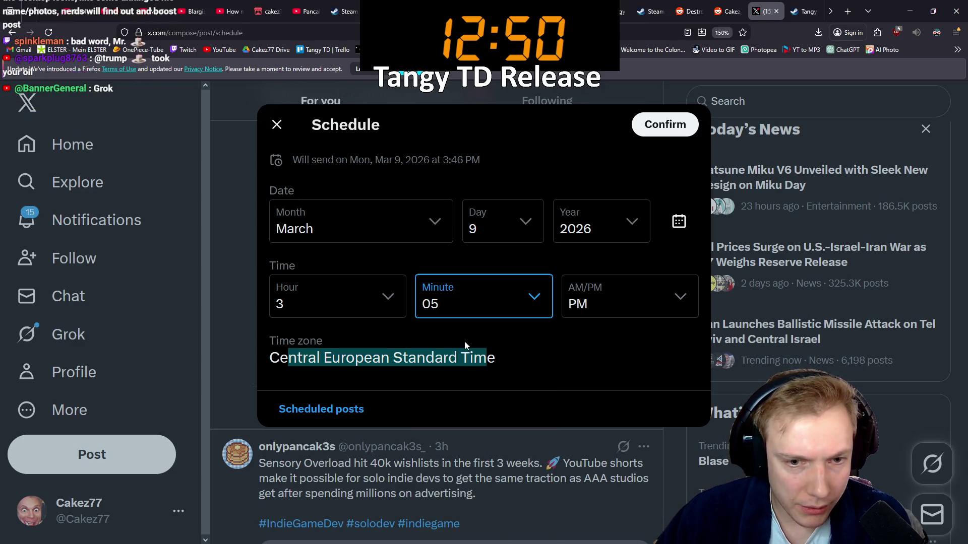
{"action": "left_click", "coordinate": [603, 335]}
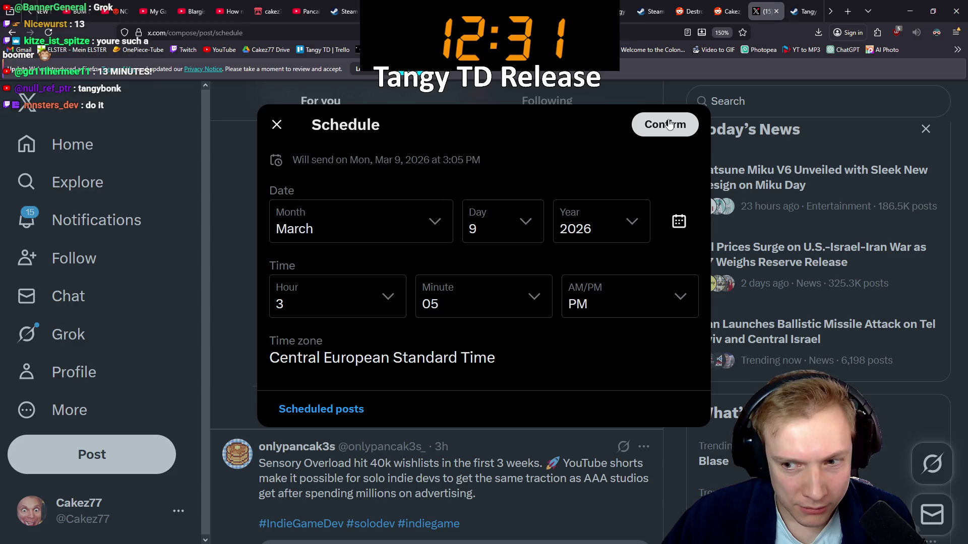
{"action": "left_click", "coordinate": [664, 125]}
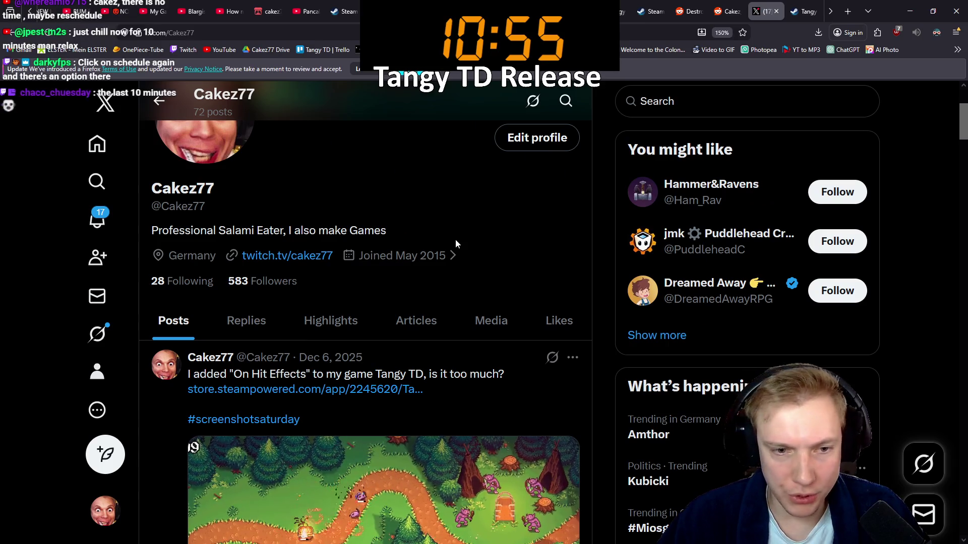
{"action": "scroll", "coordinate": [440, 255], "scroll_direction": "down", "scroll_amount": 2}
{"action": "scroll", "coordinate": [448, 253], "scroll_direction": "up", "scroll_amount": 3}
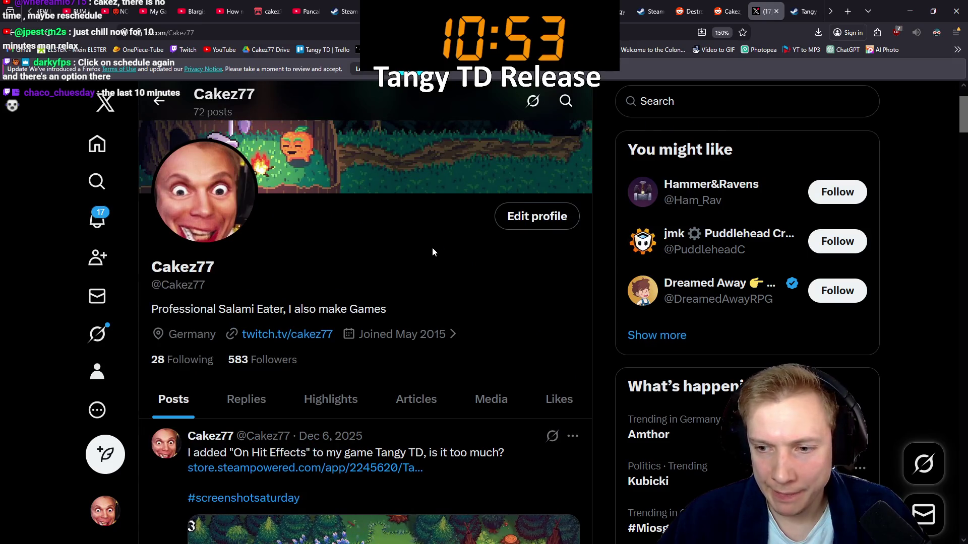
Commit the final pre-release Tangy TD version in the terminal and push it with the SSH passphrase.
{"action": "left_click", "coordinate": [911, 12]}
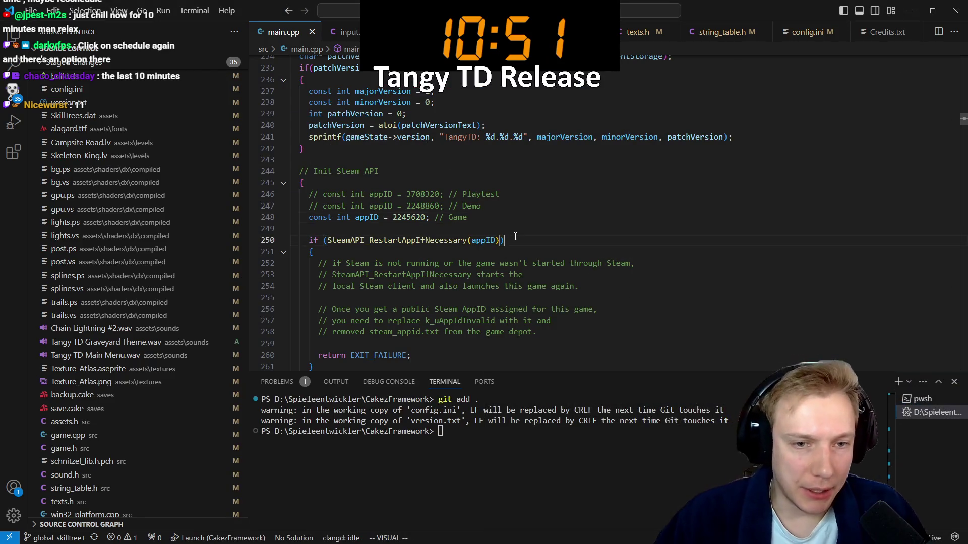
{"action": "key", "text": "ctrl+grave"}
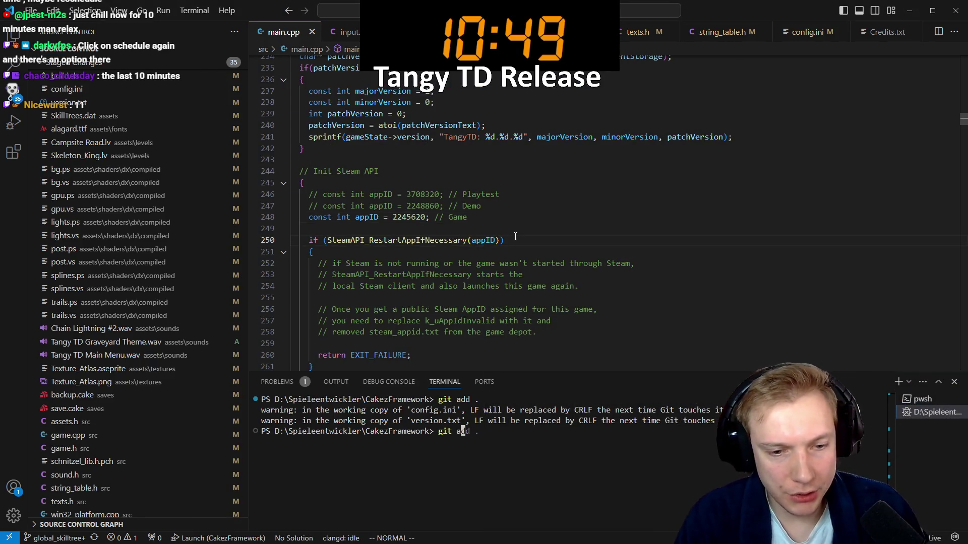
{"action": "type", "text": "commit -m \""}
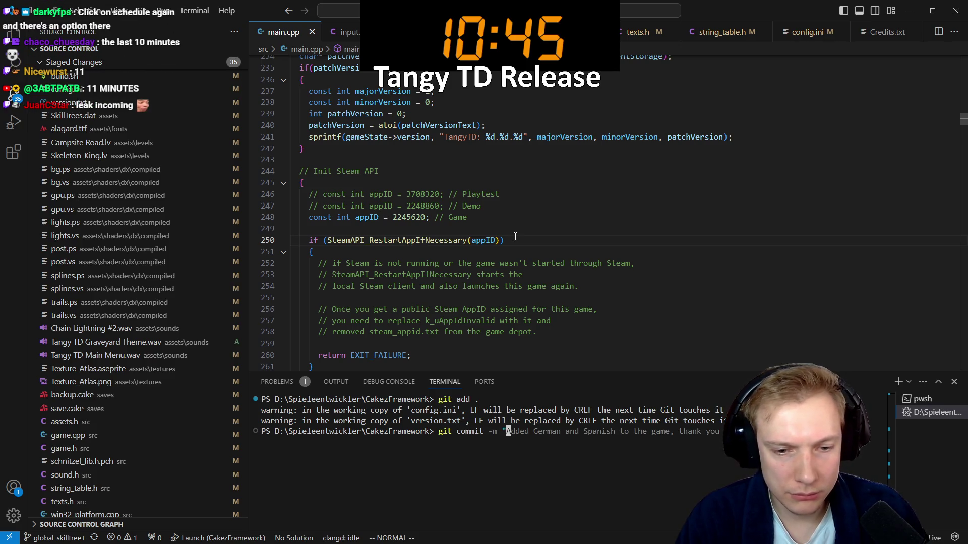
{"action": "type", "text": "Final working version of Tangy TD before releas"}
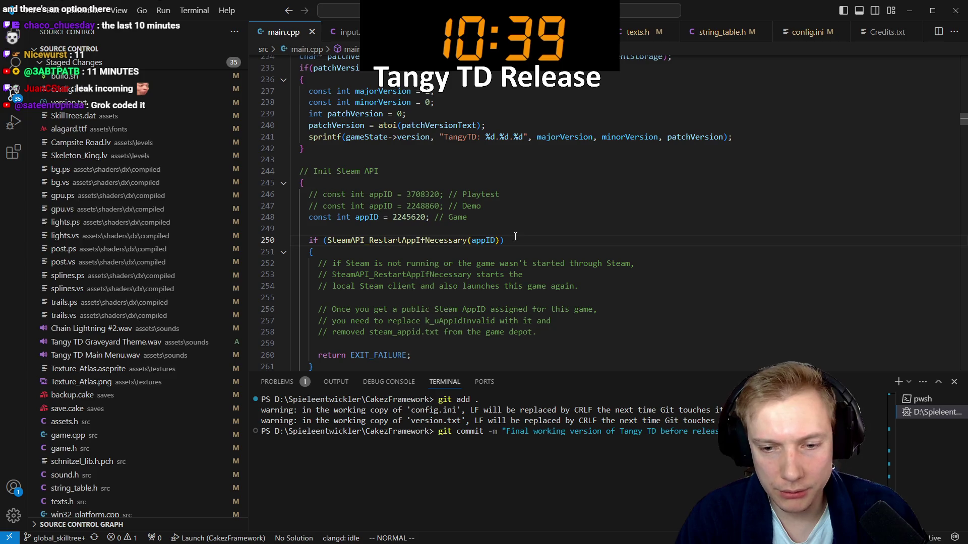
{"action": "type", "text": "git push"}
{"action": "key", "text": "Return"}
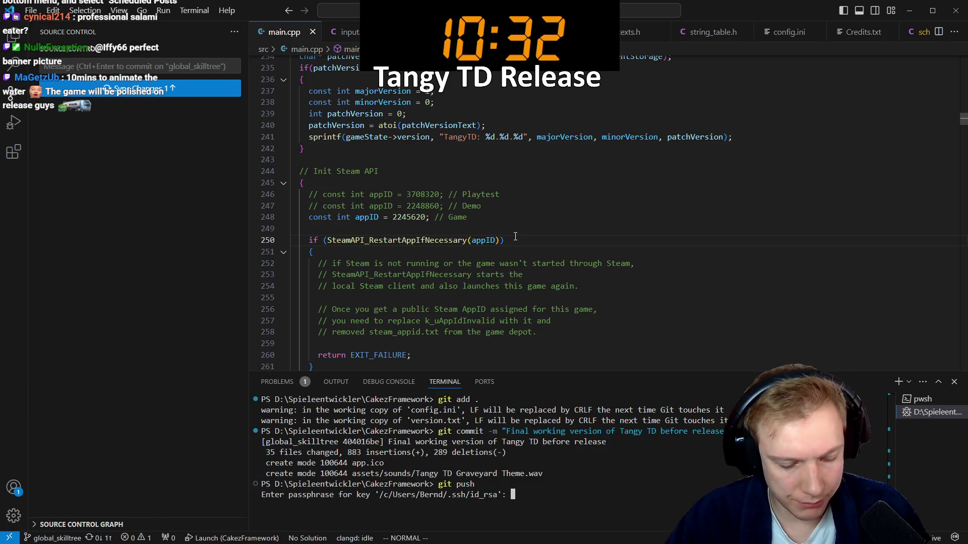
{"action": "key", "text": "Return"}
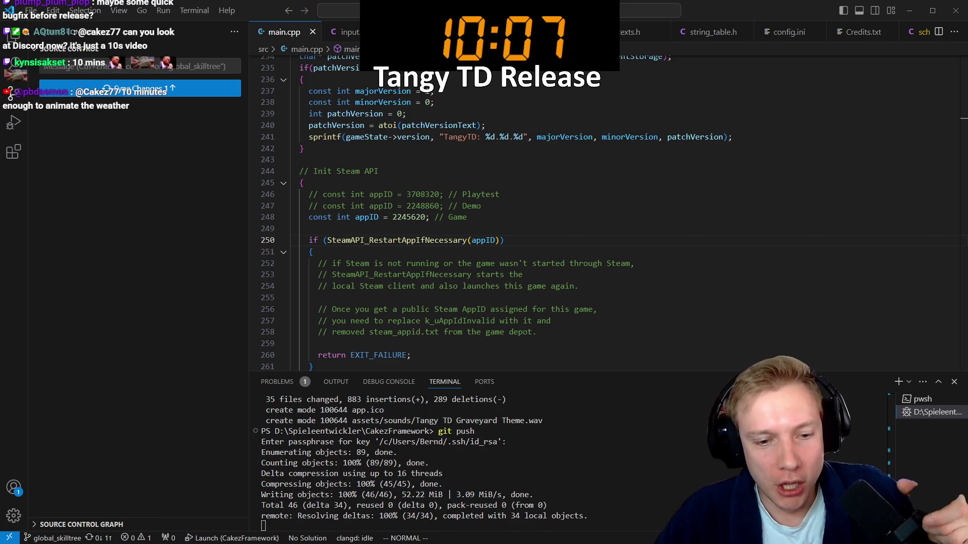
{"action": "left_click", "coordinate": [910, 6]}
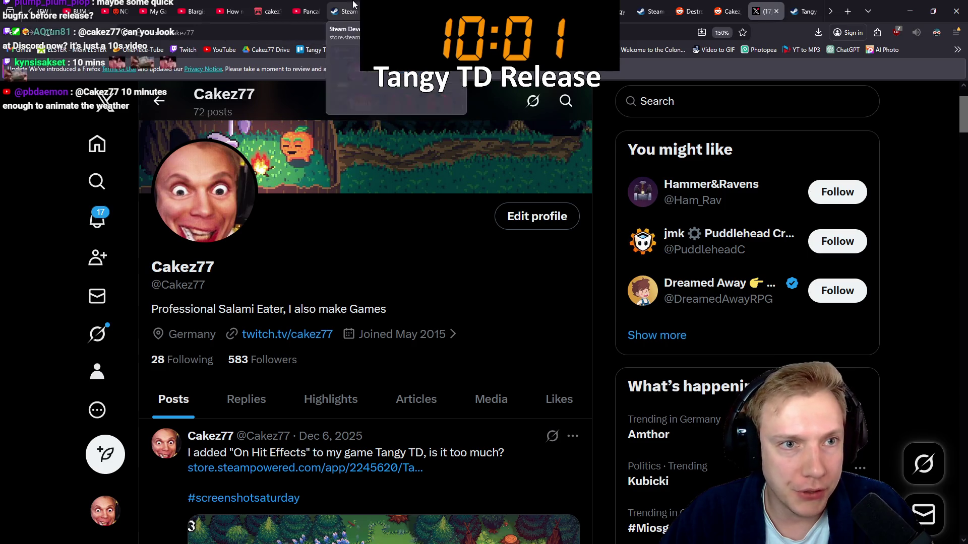
Copy the Path of Exile skill-tree page URL and switch to the Notepad++ TODO list.
{"action": "left_click", "coordinate": [423, 11]}
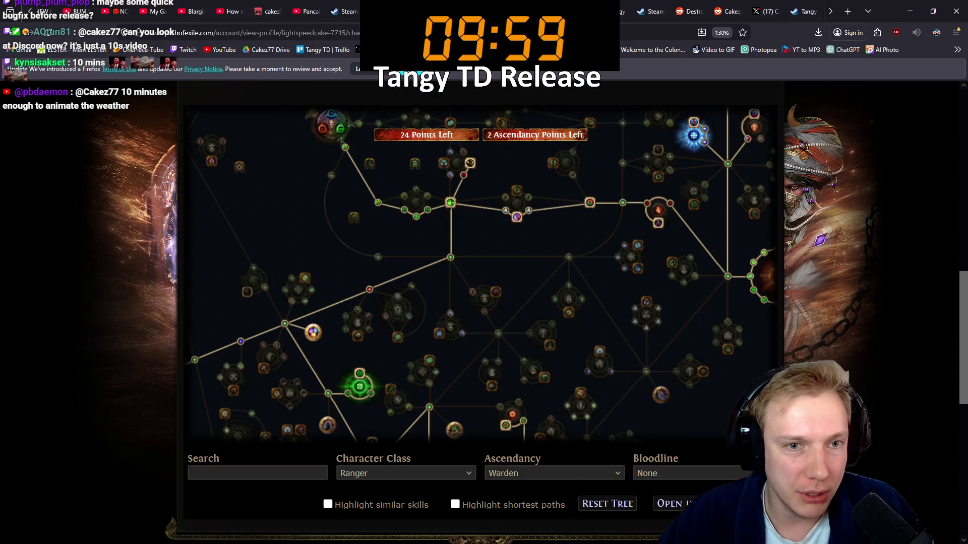
{"action": "key", "text": "ctrl+l"}
{"action": "key", "text": "Escape"}
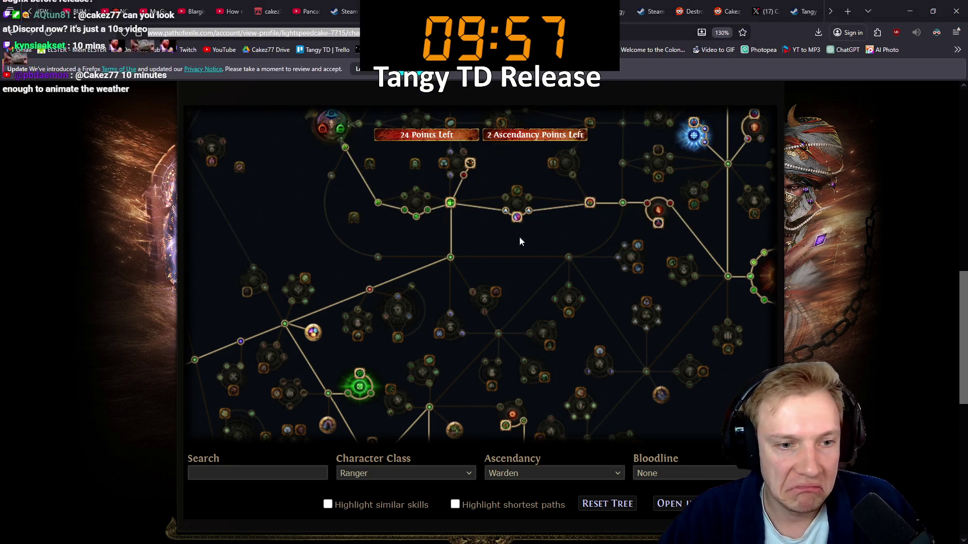
{"action": "key", "text": "alt+Tab"}
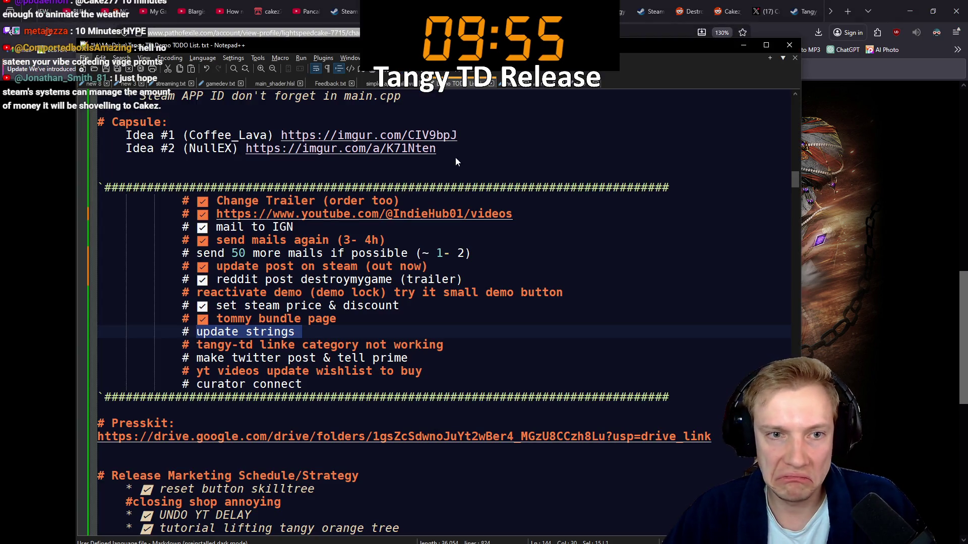
Add a '# post launch sadness recovery:' heading below Idea #2 with the Path of Exile link beneath.
{"action": "left_click", "coordinate": [455, 148]}
{"action": "key", "text": "Return"}
{"action": "key", "text": "Return"}
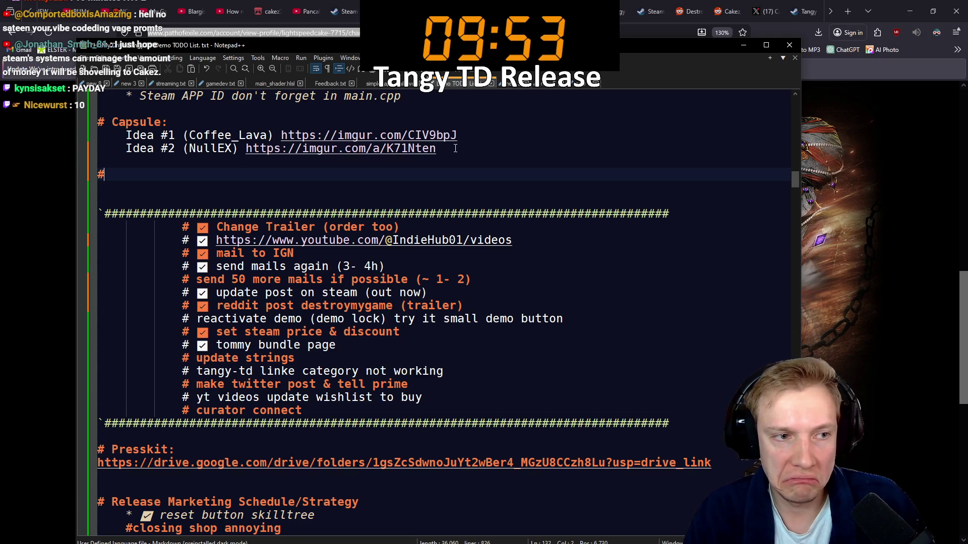
{"action": "type", "text": "post launch"}
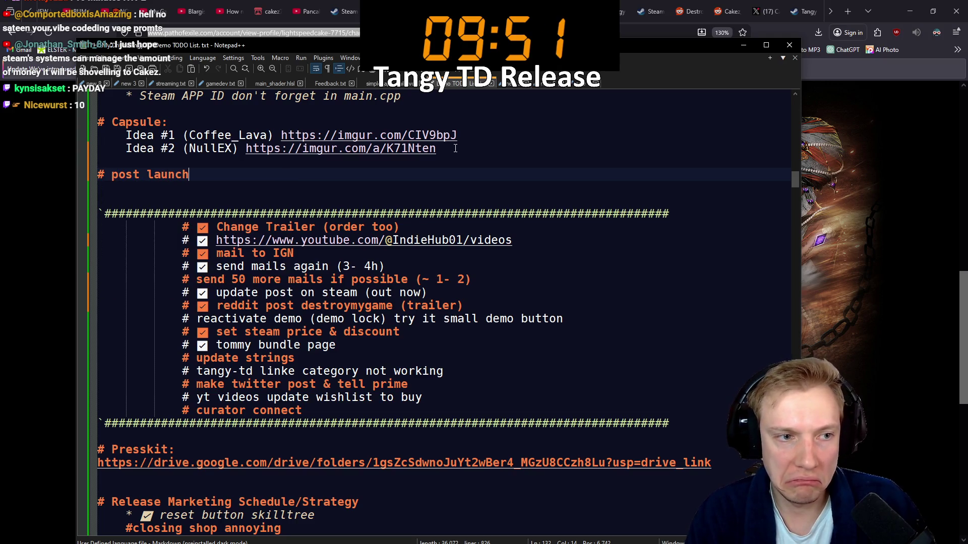
{"action": "type", "text": " sadnes"}
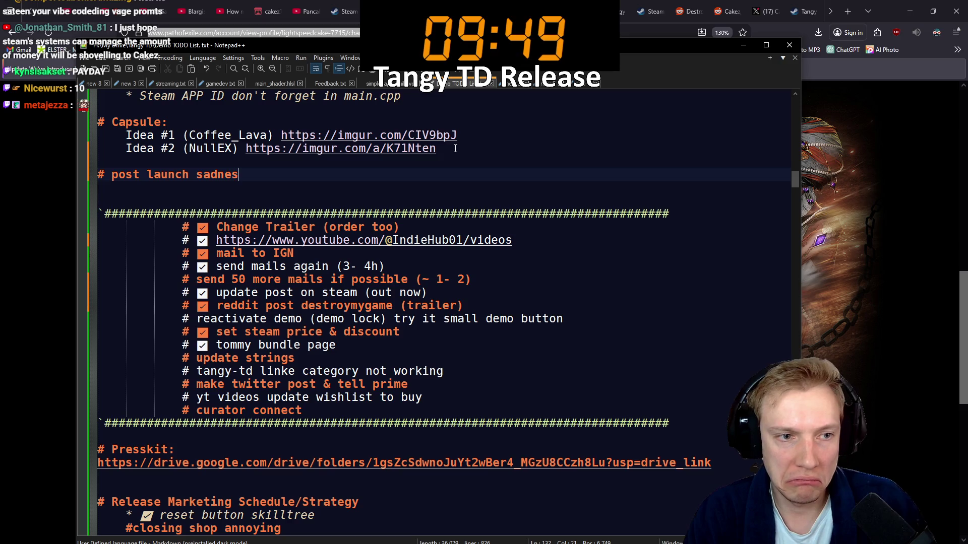
{"action": "type", "text": "s recov"}
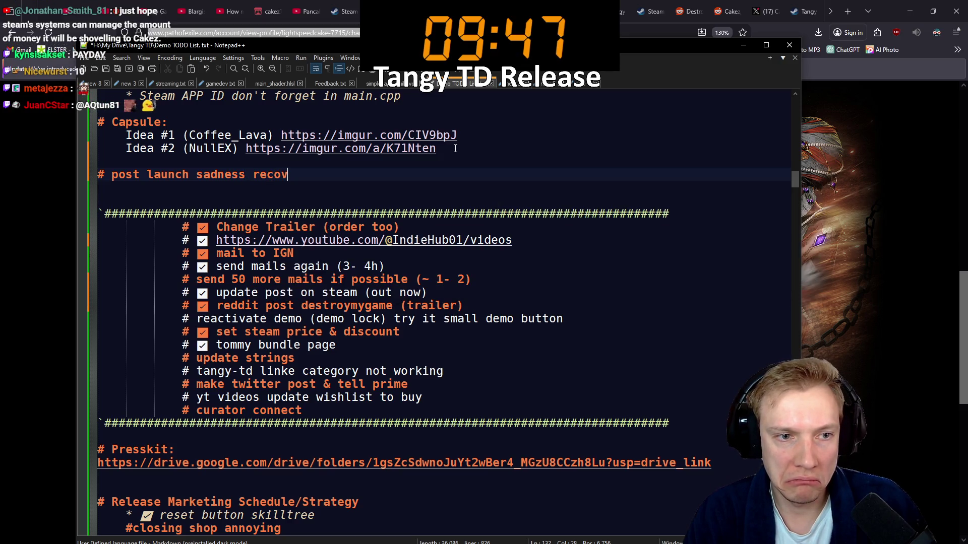
{"action": "key", "text": "Return"}
{"action": "key", "text": "Return"}
{"action": "type", "text": "https://www.pathofexile.com/account/view-profile/lightspeedcake-7715/characters?characterName=mostlyworks"}
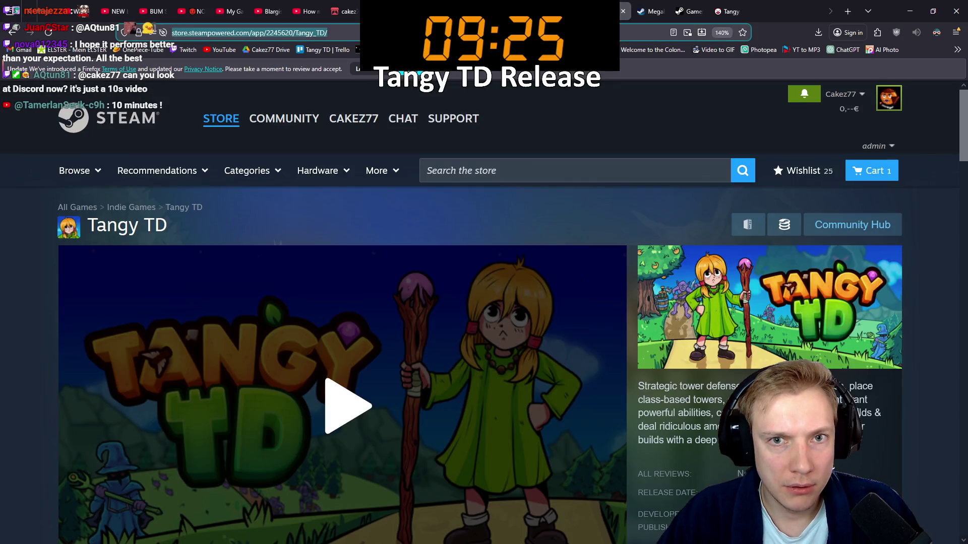
Show the Steamworks Tangy TD stats page, close five unneeded browser tabs, and minimize the browser.
{"action": "left_click", "coordinate": [653, 9]}
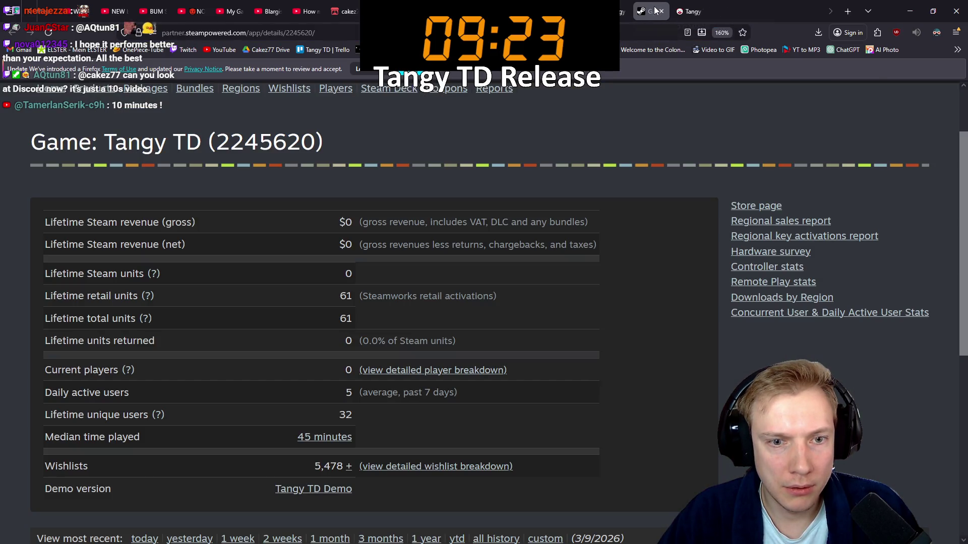
{"action": "middle_click", "coordinate": [704, 12]}
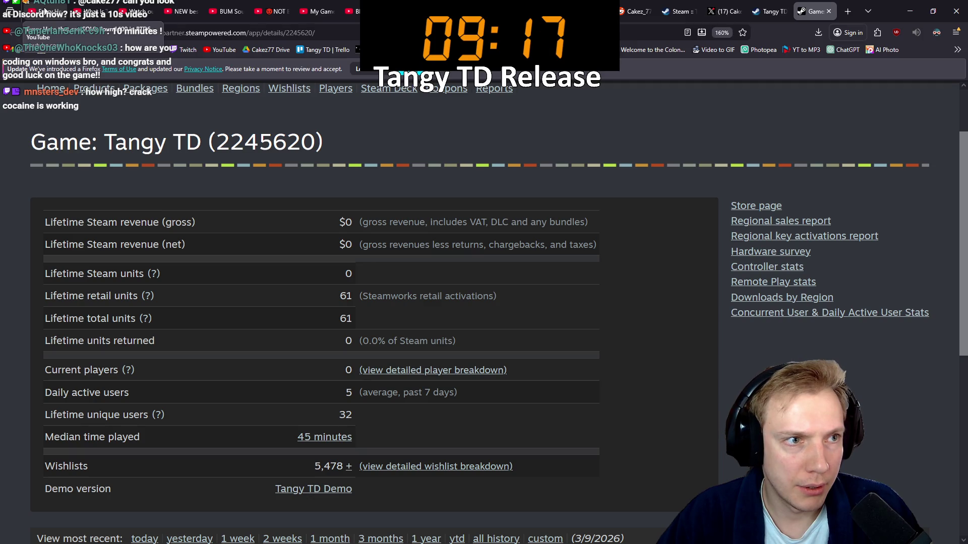
{"action": "middle_click", "coordinate": [45, 11]}
{"action": "middle_click", "coordinate": [45, 11]}
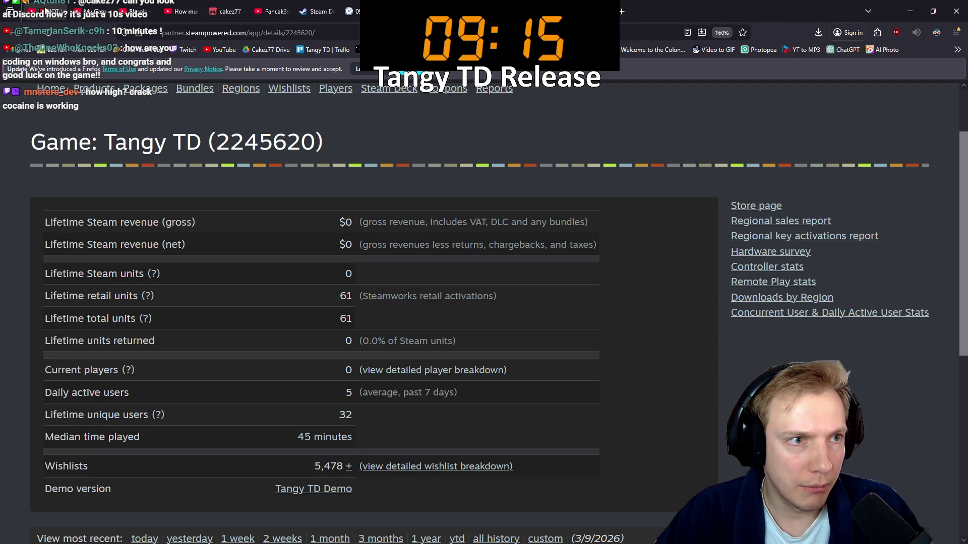
{"action": "middle_click", "coordinate": [45, 10]}
{"action": "middle_click", "coordinate": [45, 10]}
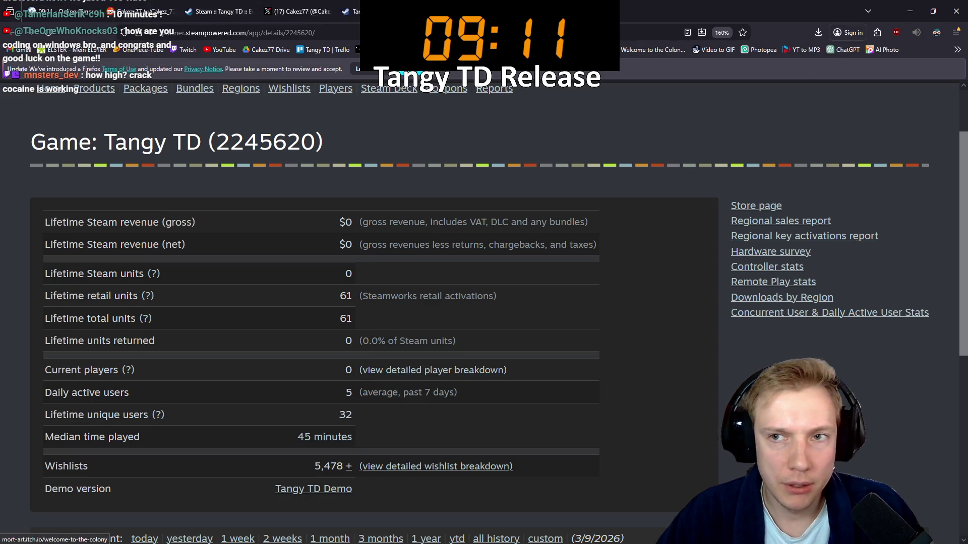
{"action": "left_click", "coordinate": [909, 11]}
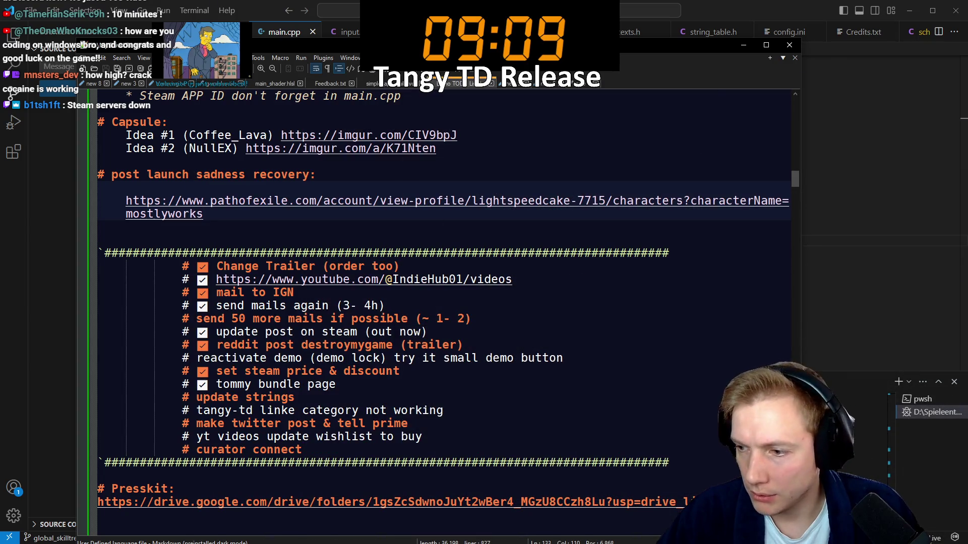
Open Google Drive in a new browser tab, then return to the Notepad++ TODO list.
{"action": "key", "text": "alt+Tab"}
{"action": "left_click", "coordinate": [910, 11]}
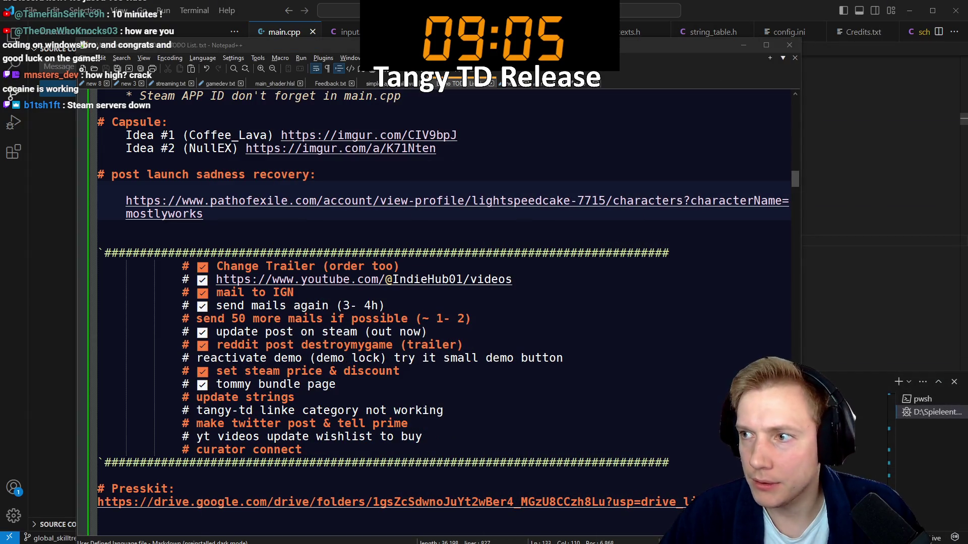
{"action": "key", "text": "alt+Tab"}
{"action": "key", "text": "ctrl+t"}
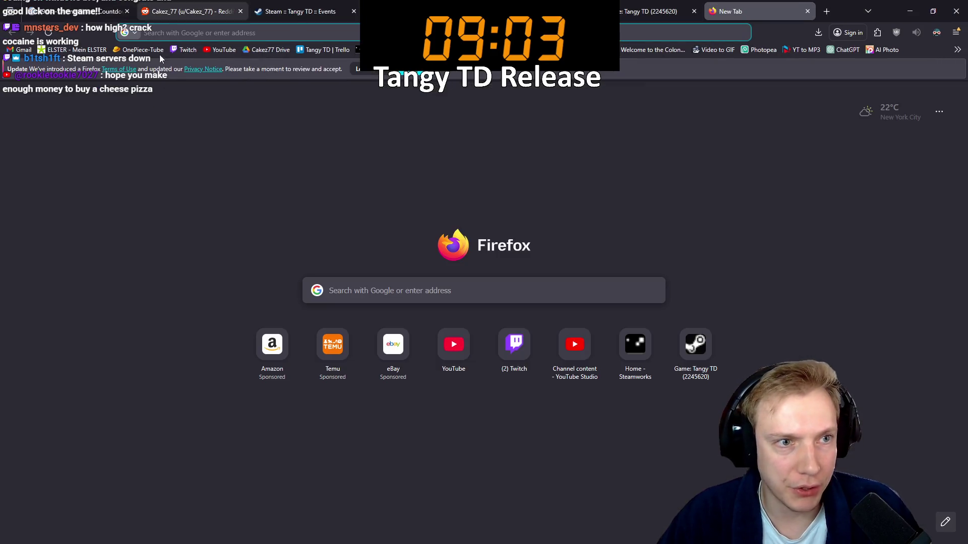
{"action": "left_click", "coordinate": [270, 49]}
{"action": "left_click", "coordinate": [910, 11]}
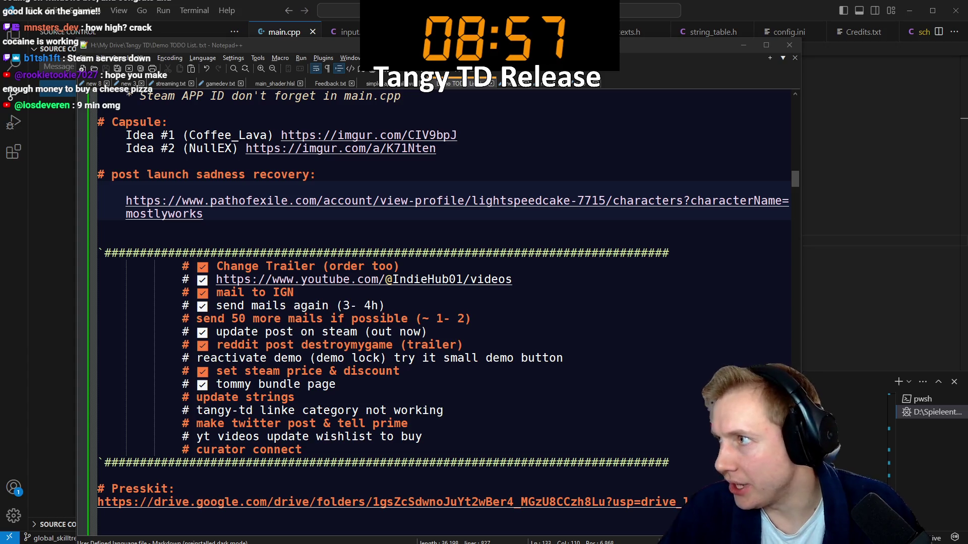
{"action": "key", "text": "alt+Tab"}
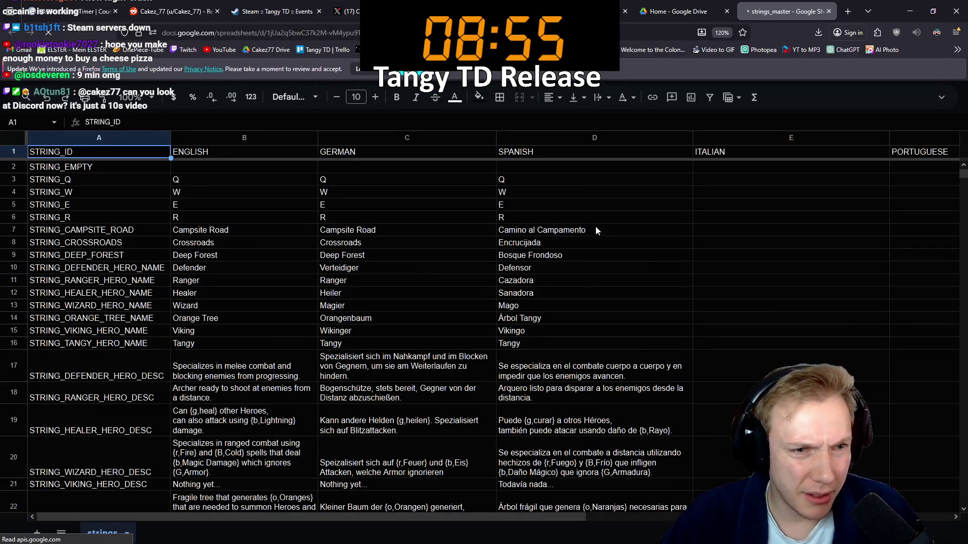
{"action": "scroll", "coordinate": [388, 265], "scroll_direction": "down", "scroll_amount": 2}
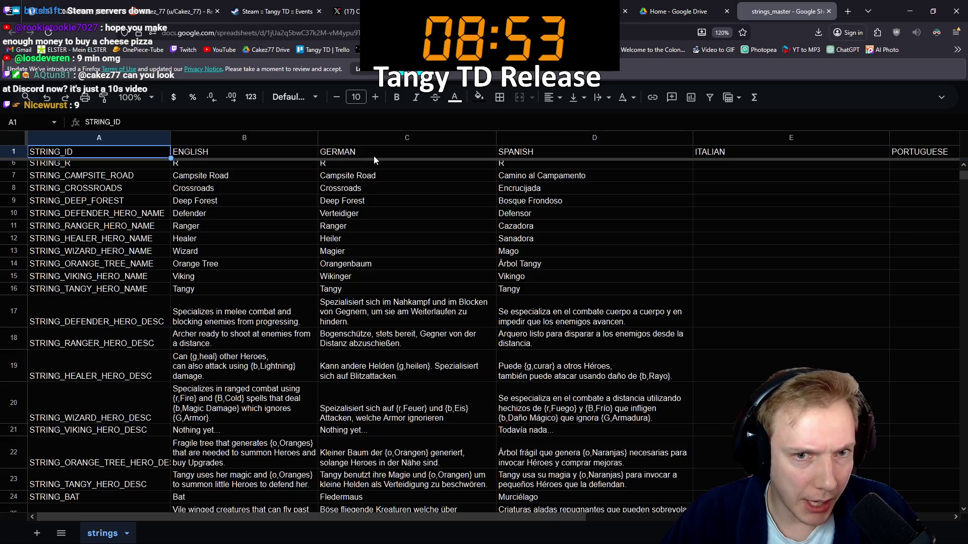
{"action": "scroll", "coordinate": [407, 308], "scroll_direction": "down", "scroll_amount": 3}
{"action": "scroll", "coordinate": [406, 308], "scroll_direction": "down", "scroll_amount": 3}
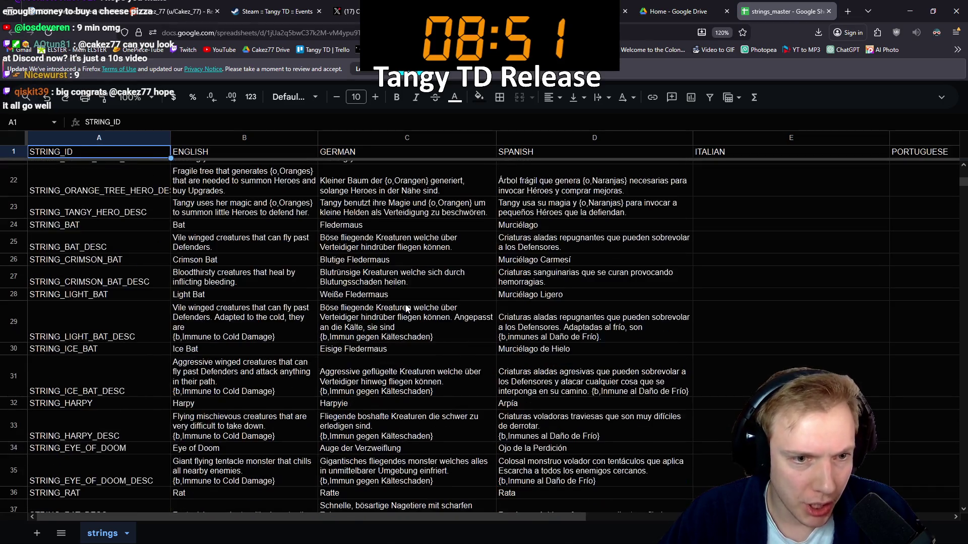
{"action": "scroll", "coordinate": [406, 307], "scroll_direction": "down", "scroll_amount": 3}
{"action": "scroll", "coordinate": [405, 302], "scroll_direction": "down", "scroll_amount": 3}
{"action": "scroll", "coordinate": [398, 296], "scroll_direction": "down", "scroll_amount": 3}
{"action": "scroll", "coordinate": [398, 295], "scroll_direction": "down", "scroll_amount": 5}
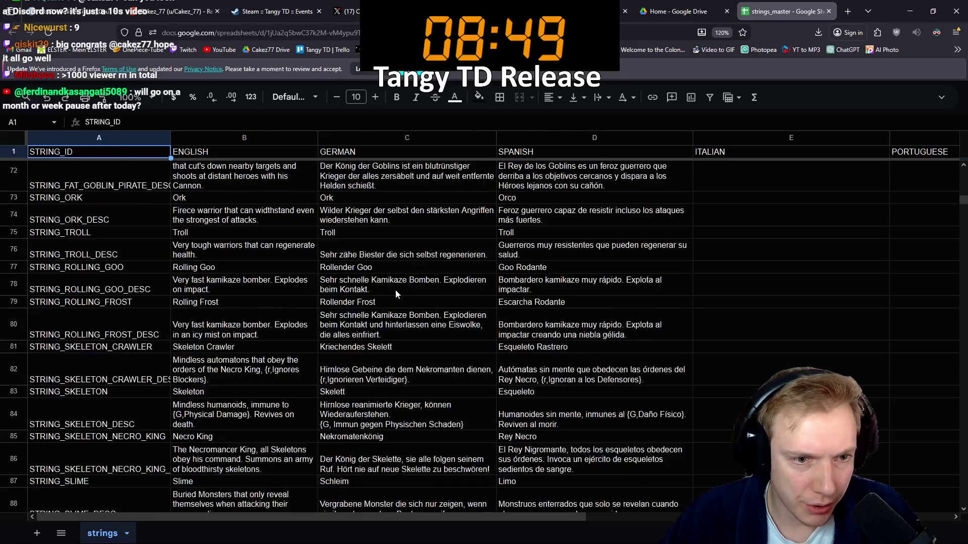
{"action": "scroll", "coordinate": [396, 289], "scroll_direction": "down", "scroll_amount": 3}
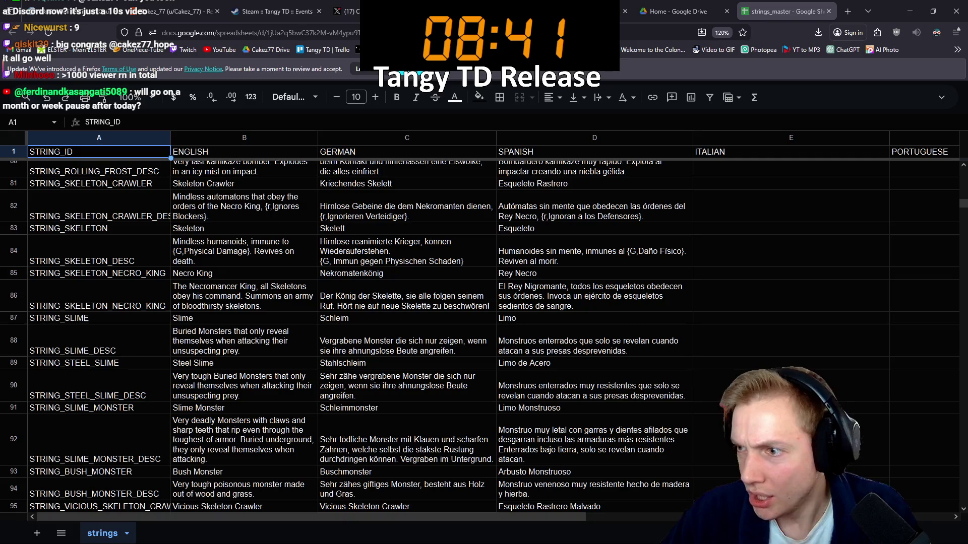
Search the strings sheet for 'die dornen' and land on the German line in C835.
{"action": "left_click", "coordinate": [423, 292]}
{"action": "key", "text": "ctrl+f"}
{"action": "type", "text": "di"}
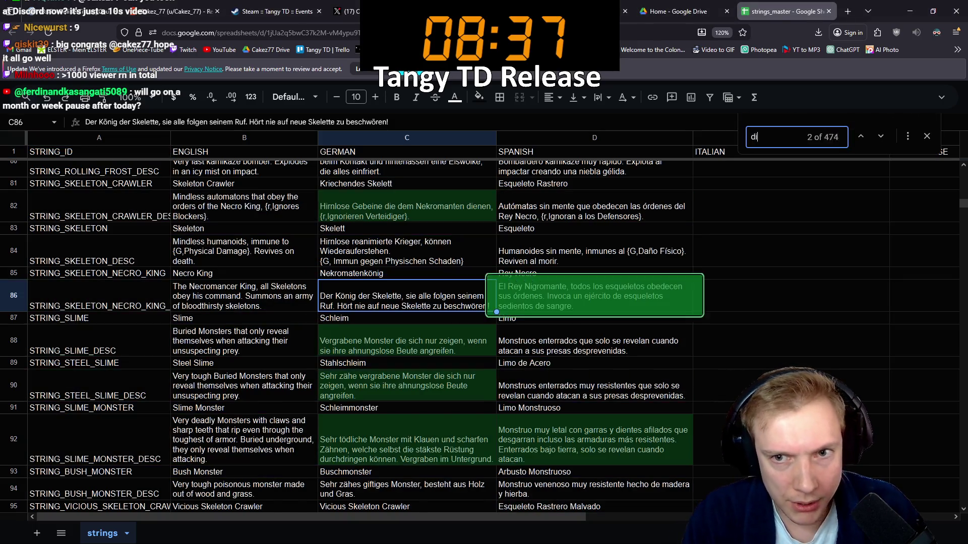
{"action": "type", "text": "e dornen"}
{"action": "key", "text": "Return"}
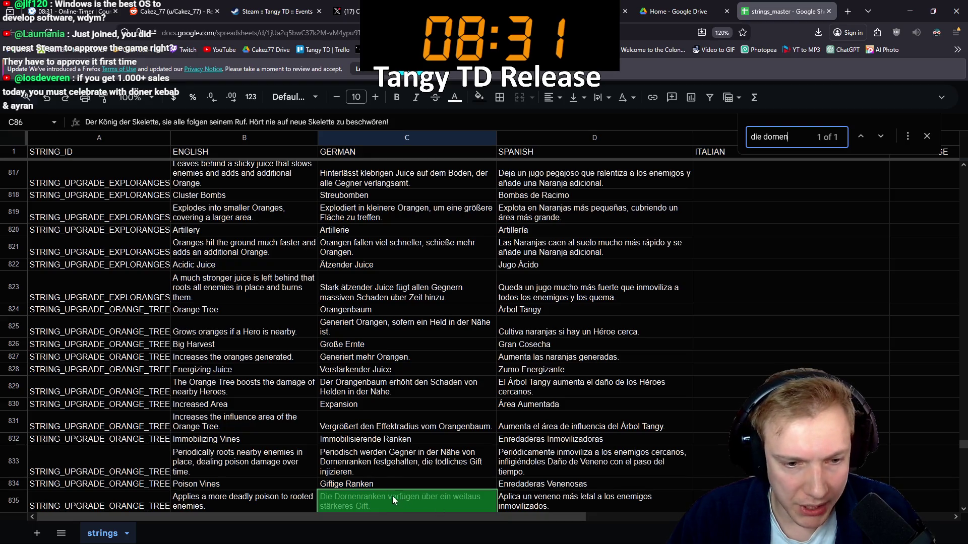
{"action": "left_click", "coordinate": [927, 138]}
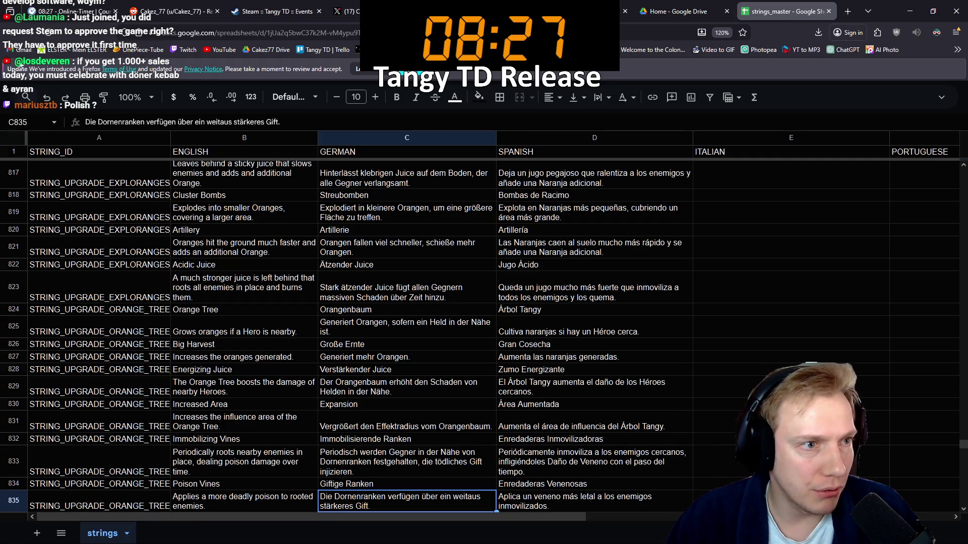
{"action": "scroll", "coordinate": [104, 176], "scroll_direction": "up", "scroll_amount": 3}
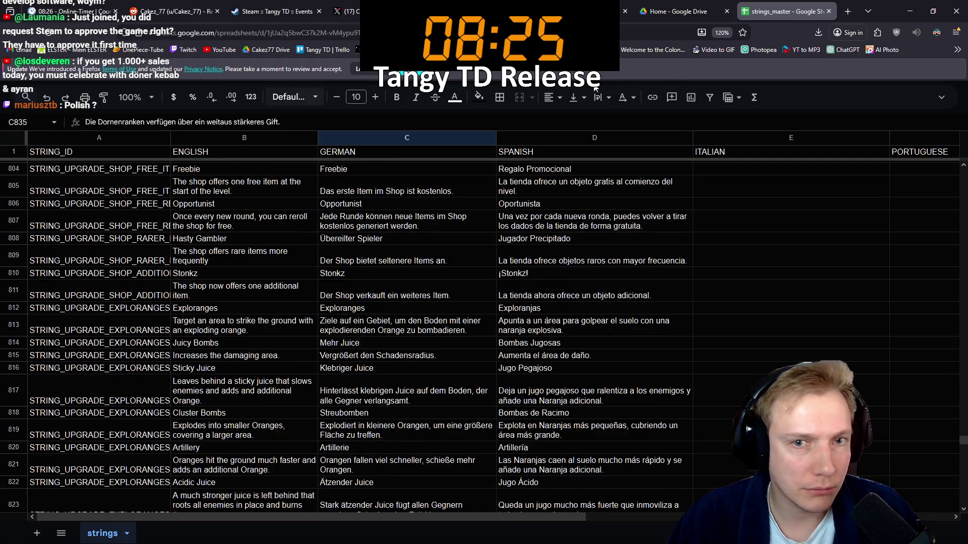
Download strings_master as an OpenDocument .ods file and check it in the downloads panel.
{"action": "left_click", "coordinate": [944, 101]}
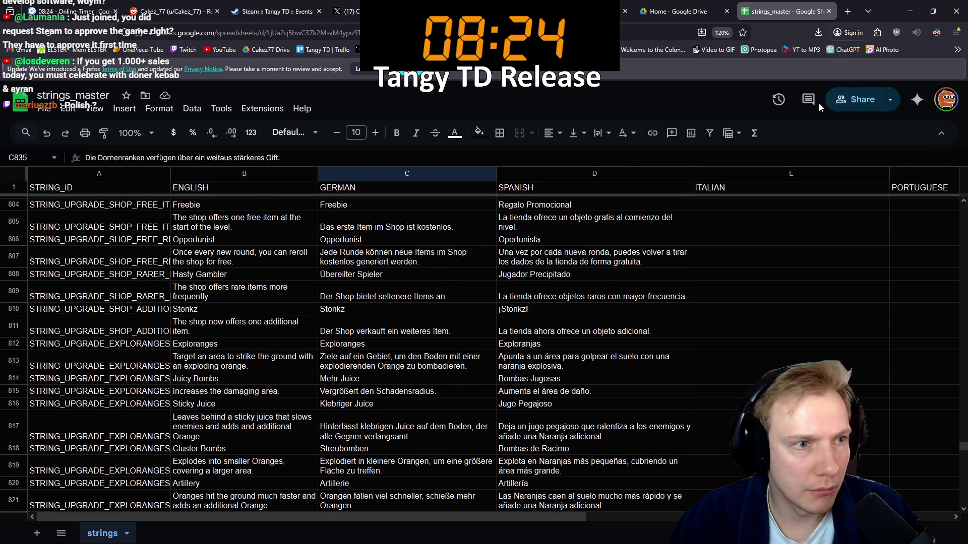
{"action": "left_click", "coordinate": [43, 108]}
{"action": "mouse_move", "coordinate": [74, 256]}
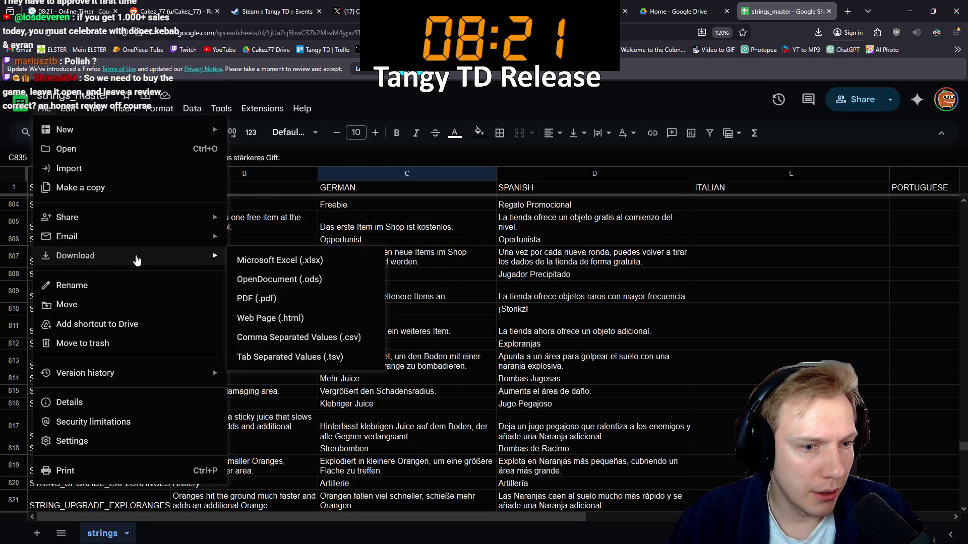
{"action": "left_click", "coordinate": [269, 285]}
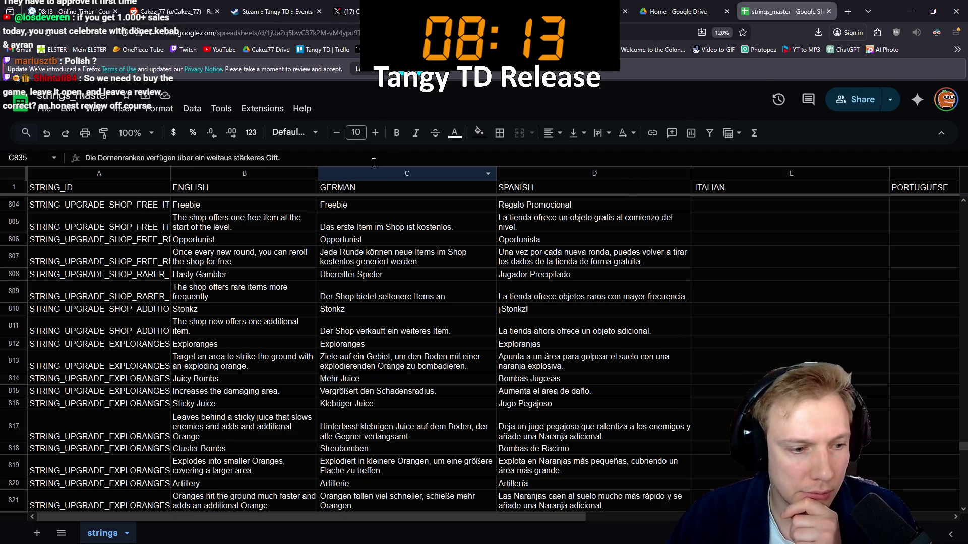
{"action": "left_click", "coordinate": [819, 34]}
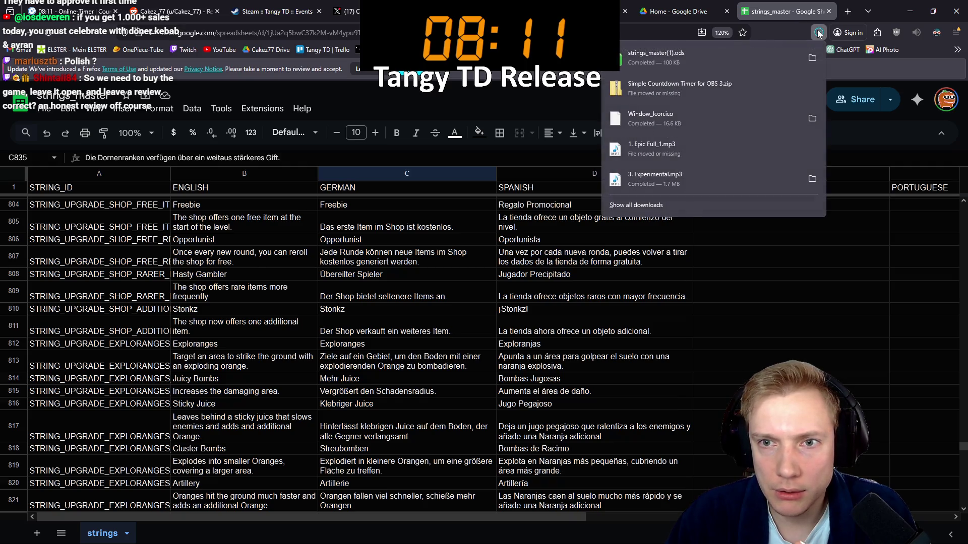
Show the download in its folder and delete the older strings_master files.
{"action": "left_click", "coordinate": [782, 78]}
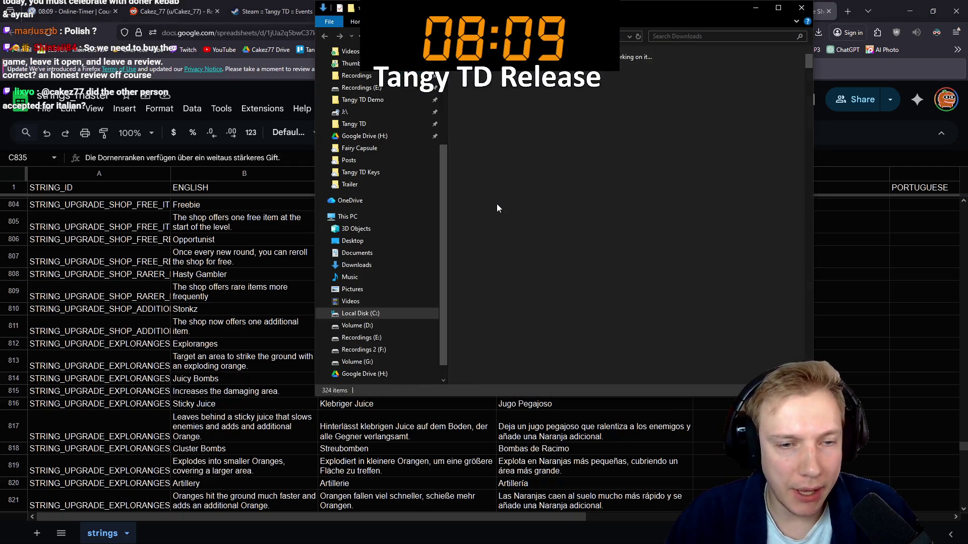
{"action": "scroll", "coordinate": [651, 153], "scroll_direction": "up", "scroll_amount": 2}
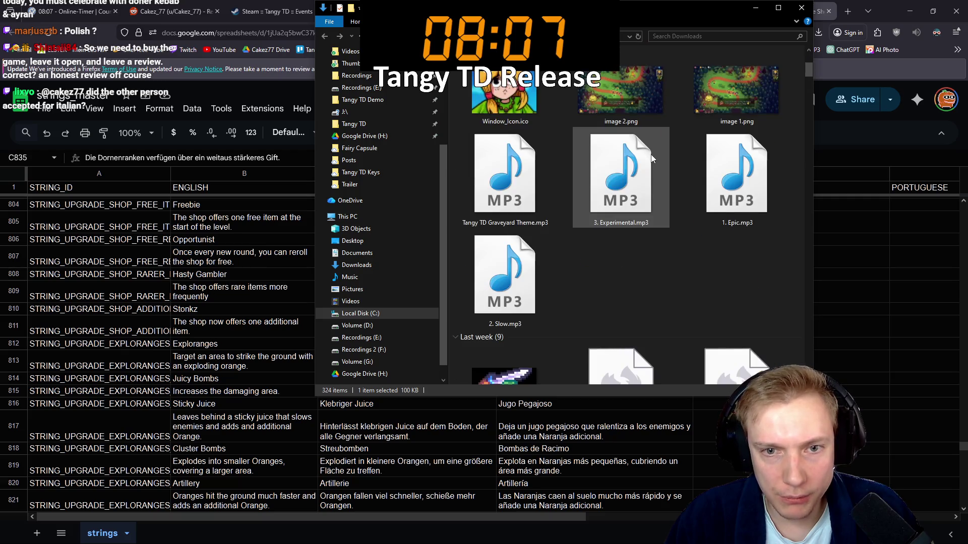
{"action": "left_click", "coordinate": [528, 239], "text": "ctrl"}
{"action": "key", "text": "Delete"}
Rename strings_master(1).ods to strings_master.ods and open it in LibreOffice Calc.
{"action": "left_click", "coordinate": [549, 144]}
{"action": "key", "text": "F2"}
{"action": "type", "text": "strings_master.ods"}
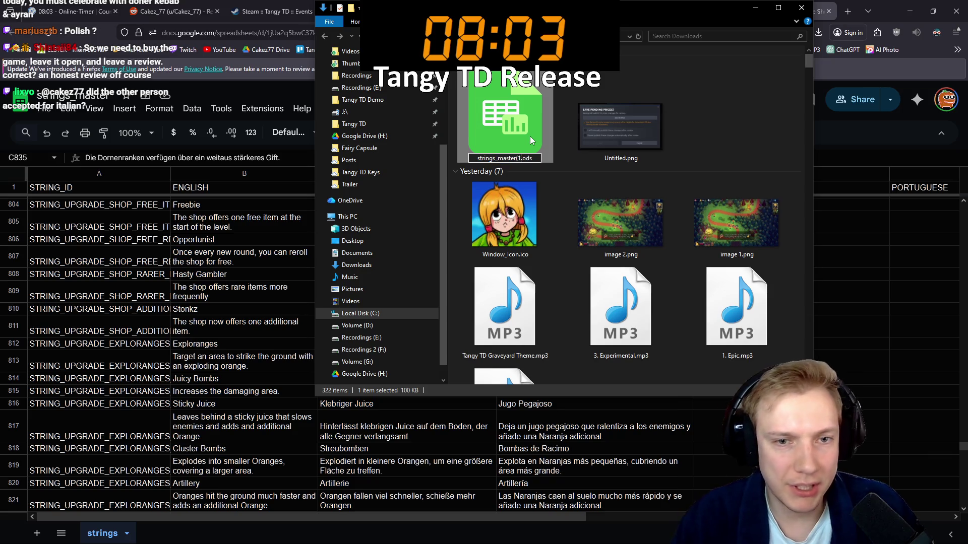
{"action": "key", "text": "Return"}
{"action": "scroll", "coordinate": [581, 163], "scroll_direction": "down", "scroll_amount": 1}
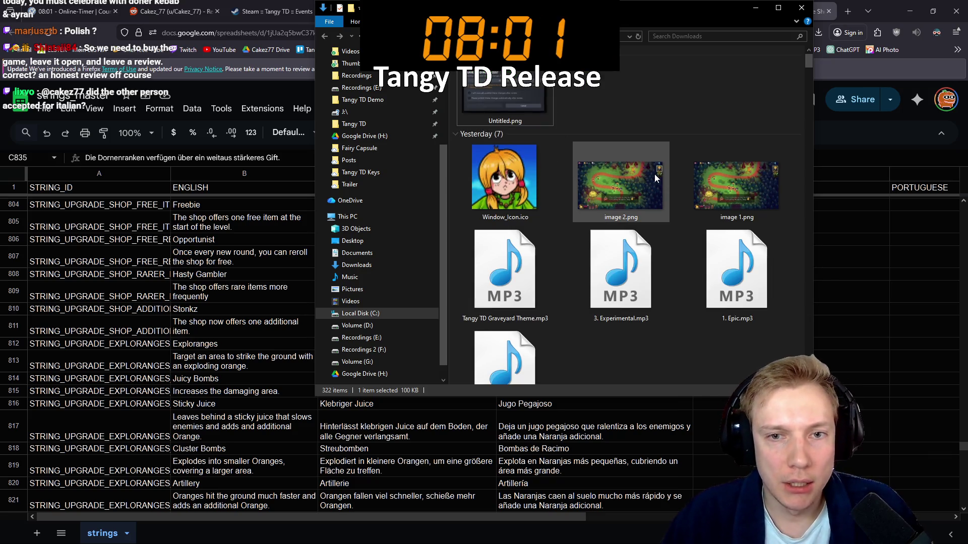
{"action": "scroll", "coordinate": [654, 167], "scroll_direction": "down", "scroll_amount": 2}
{"action": "scroll", "coordinate": [655, 167], "scroll_direction": "up", "scroll_amount": 2}
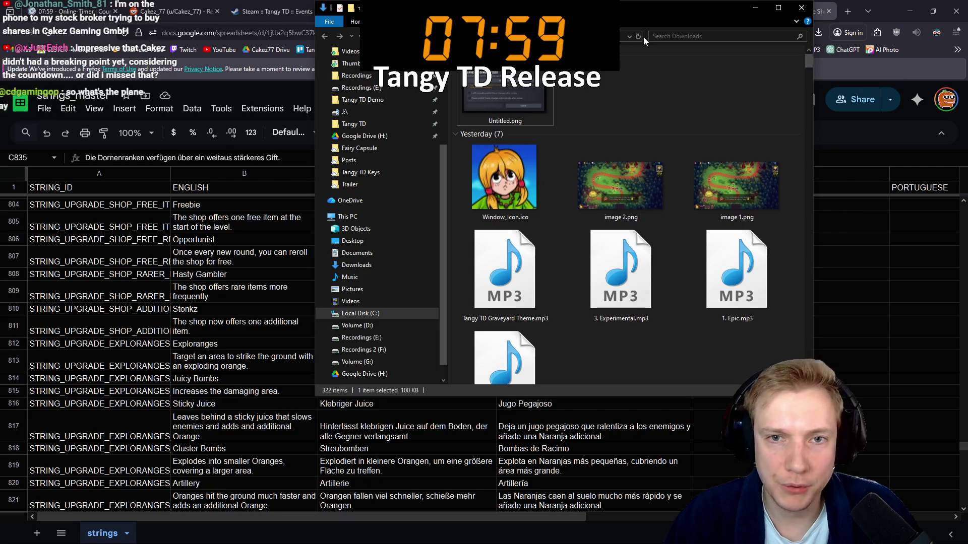
{"action": "scroll", "coordinate": [638, 136], "scroll_direction": "down", "scroll_amount": 2}
{"action": "scroll", "coordinate": [632, 140], "scroll_direction": "up", "scroll_amount": 2}
{"action": "scroll", "coordinate": [589, 226], "scroll_direction": "down", "scroll_amount": 2}
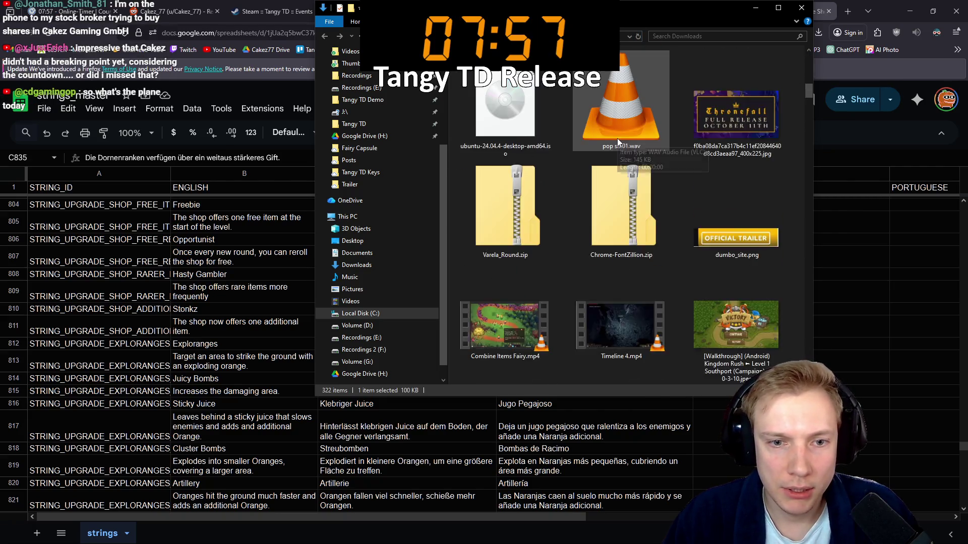
{"action": "scroll", "coordinate": [510, 318], "scroll_direction": "down", "scroll_amount": 1}
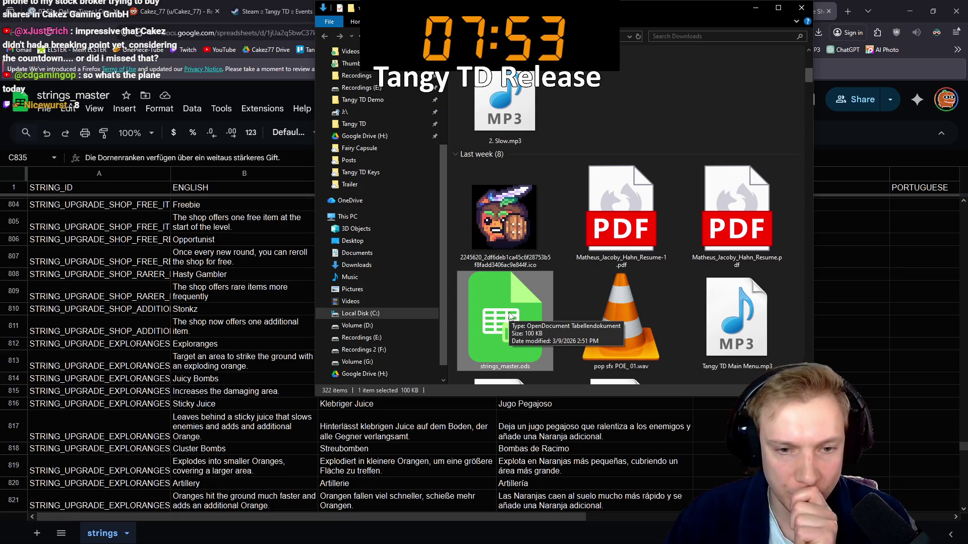
{"action": "double_click", "coordinate": [511, 318]}
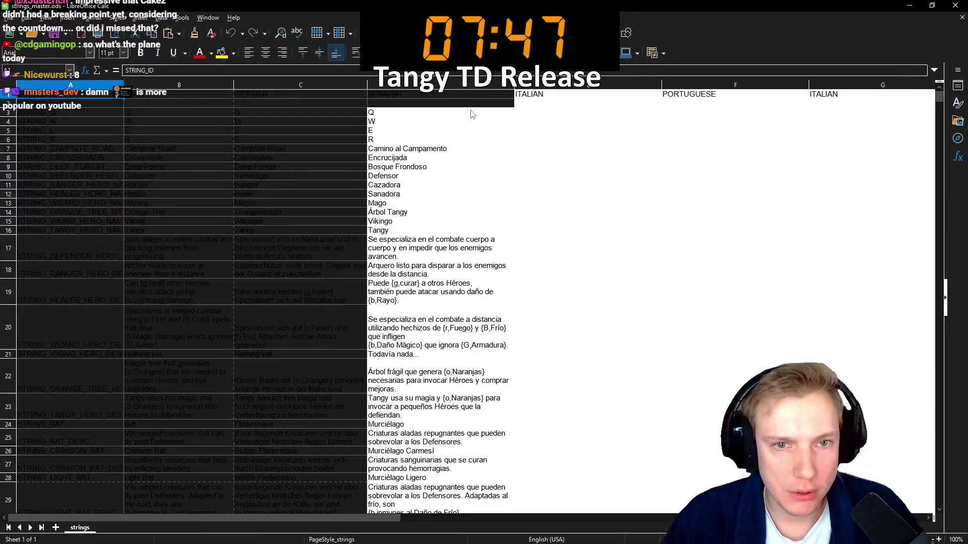
Delete the empty ITALIAN column E so PORTUGUESE follows SPANISH.
{"action": "left_click", "coordinate": [575, 84]}
{"action": "right_click", "coordinate": [574, 85]}
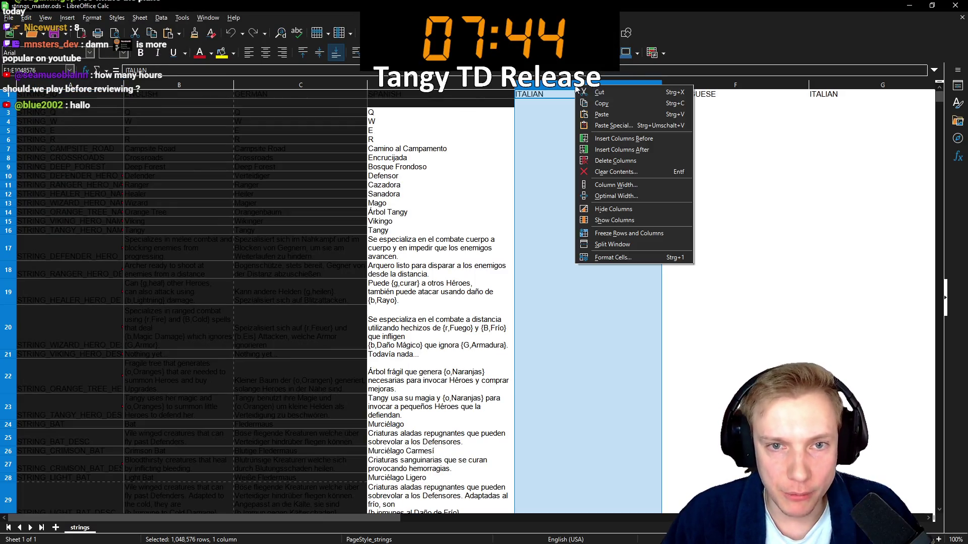
{"action": "left_click", "coordinate": [603, 162]}
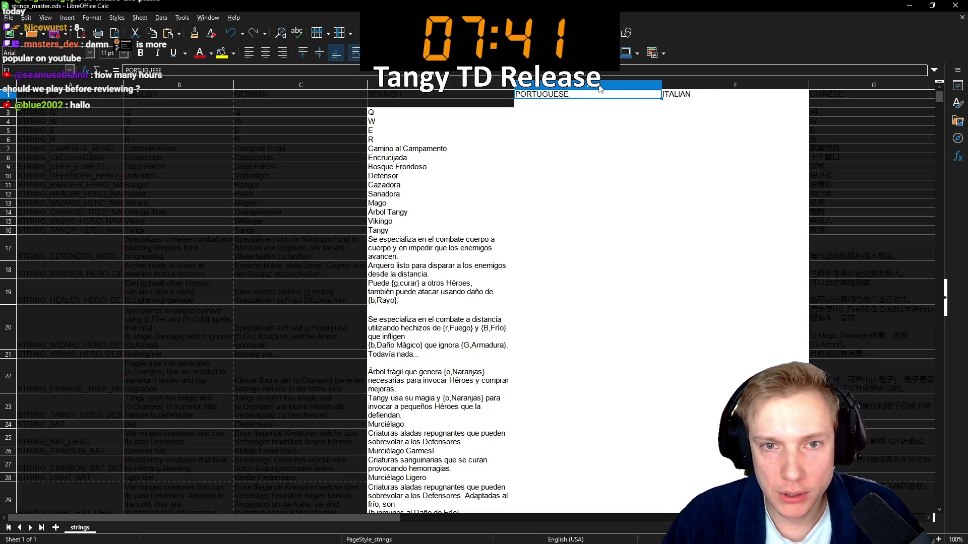
Delete the PORTUGUESE, ITALIAN and CHINESE columns E–G, leaving SPANISH last.
{"action": "left_click_drag", "start_coordinate": [590, 84], "coordinate": [846, 89]}
{"action": "right_click", "coordinate": [569, 85]}
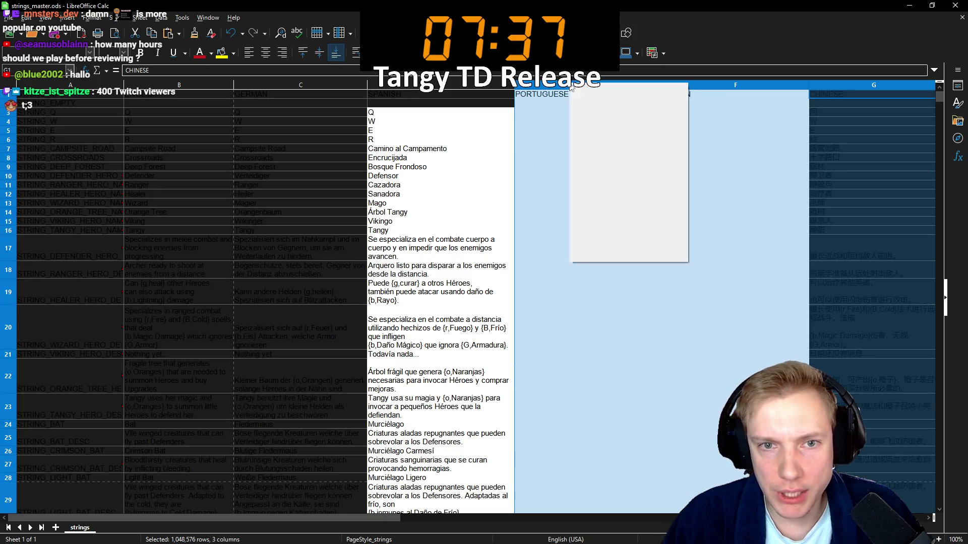
{"action": "left_click", "coordinate": [607, 159]}
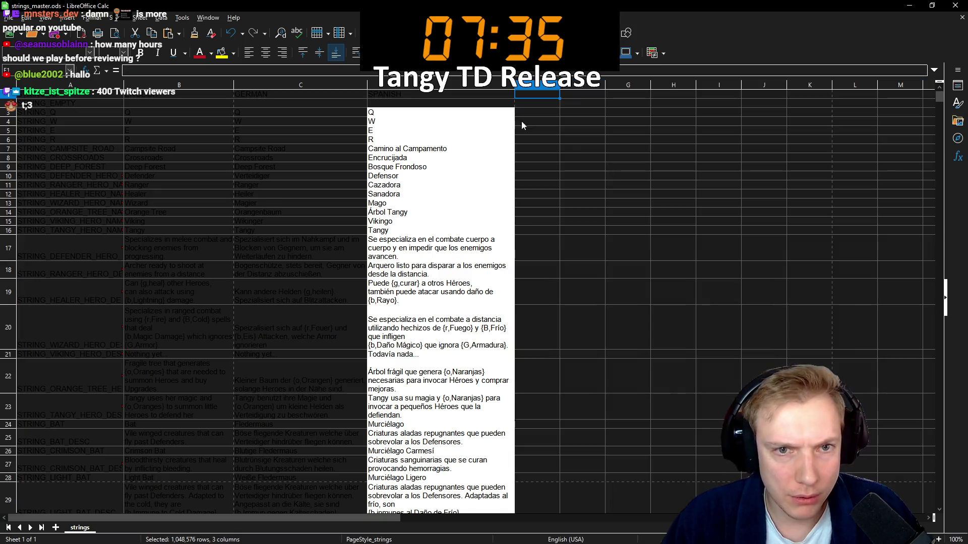
Give the SPANISH column D black text and a dark grey background fill.
{"action": "left_click", "coordinate": [446, 85]}
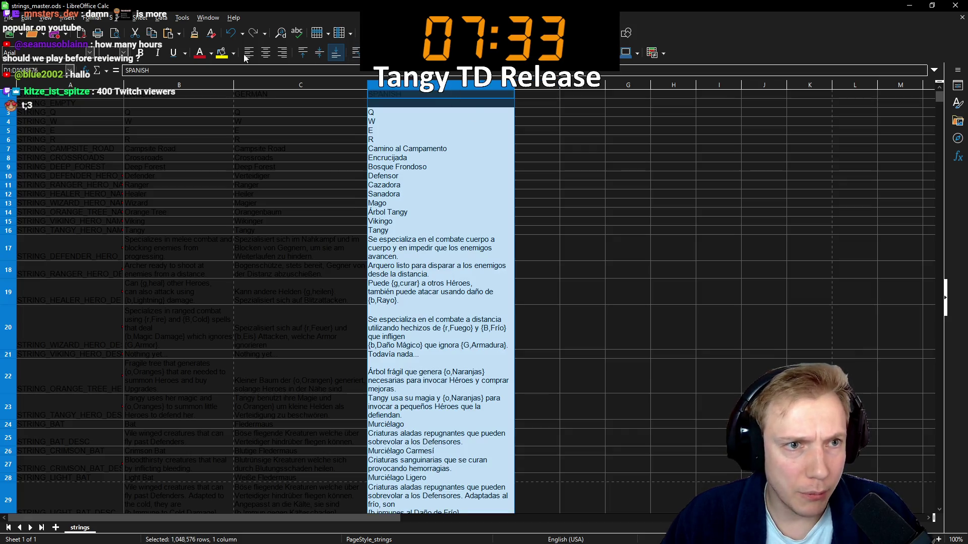
{"action": "left_click", "coordinate": [200, 54]}
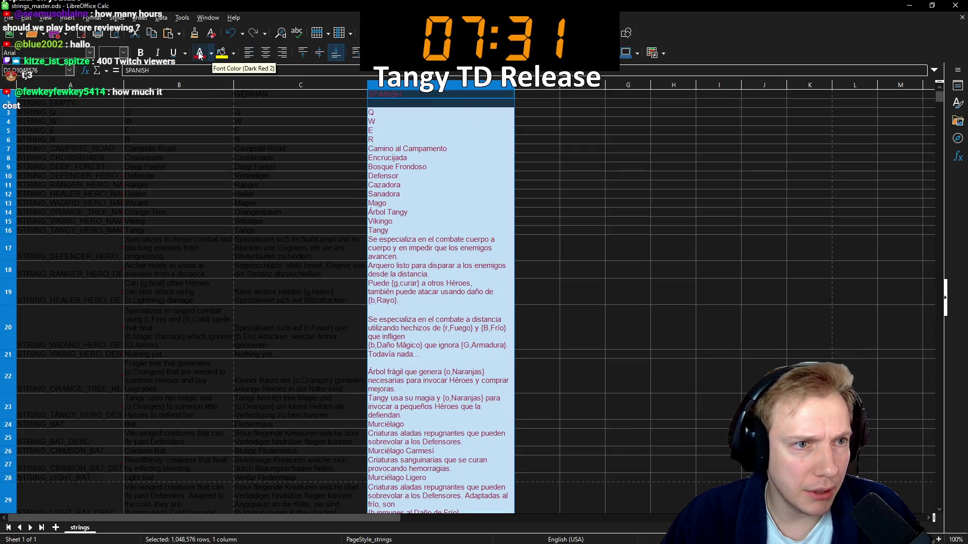
{"action": "left_click", "coordinate": [214, 55]}
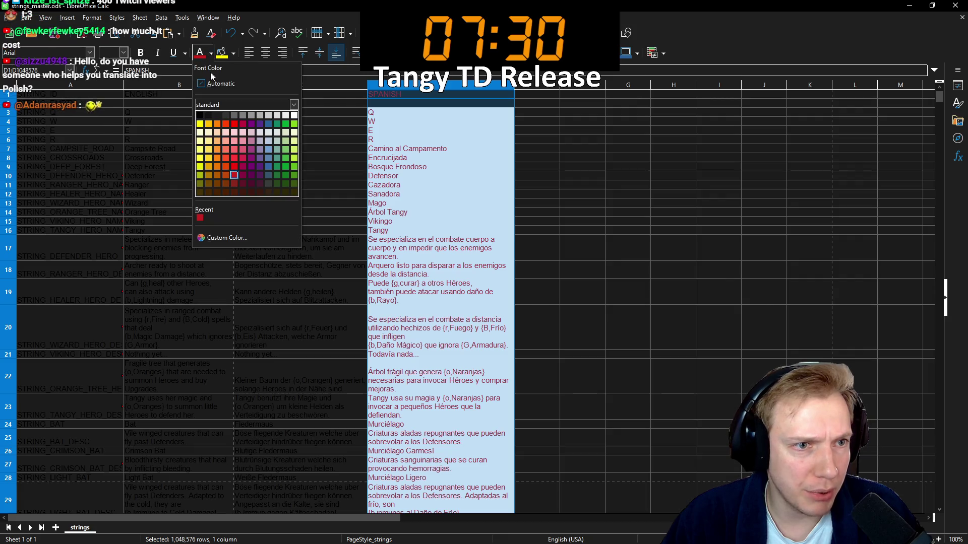
{"action": "left_click", "coordinate": [200, 116]}
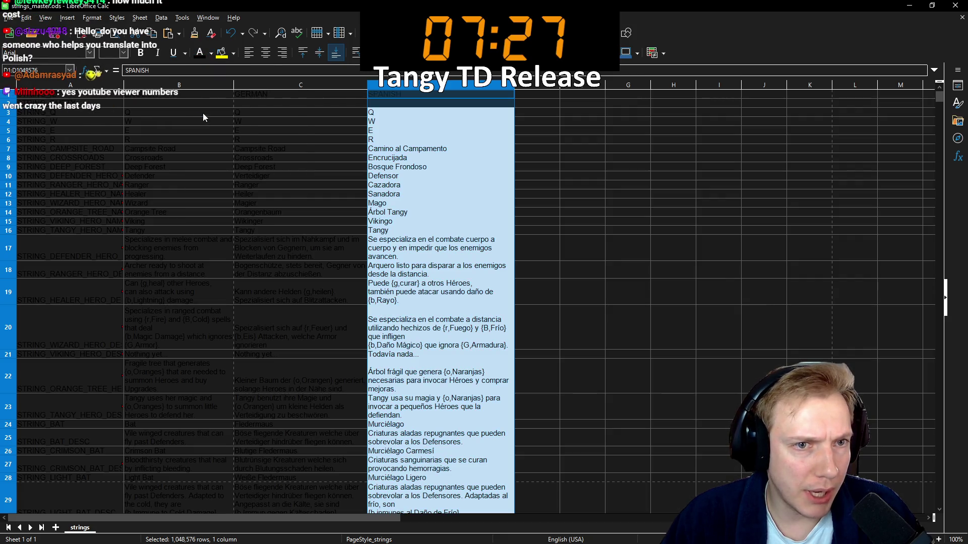
{"action": "left_click", "coordinate": [232, 54]}
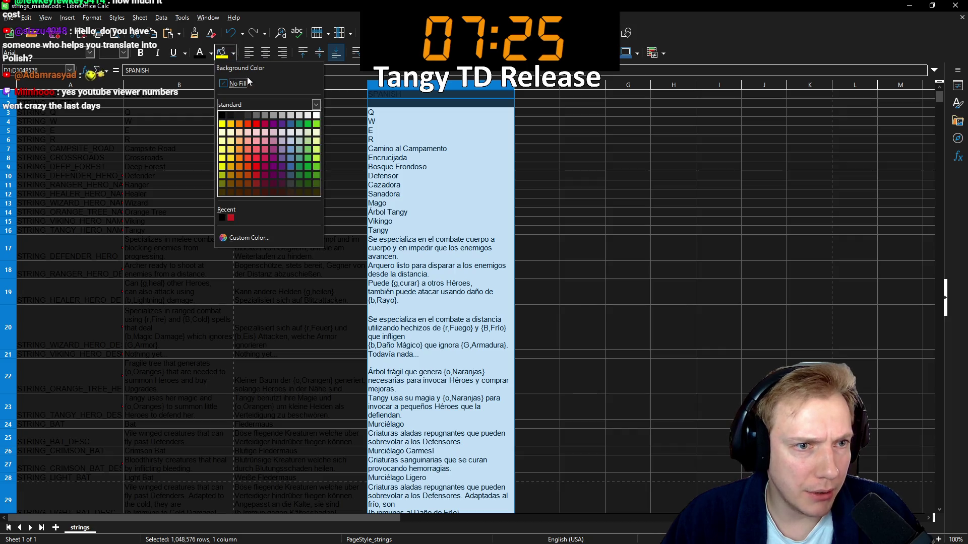
{"action": "left_click", "coordinate": [249, 114]}
{"action": "left_click", "coordinate": [599, 158]}
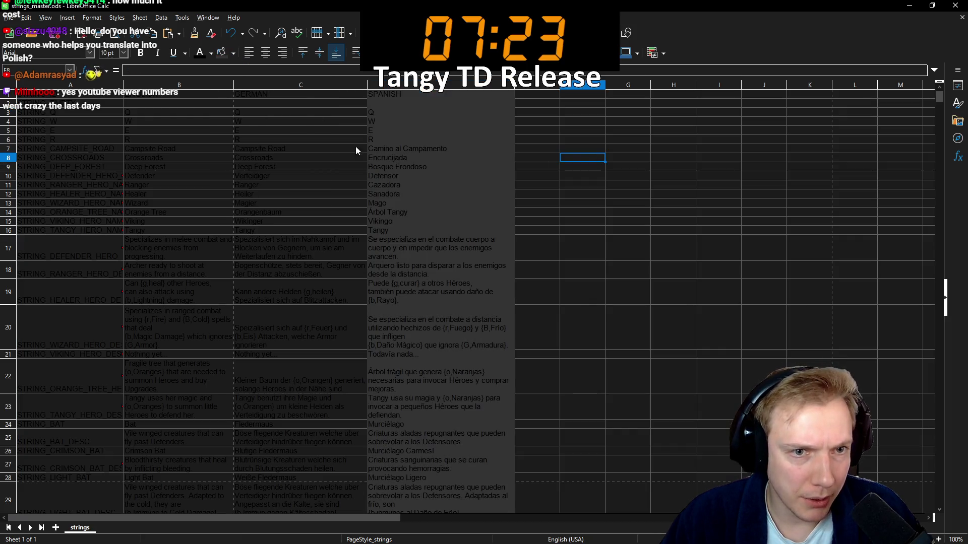
Start Save As for the sheet and choose the Text CSV file type.
{"action": "left_click", "coordinate": [362, 140]}
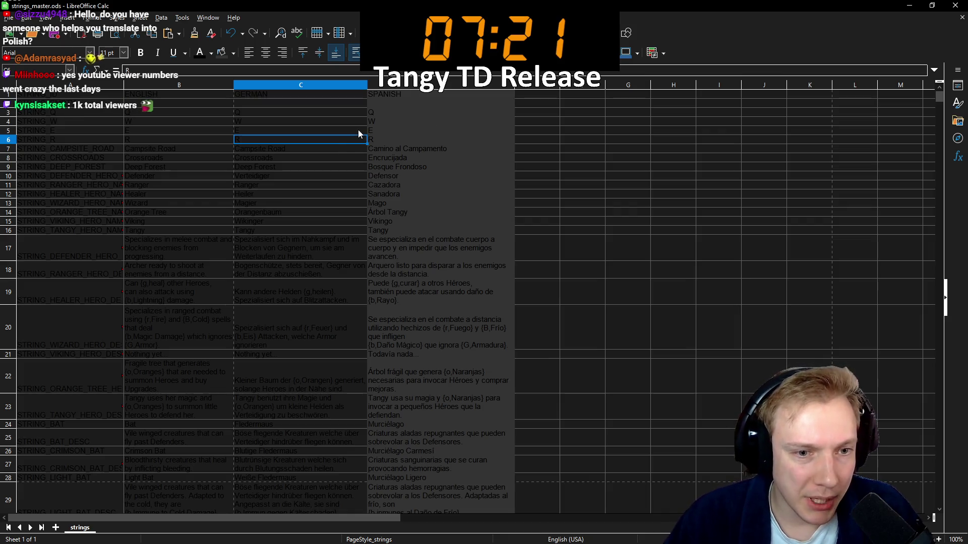
{"action": "left_click", "coordinate": [9, 18]}
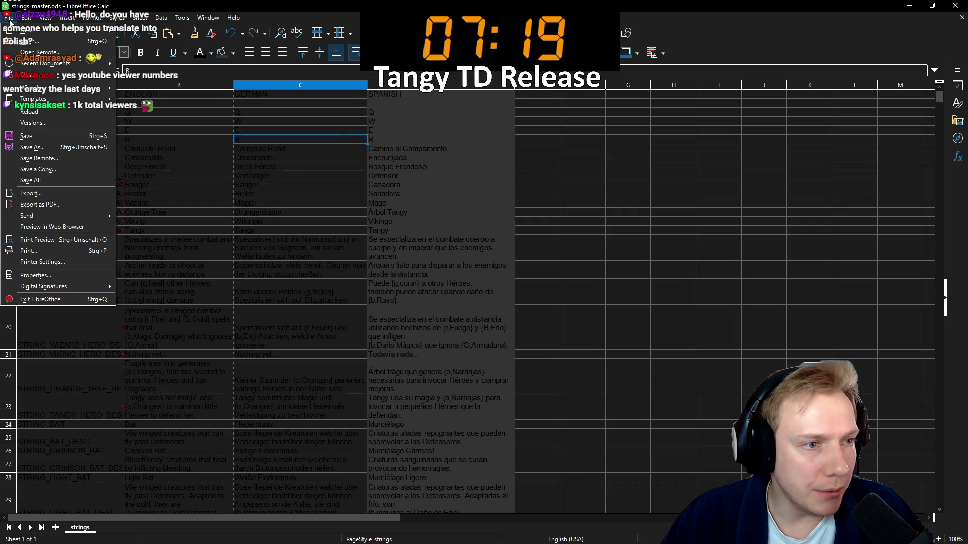
{"action": "left_click", "coordinate": [34, 150]}
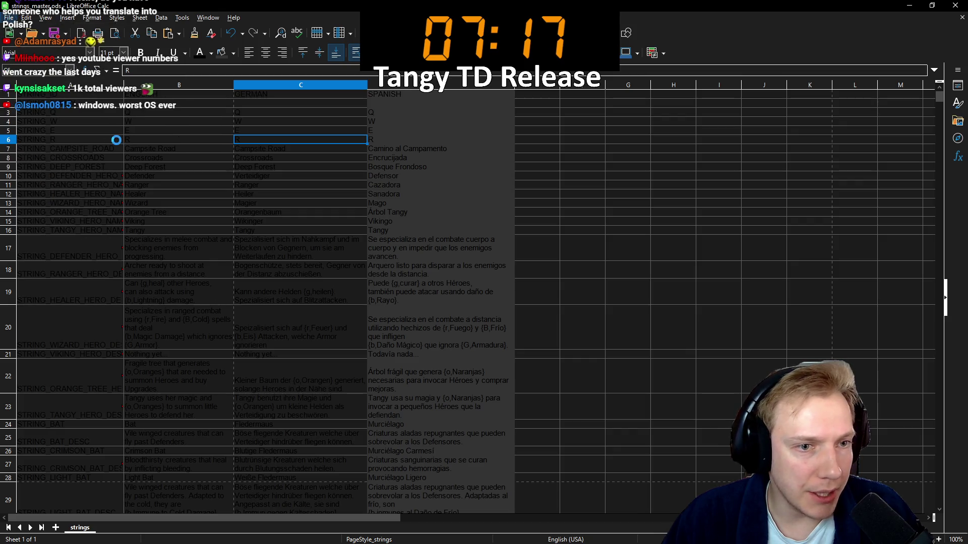
{"action": "left_click", "coordinate": [200, 244]}
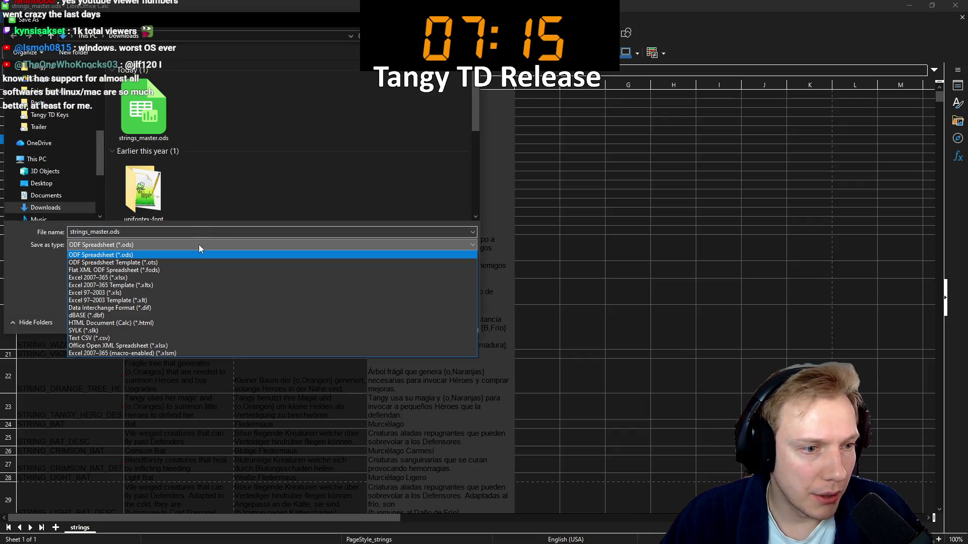
{"action": "left_click", "coordinate": [89, 339]}
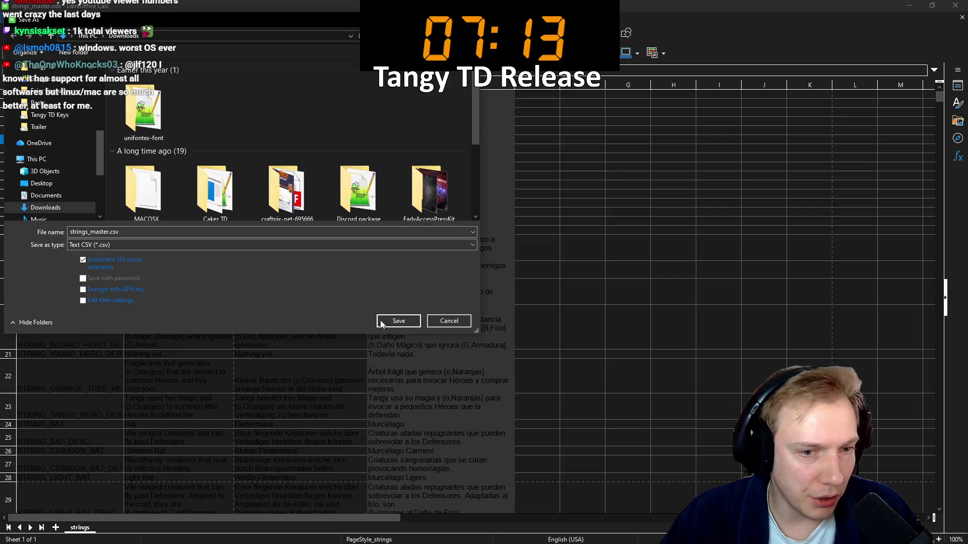
Save as strings_master.csv, keeping Text CSV format with UTF-8 export settings.
{"action": "left_click", "coordinate": [406, 324]}
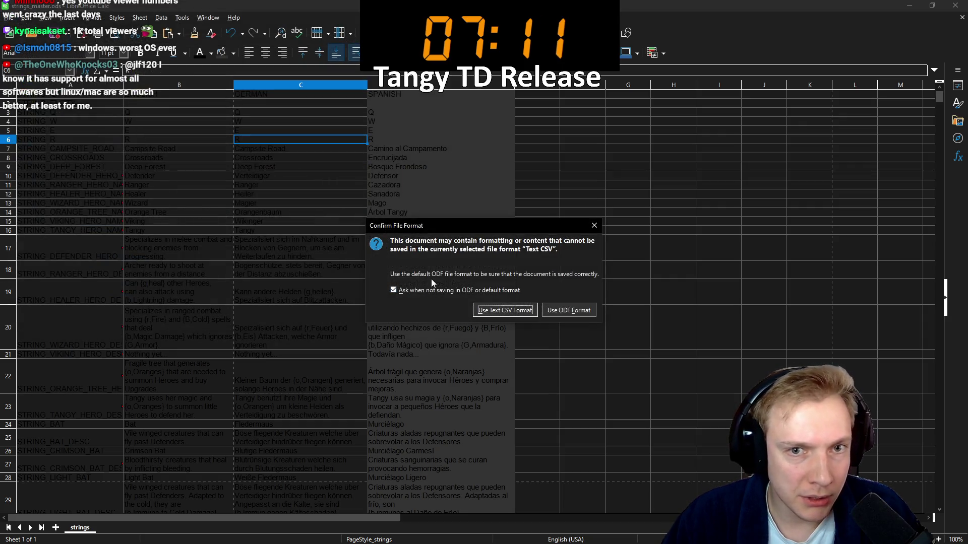
{"action": "left_click", "coordinate": [501, 310]}
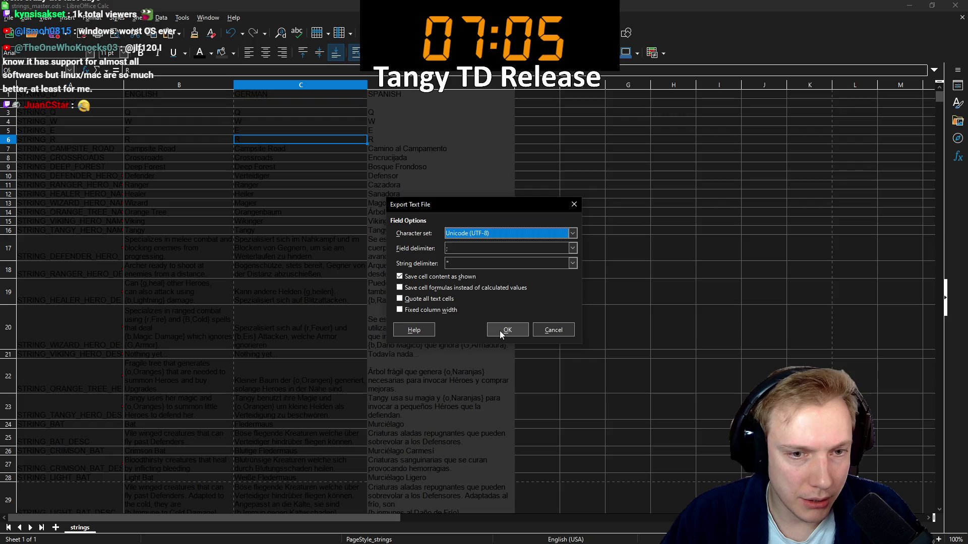
{"action": "left_click", "coordinate": [454, 249]}
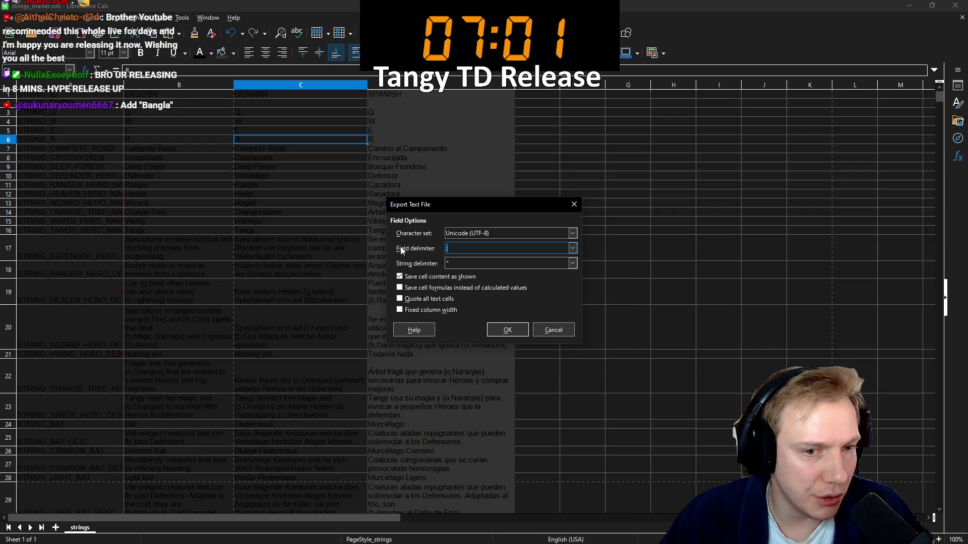
{"action": "left_click", "coordinate": [504, 329]}
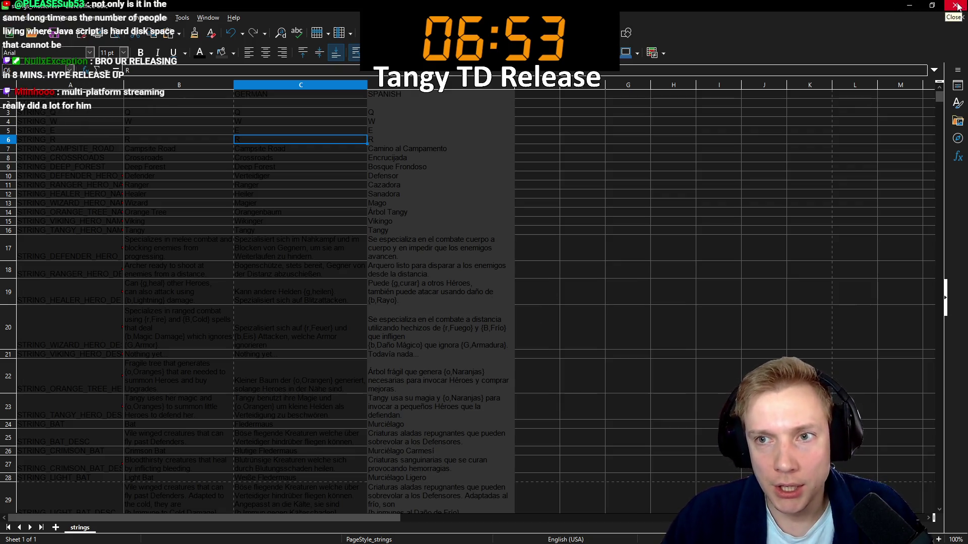
Copy strings_master.csv from Downloads into the CakezFramework strings folder.
{"action": "left_click", "coordinate": [913, 5]}
{"action": "scroll", "coordinate": [555, 116], "scroll_direction": "up", "scroll_amount": 5}
{"action": "left_click", "coordinate": [516, 108]}
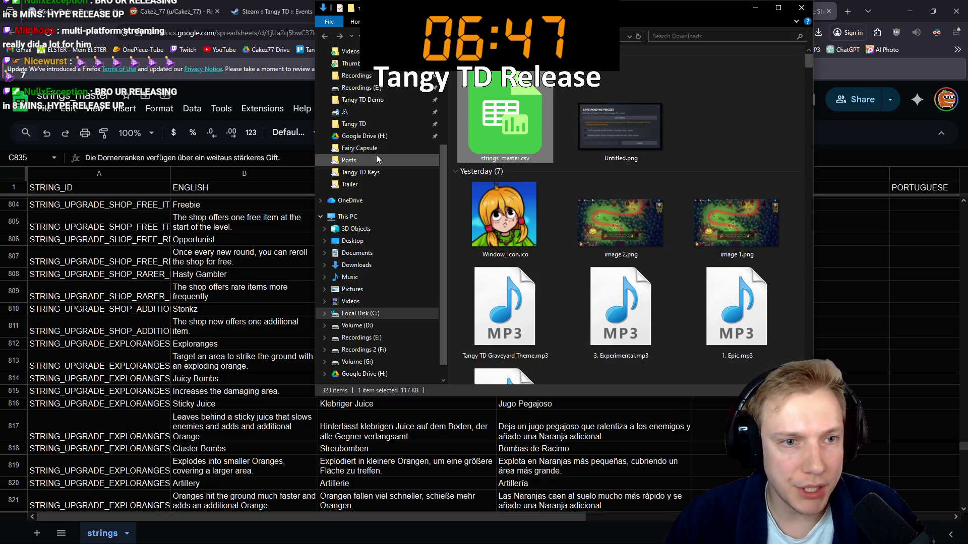
{"action": "scroll", "coordinate": [363, 114], "scroll_direction": "up", "scroll_amount": 3}
{"action": "left_click", "coordinate": [362, 114]}
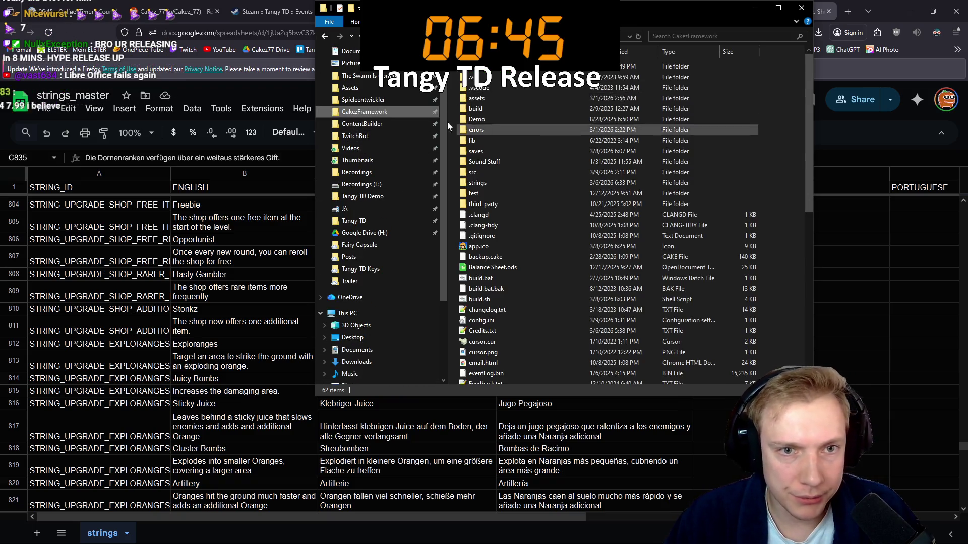
{"action": "double_click", "coordinate": [477, 183]}
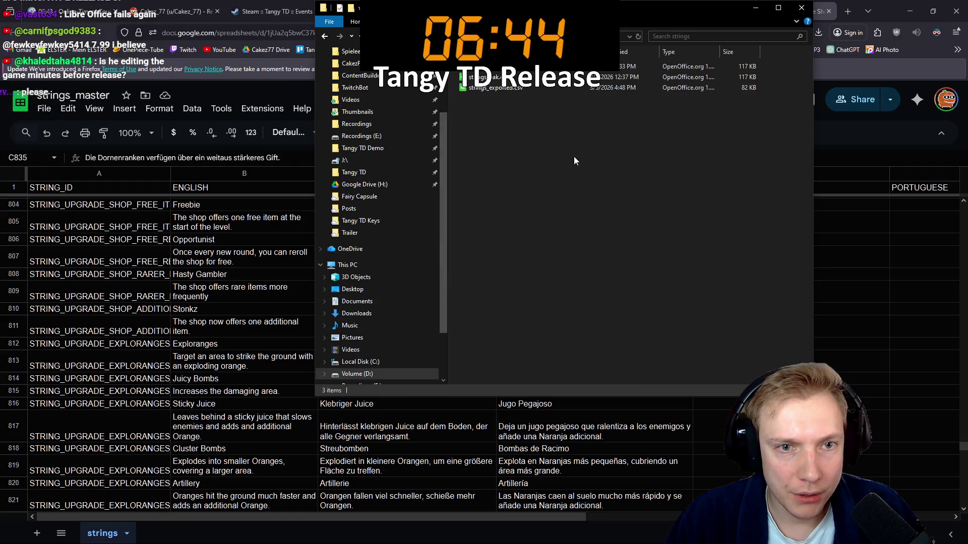
{"action": "left_click", "coordinate": [505, 99]}
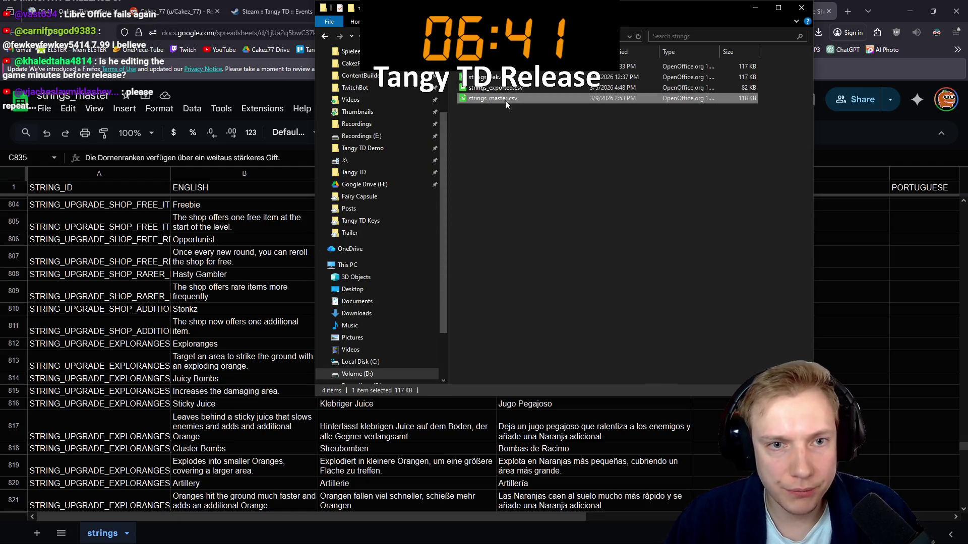
Delete the old strings file, rename the new CSV to replace it, and return to VS Code.
{"action": "left_click", "coordinate": [529, 77]}
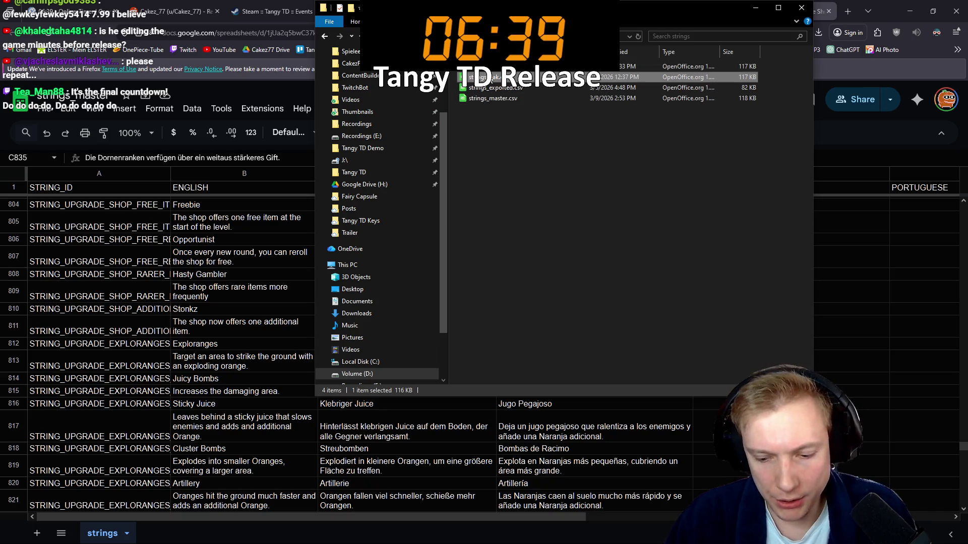
{"action": "key", "text": "Delete"}
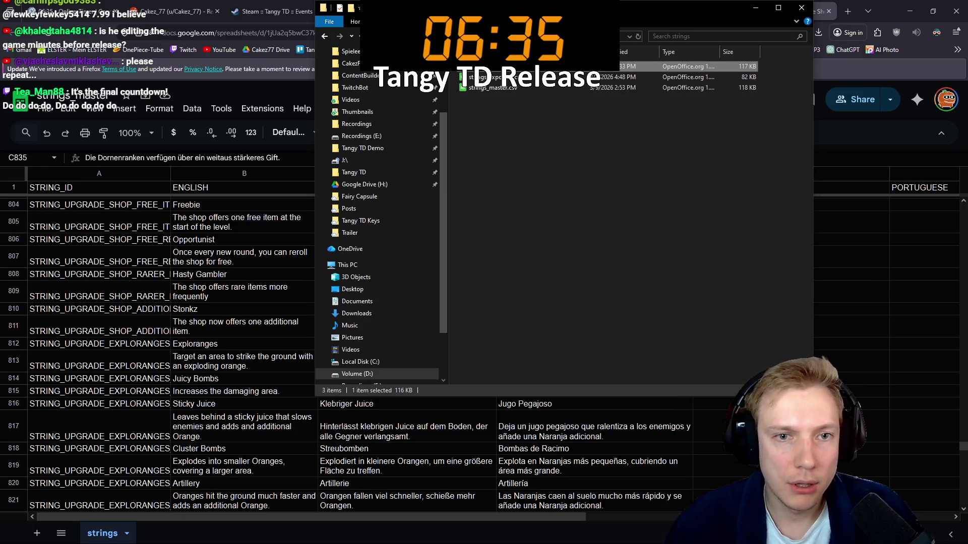
{"action": "left_click", "coordinate": [495, 88]}
{"action": "key", "text": "F2"}
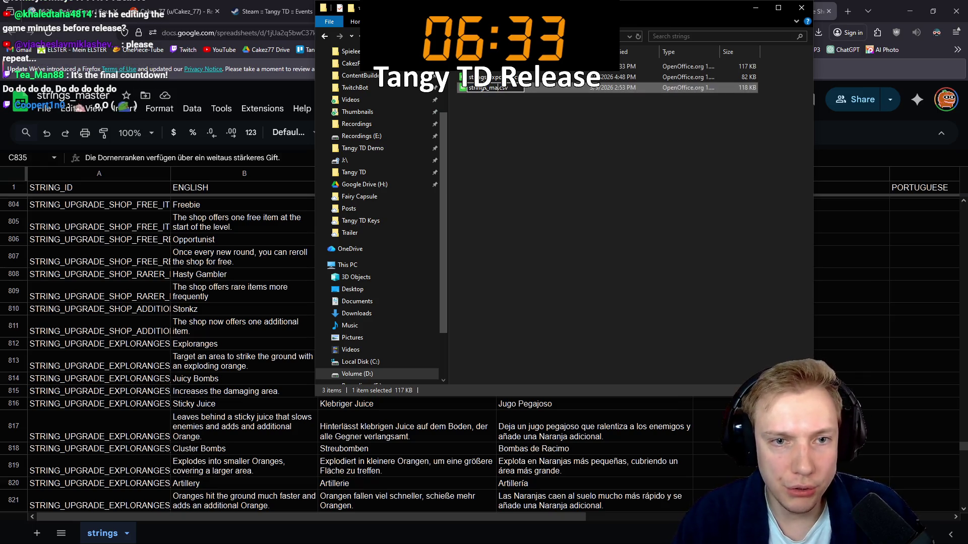
{"action": "key", "text": "Return"}
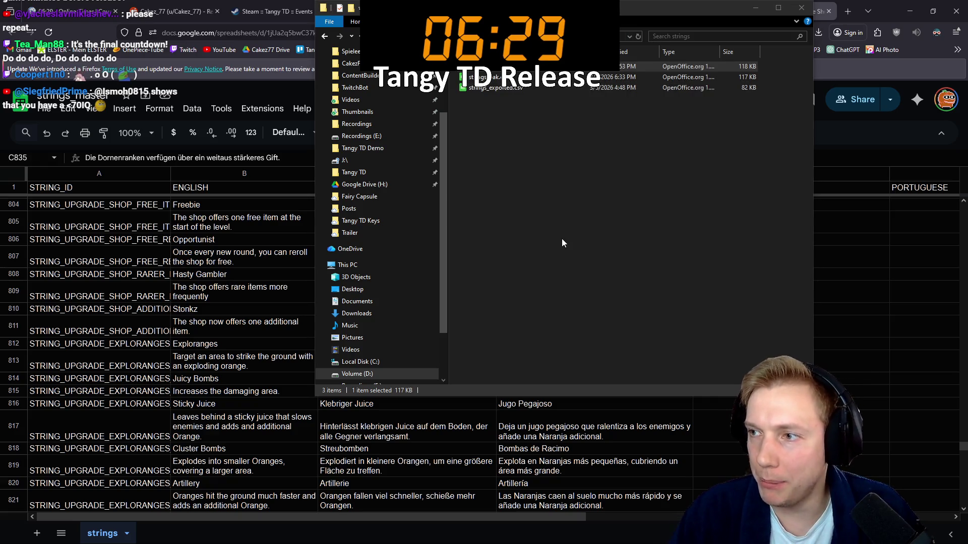
{"action": "key", "text": "alt+Tab"}
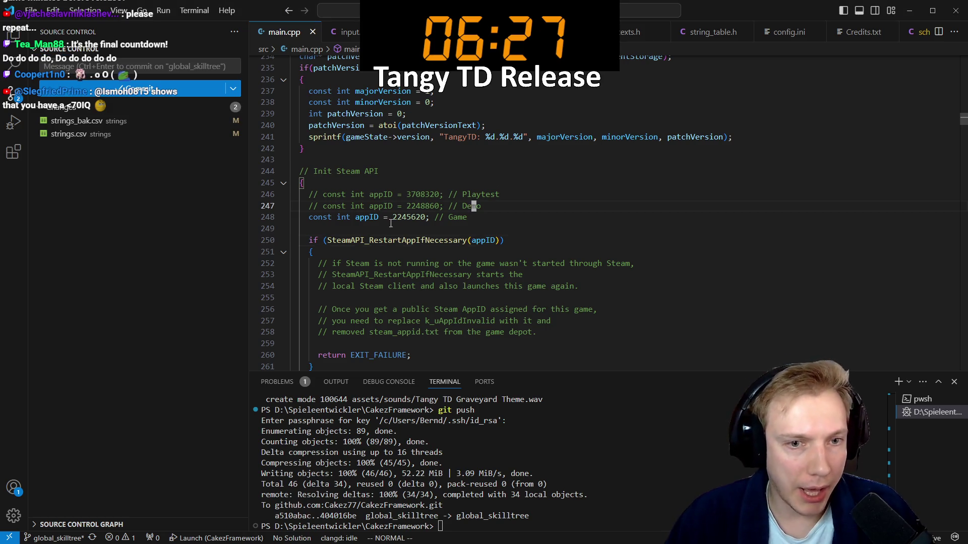
Launch Tangy TD from VS Code, bringing up the Steam Xbox driver prompt.
{"action": "key", "text": "v"}
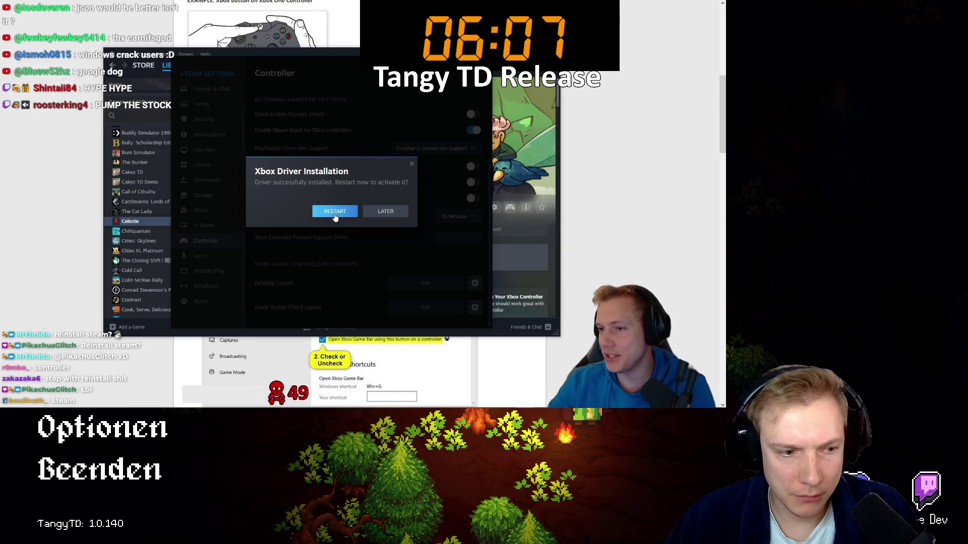
Dismiss the Xbox driver prompt, then return to VS Code with build.sh open.
{"action": "left_click", "coordinate": [335, 212]}
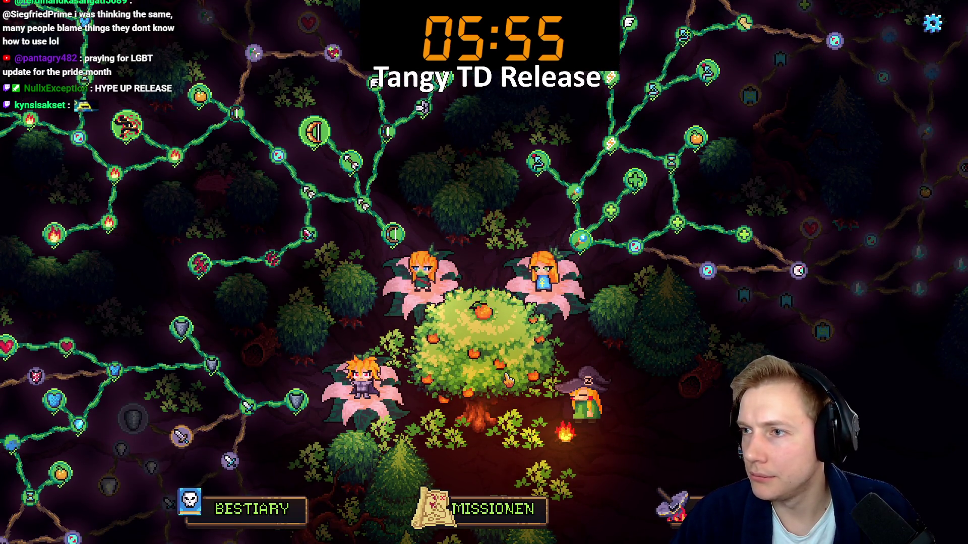
{"action": "key", "text": "alt+Tab"}
{"action": "key", "text": "ctrl+Tab"}
{"action": "key", "text": "ctrl+Tab"}
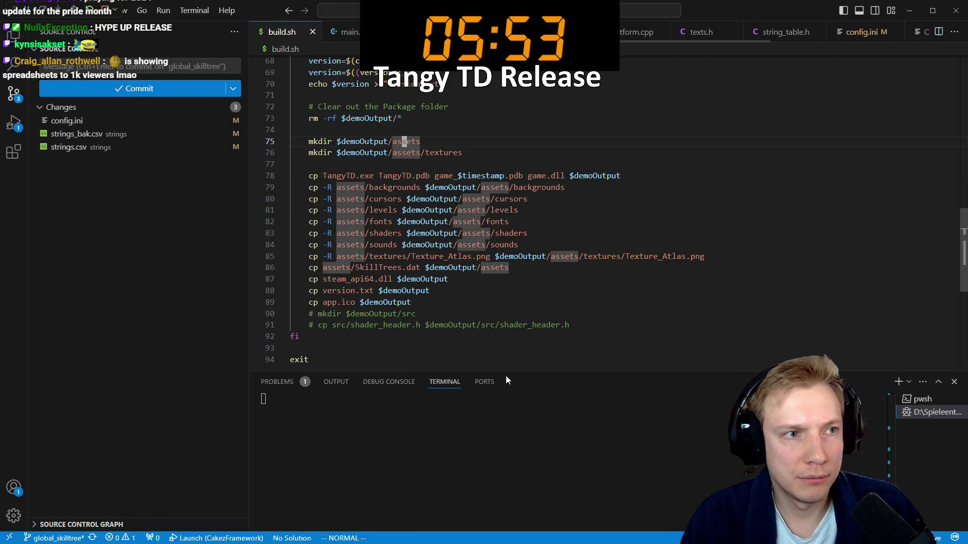
Switch build.sh from the RELEASE defines line to the DEBUG one, save, and run the build.
{"action": "key", "text": "g"}
{"action": "key", "text": "g"}
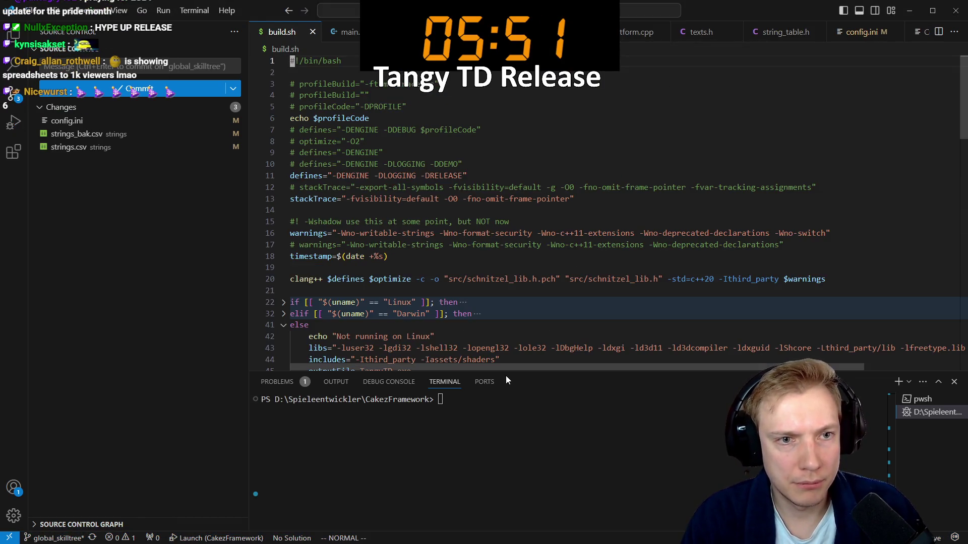
{"action": "key", "text": "j"}
{"action": "key", "text": "g"}
{"action": "key", "text": "c"}
{"action": "key", "text": "c"}
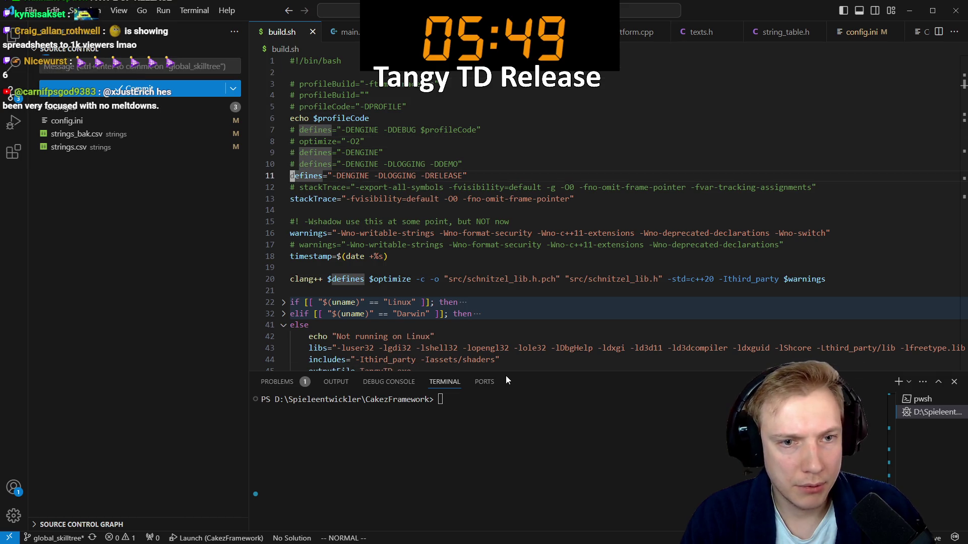
{"action": "key", "text": "k"}
{"action": "key", "text": "k"}
{"action": "key", "text": "g"}
{"action": "key", "text": "c"}
{"action": "key", "text": "c"}
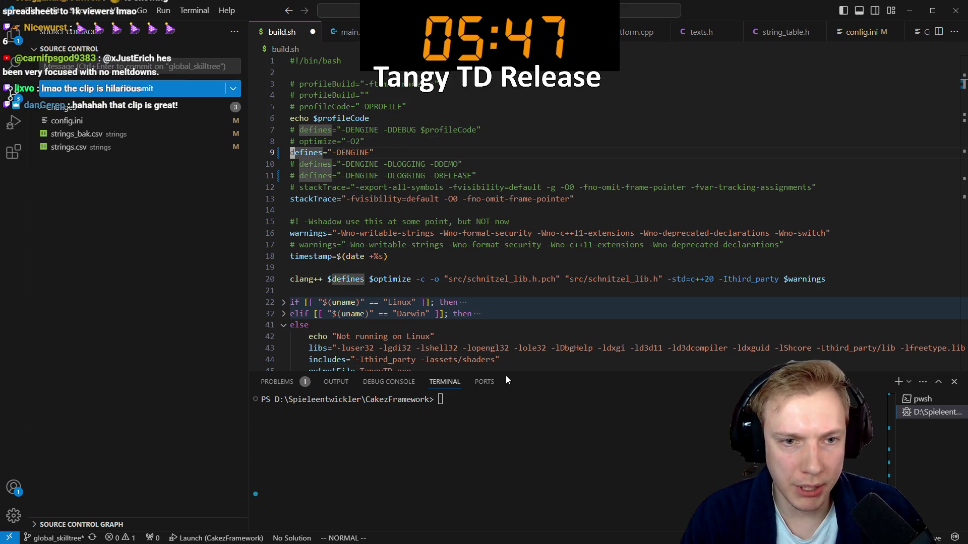
{"action": "key", "text": "g"}
{"action": "key", "text": "c"}
{"action": "key", "text": "c"}
{"action": "key", "text": "k"}
{"action": "key", "text": "k"}
{"action": "key", "text": "g"}
{"action": "key", "text": "c"}
{"action": "key", "text": "c"}
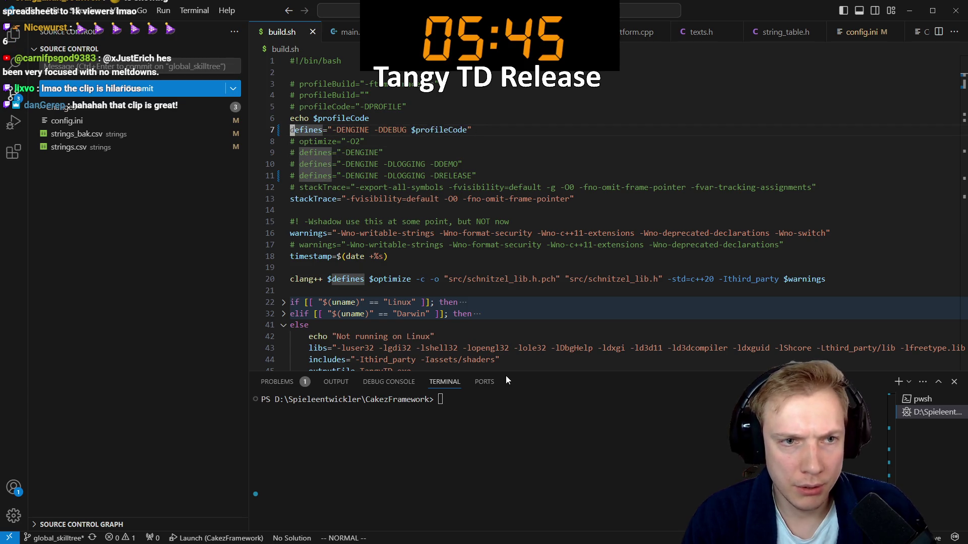
{"action": "key", "text": "ctrl+shift+b"}
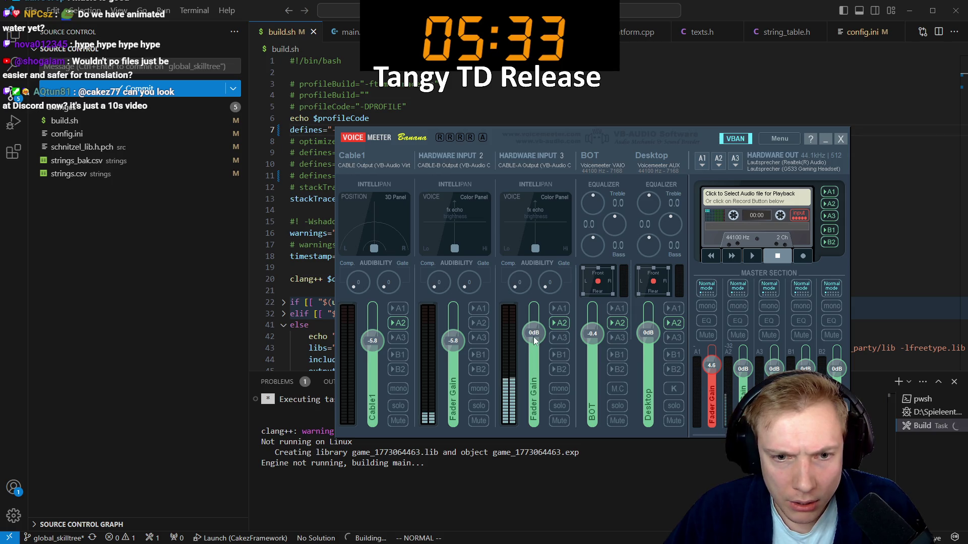
Raise the VoiceMeeter third input fader to 0 dB and relaunch the built game with F5.
{"action": "left_click_drag", "start_coordinate": [535, 341], "coordinate": [534, 332]}
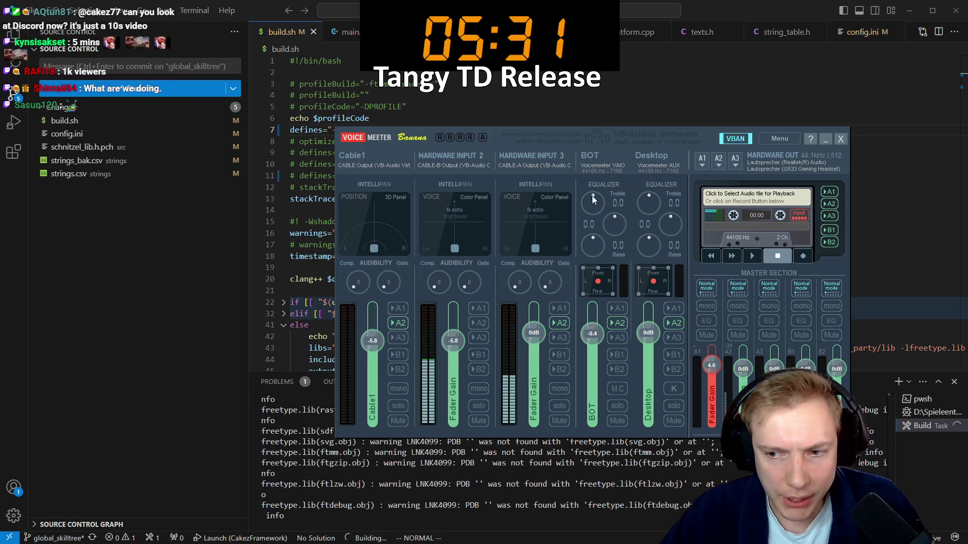
{"action": "left_click", "coordinate": [826, 139]}
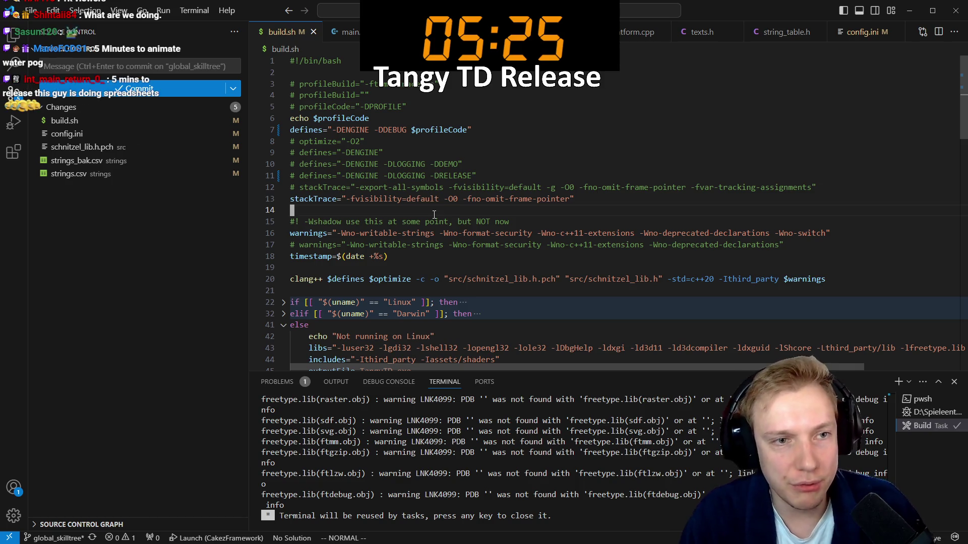
{"action": "key", "text": "F5"}
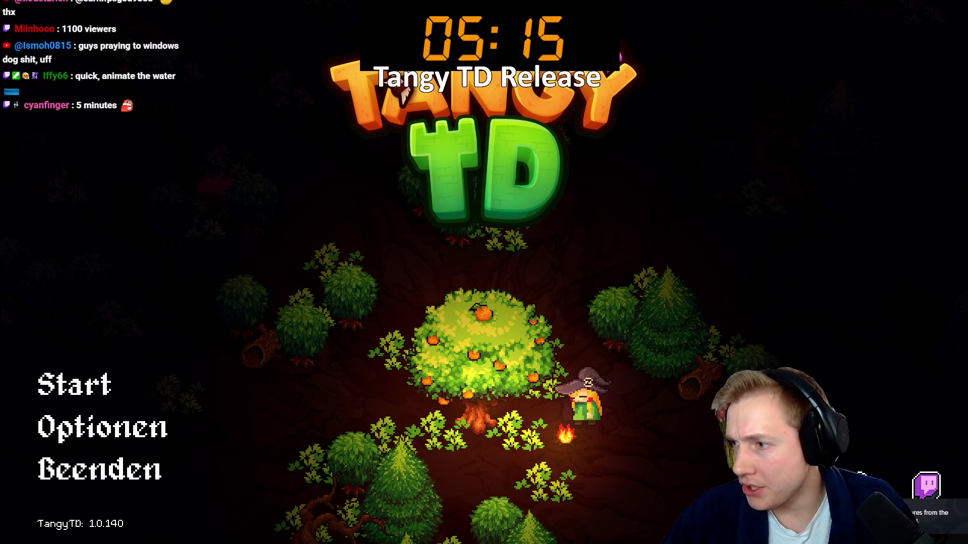
Run the import_strings command from Tangy TD's in-game developer console.
{"action": "key", "text": "grave"}
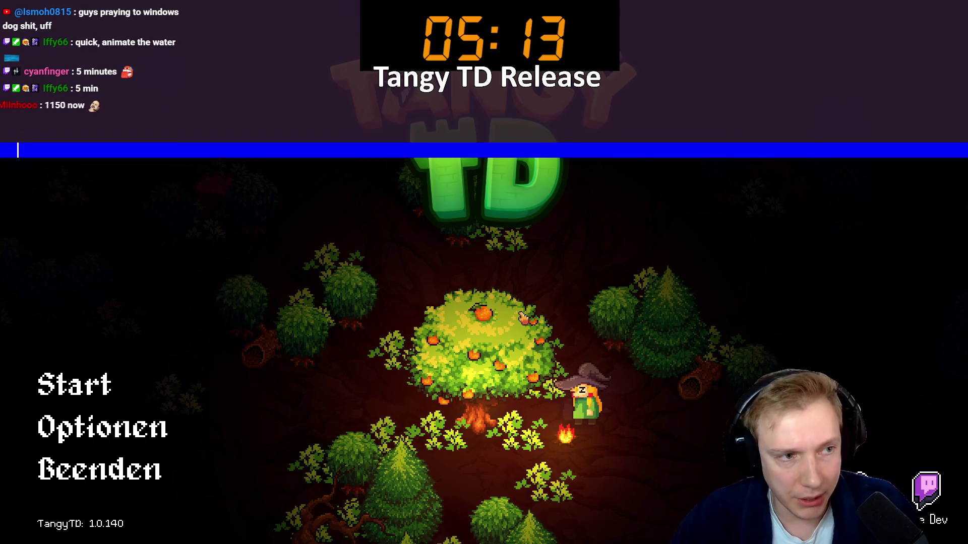
{"action": "type", "text": "import_strings"}
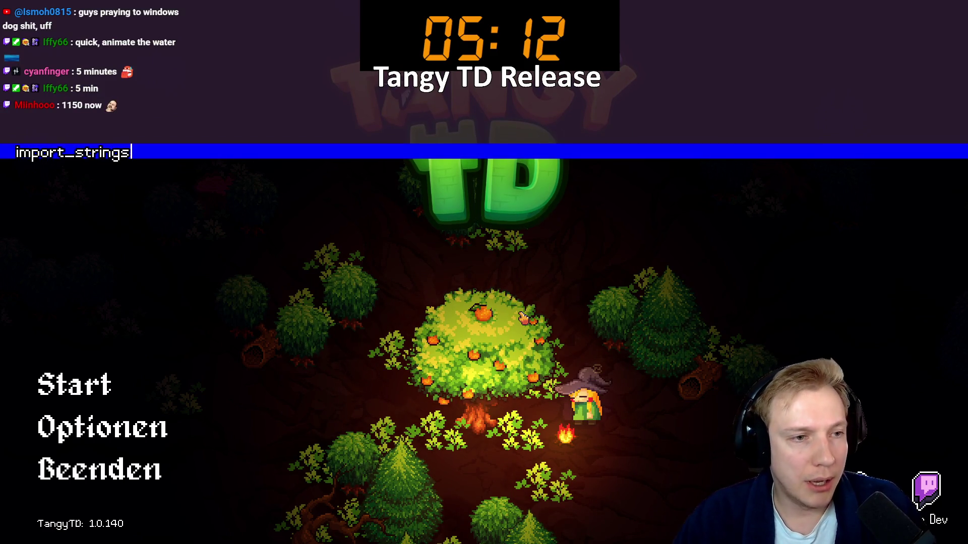
{"action": "key", "text": "Return"}
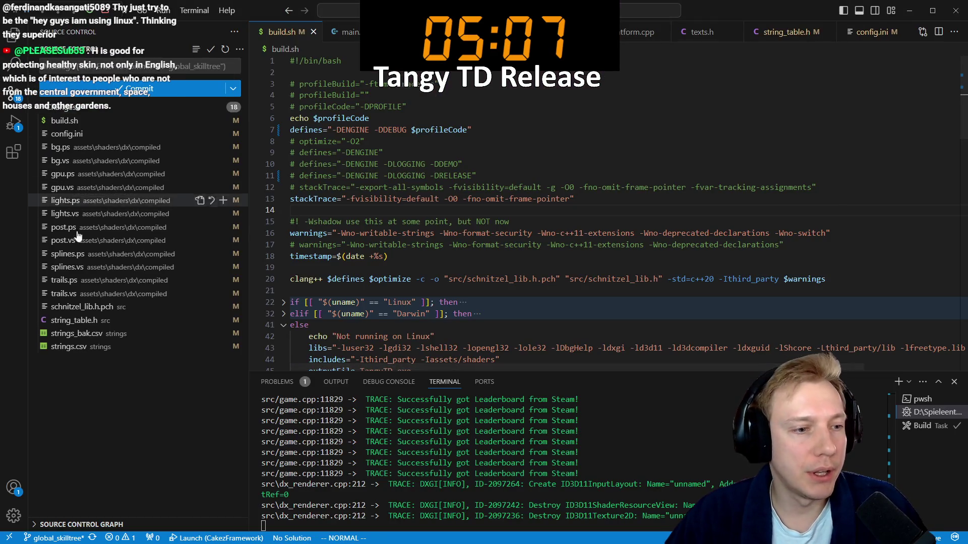
Show the string_table.h working-tree diff widened to fill the window.
{"action": "left_click", "coordinate": [76, 320]}
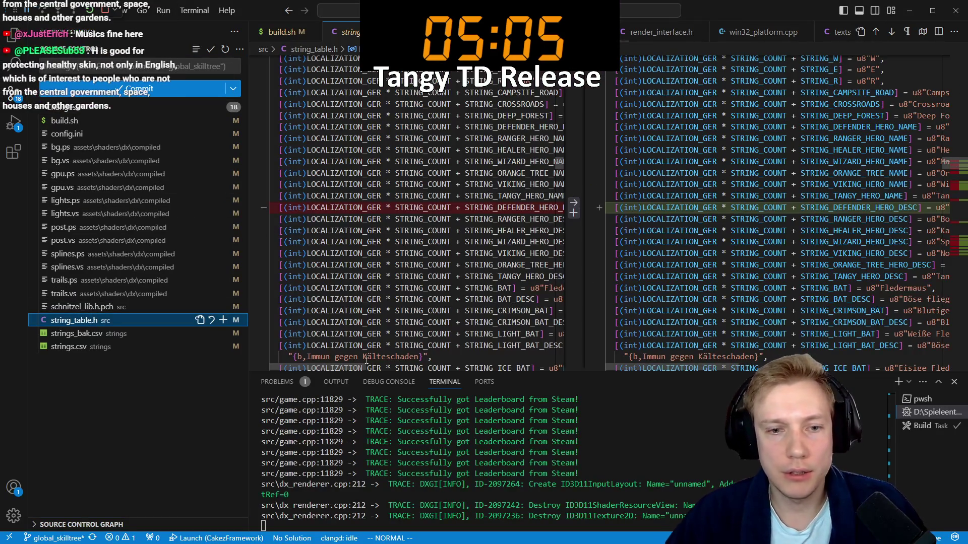
{"action": "left_click_drag", "start_coordinate": [249, 179], "coordinate": [49, 161]}
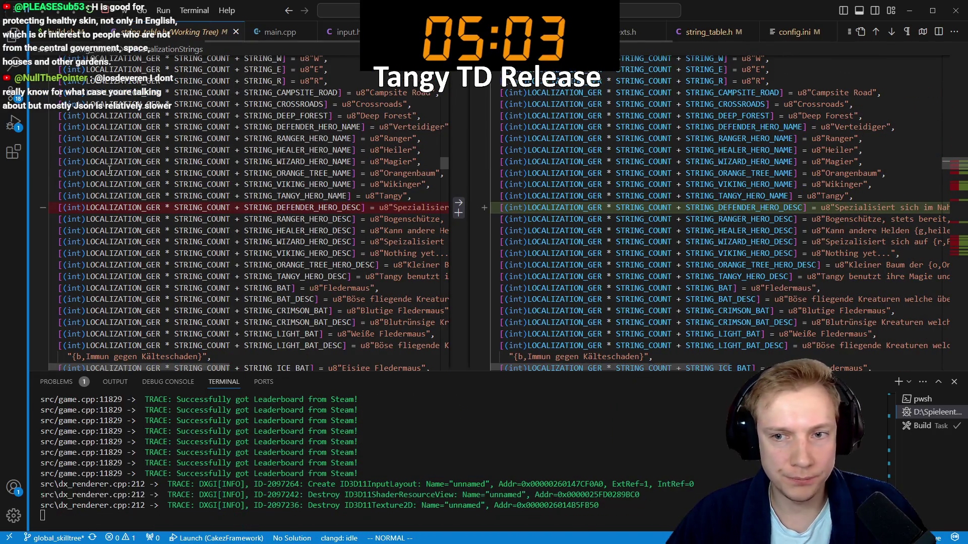
{"action": "scroll", "coordinate": [745, 218], "scroll_direction": "down", "scroll_amount": 5}
{"action": "scroll", "coordinate": [744, 217], "scroll_direction": "down", "scroll_amount": 5}
{"action": "scroll", "coordinate": [745, 217], "scroll_direction": "down", "scroll_amount": 5}
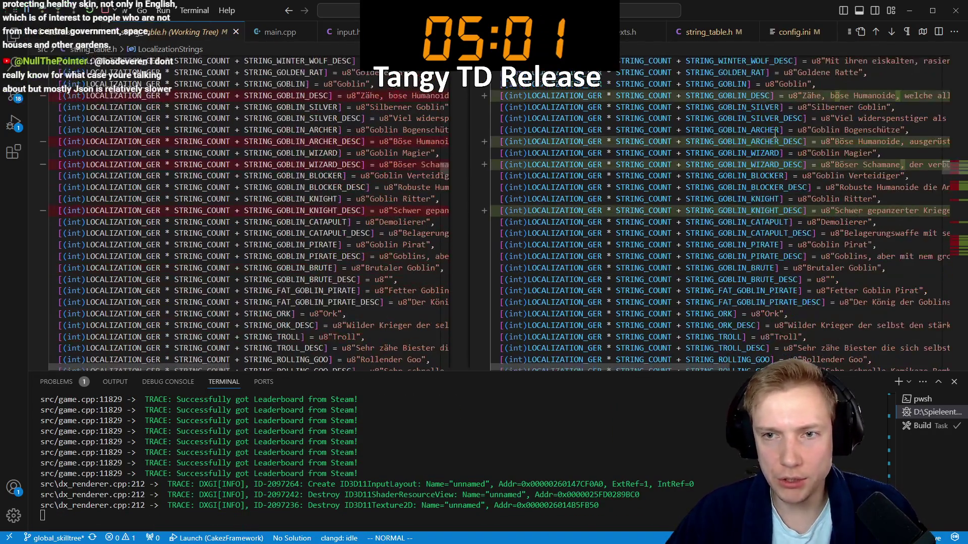
Step through every changed string from GOBLIN_DESC to KEYSTONE_DESC_LONE_DEFENDER, then close the comparison.
{"action": "left_click", "coordinate": [891, 32]}
{"action": "left_click", "coordinate": [892, 32]}
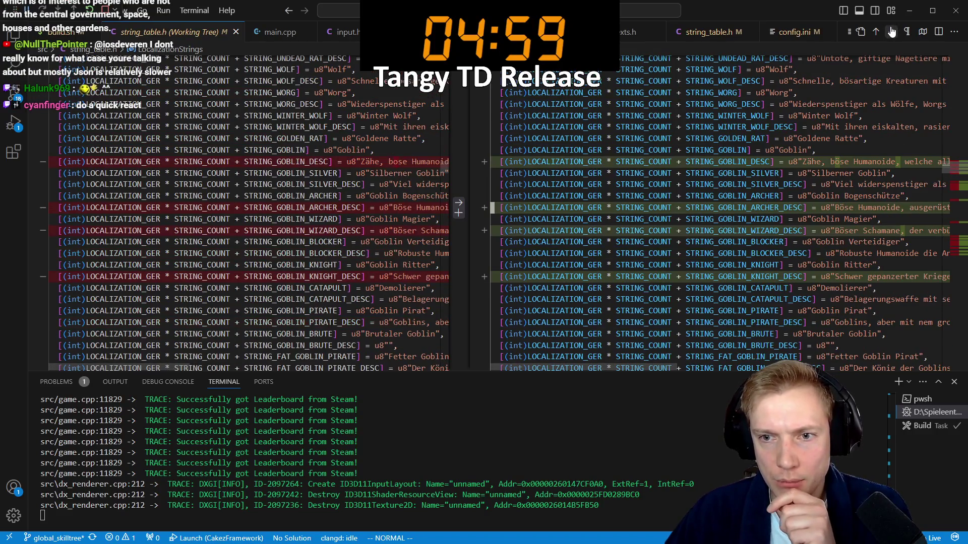
{"action": "left_click", "coordinate": [891, 32]}
{"action": "left_click", "coordinate": [892, 32]}
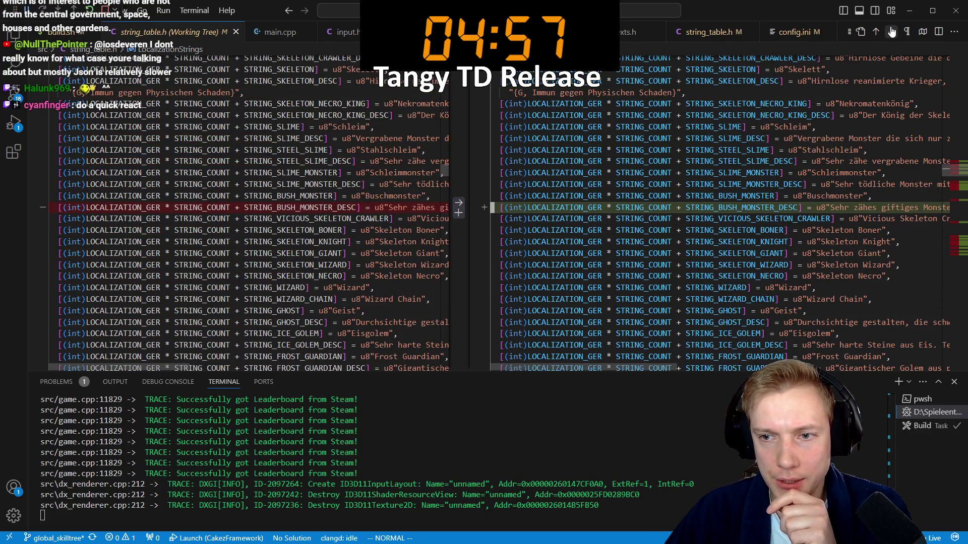
{"action": "left_click", "coordinate": [891, 33]}
{"action": "left_click", "coordinate": [892, 32]}
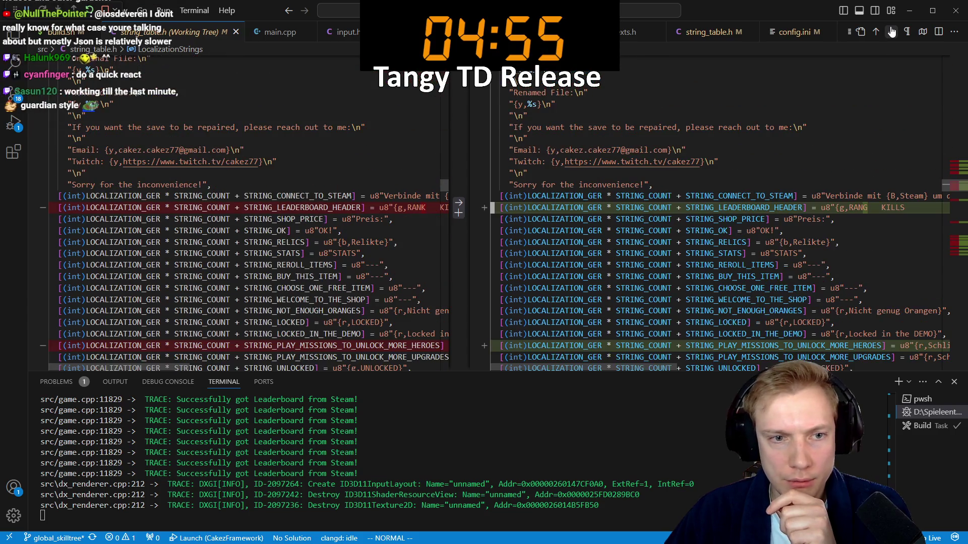
{"action": "left_click", "coordinate": [892, 32]}
{"action": "left_click", "coordinate": [892, 32]}
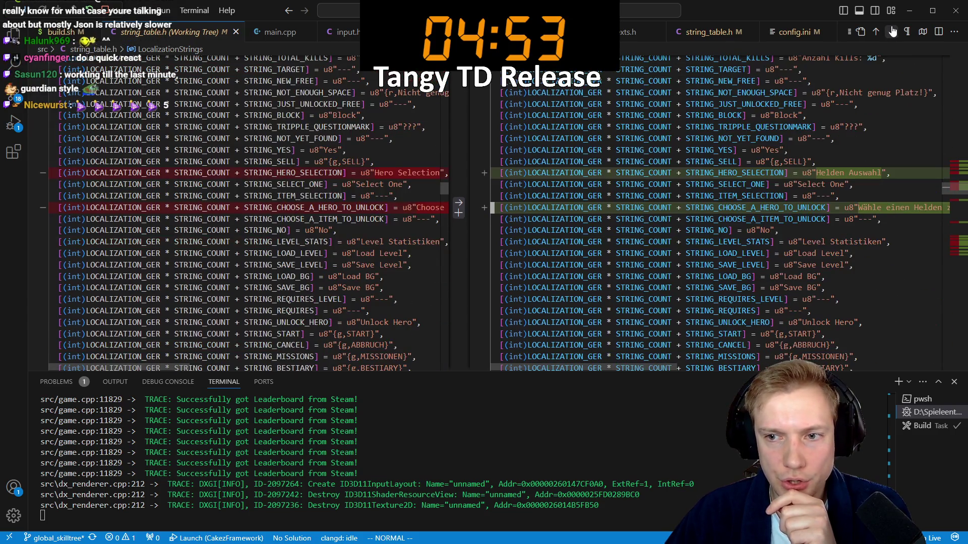
{"action": "left_click", "coordinate": [892, 32]}
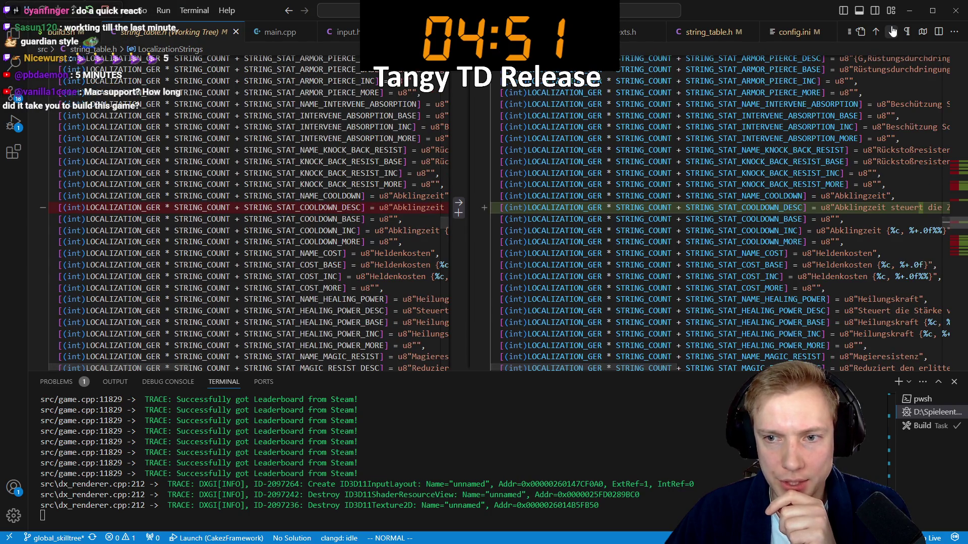
{"action": "left_click", "coordinate": [892, 31]}
{"action": "left_click", "coordinate": [892, 31]}
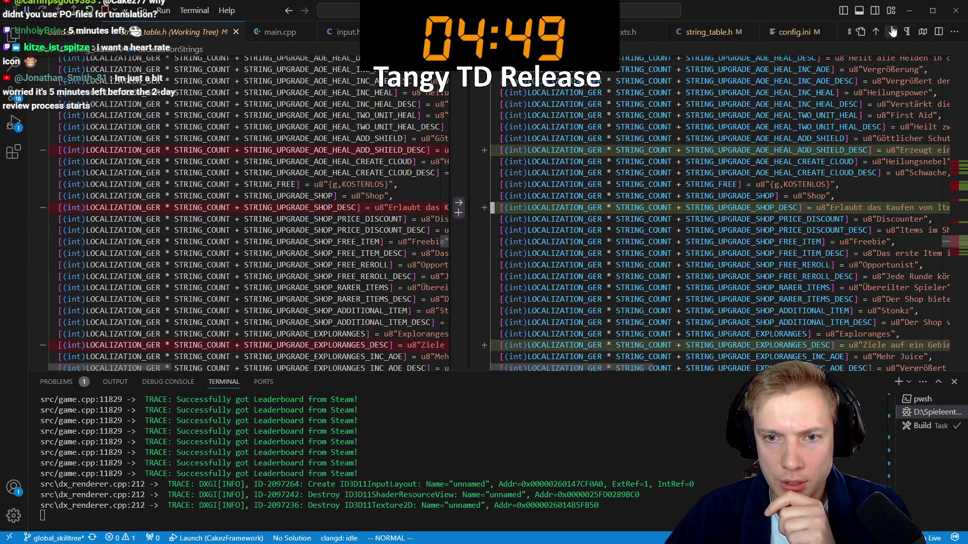
{"action": "left_click", "coordinate": [892, 32]}
{"action": "left_click", "coordinate": [892, 32]}
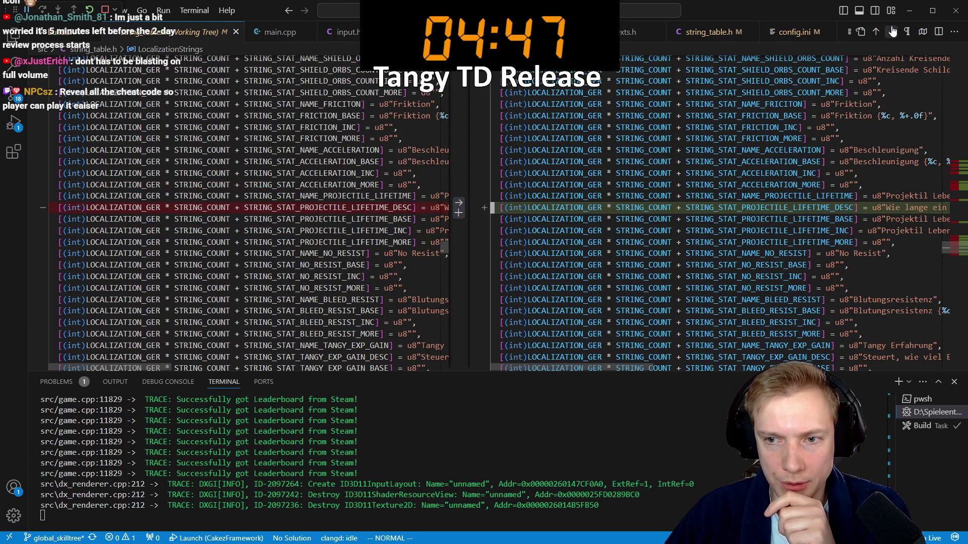
{"action": "left_click", "coordinate": [892, 31]}
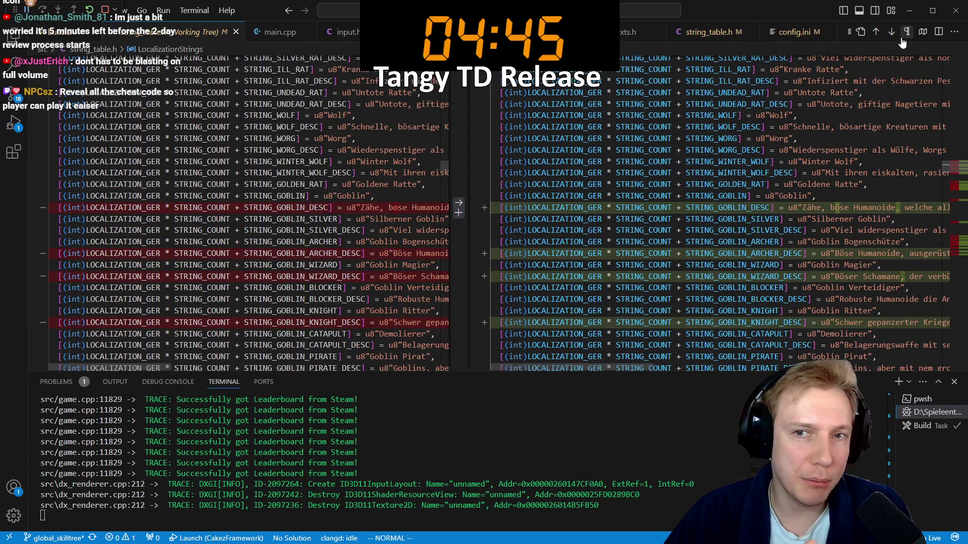
{"action": "middle_click", "coordinate": [189, 30]}
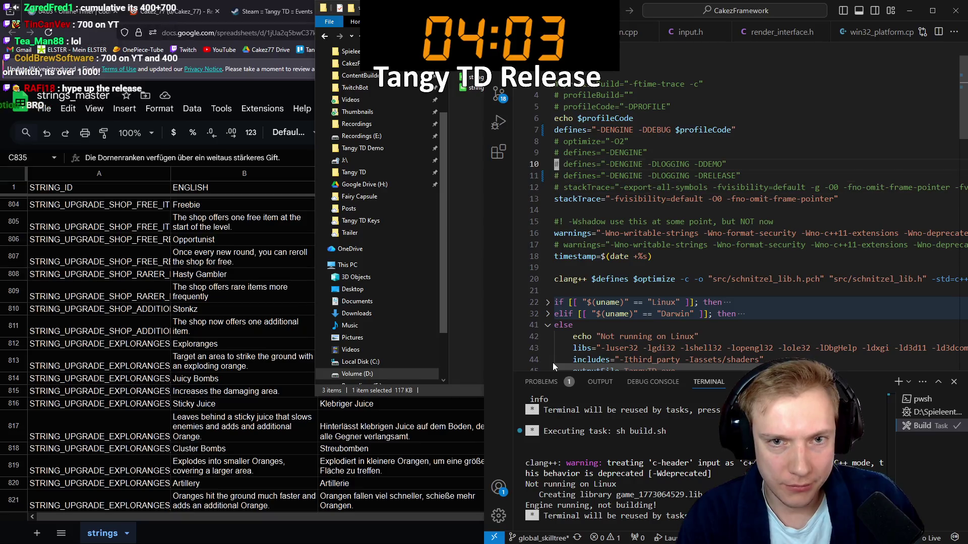
Switch build.sh from the debug defines line to the release one and run the build task.
{"action": "key", "text": "Down"}
{"action": "key", "text": "Down"}
{"action": "key", "text": "ctrl+slash"}
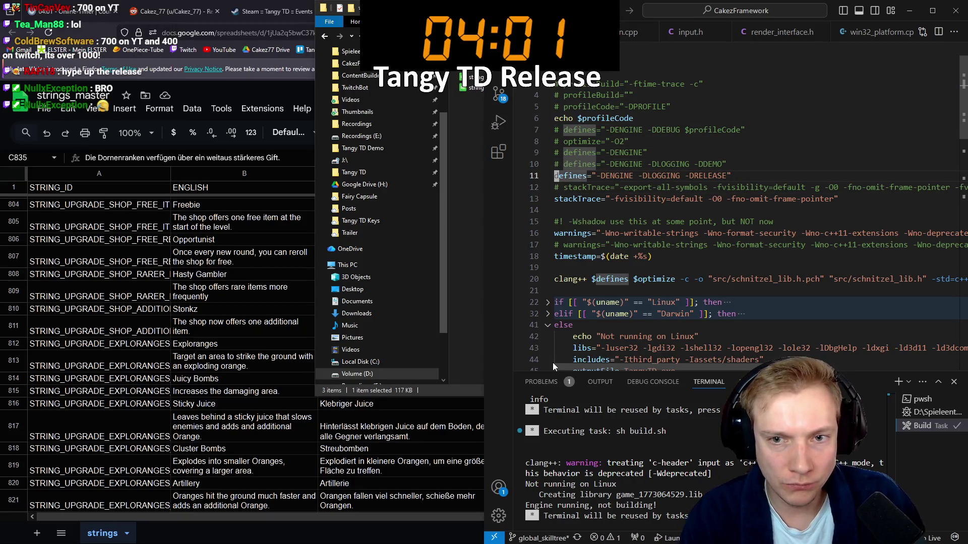
{"action": "key", "text": "ctrl+shift+b"}
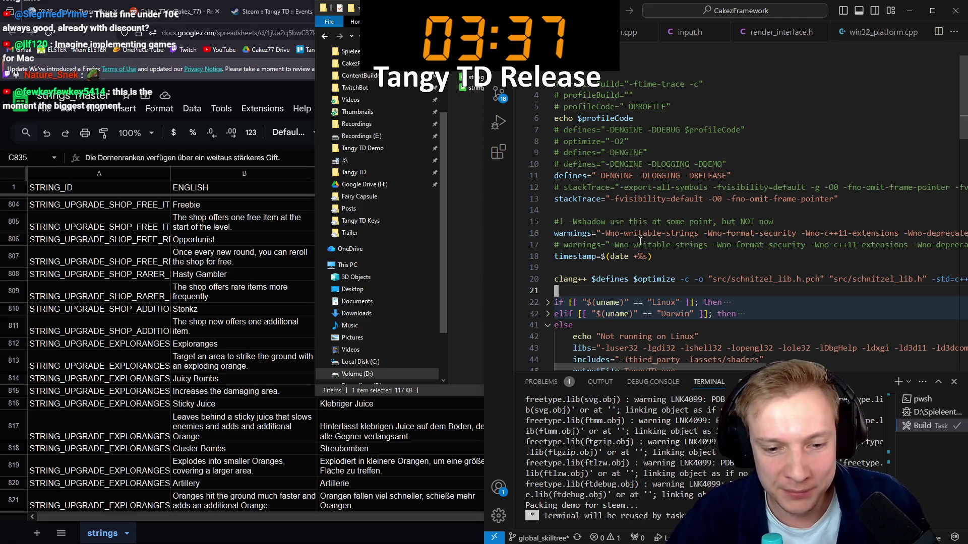
{"action": "left_click", "coordinate": [461, 174]}
{"action": "scroll", "coordinate": [363, 98], "scroll_direction": "up", "scroll_amount": 1}
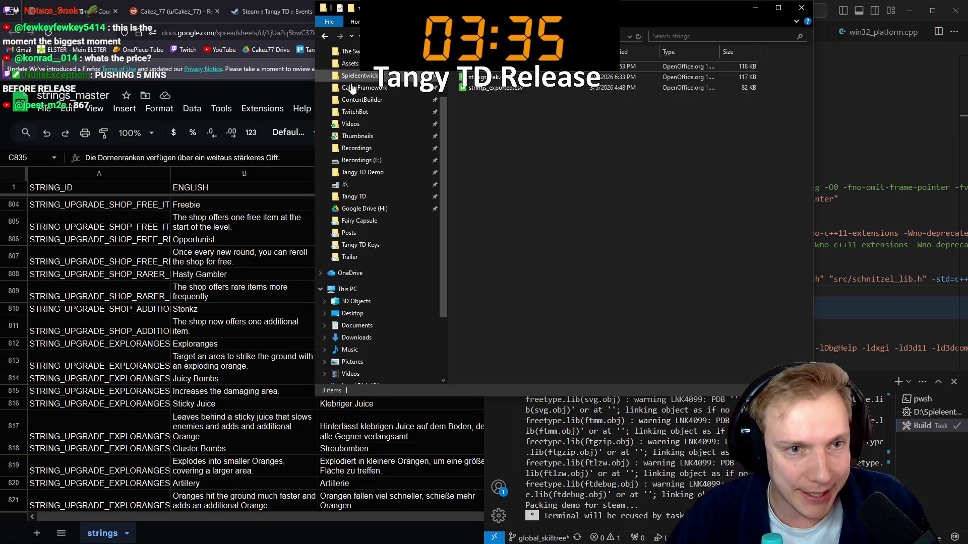
Launch run_build.bat from the ContentBuilder folder, then return to the strings sheet.
{"action": "left_click", "coordinate": [361, 100]}
{"action": "left_click", "coordinate": [475, 140]}
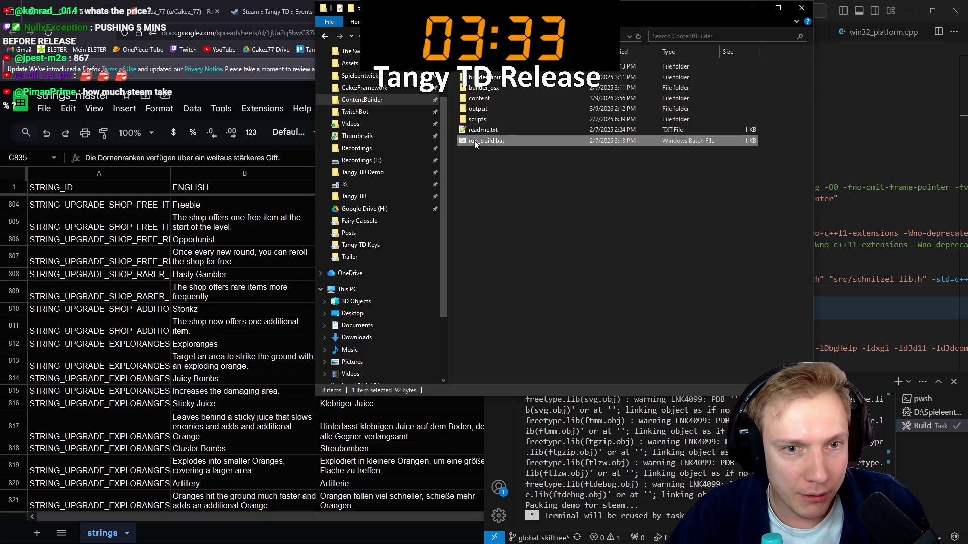
{"action": "double_click", "coordinate": [474, 139]}
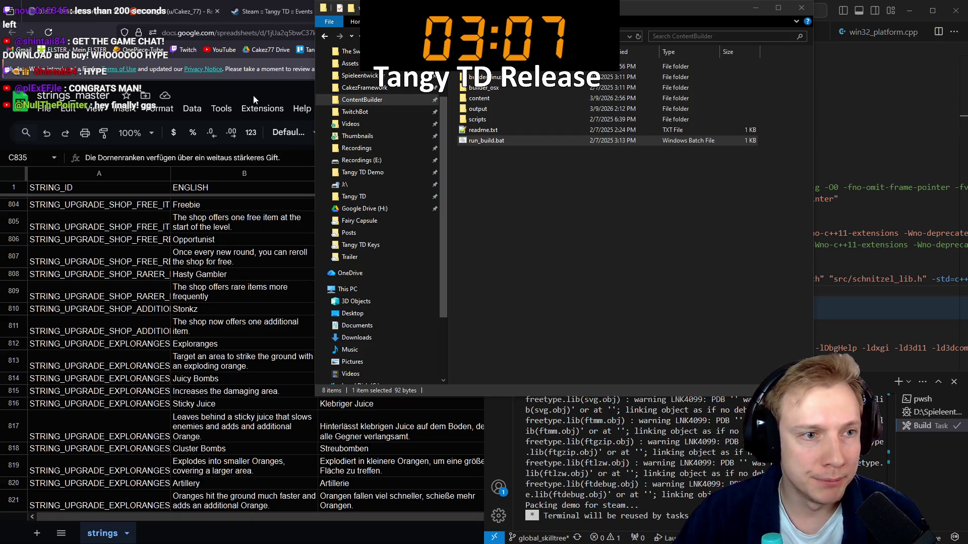
{"action": "left_click", "coordinate": [267, 83]}
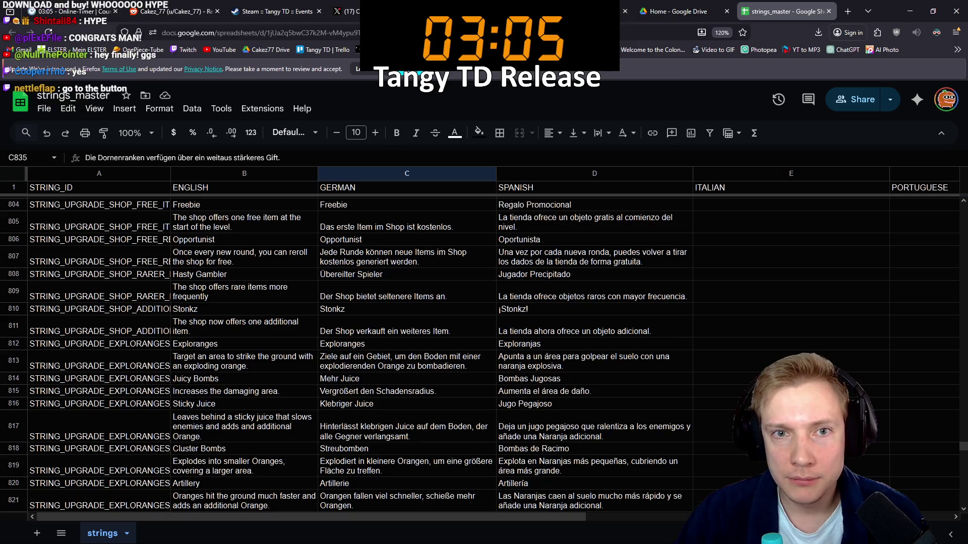
Reload the Tangy TD sales report, then navigate to the Steamworks partner dashboard.
{"action": "left_click", "coordinate": [560, 11]}
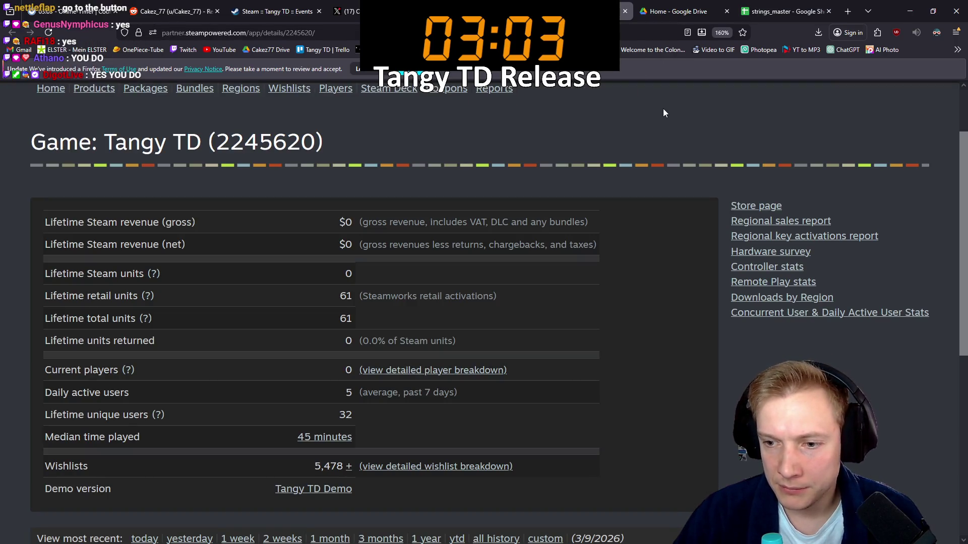
{"action": "left_click", "coordinate": [49, 32]}
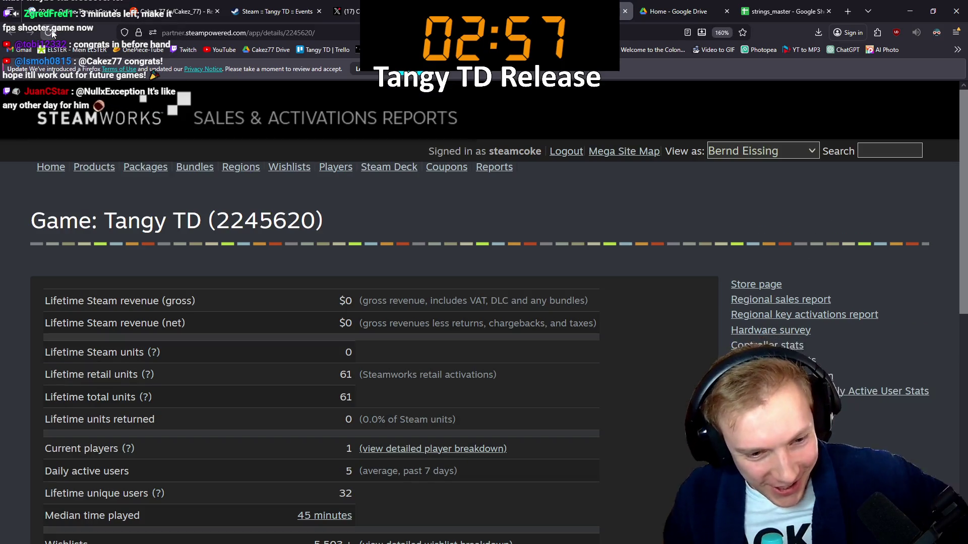
{"action": "scroll", "coordinate": [269, 330], "scroll_direction": "down", "scroll_amount": 3}
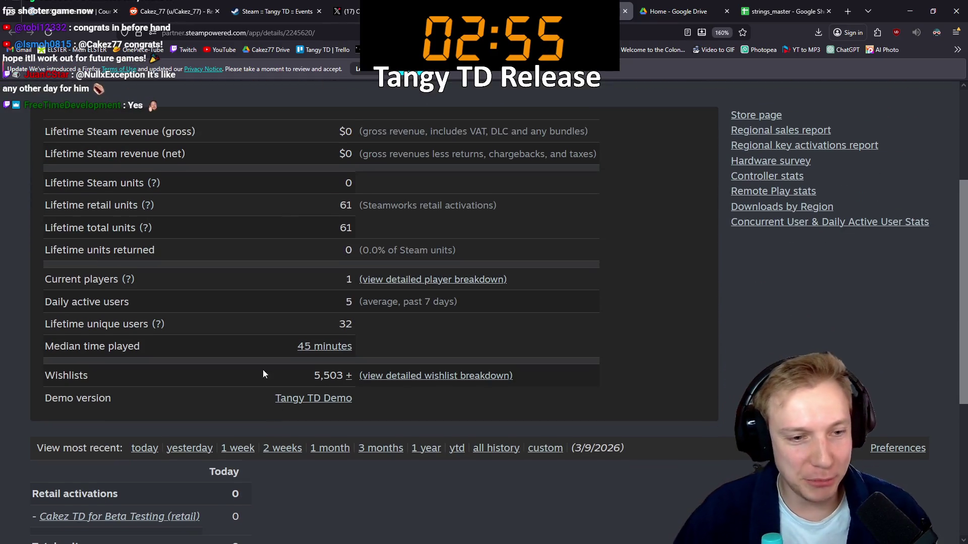
{"action": "scroll", "coordinate": [338, 370], "scroll_direction": "down", "scroll_amount": 3}
{"action": "scroll", "coordinate": [335, 359], "scroll_direction": "up", "scroll_amount": 6}
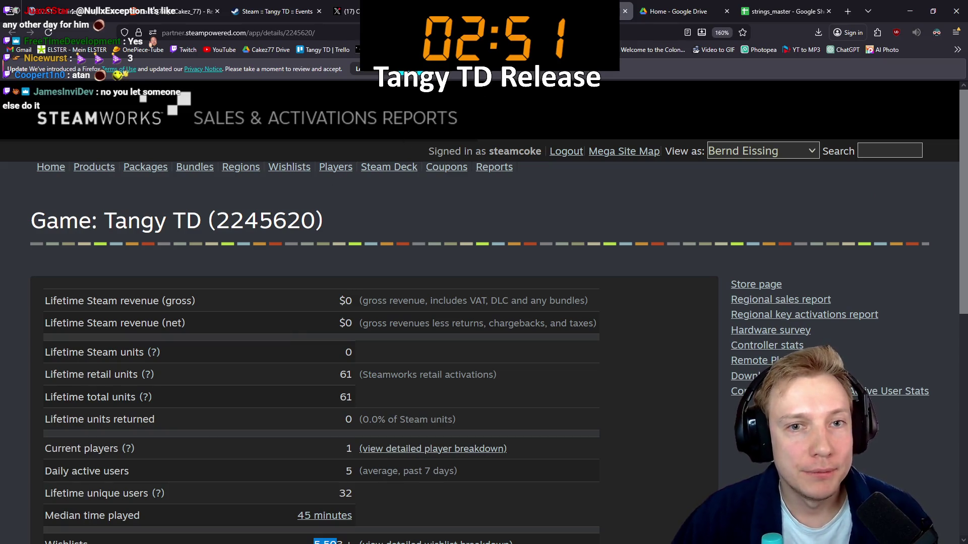
{"action": "key", "text": "Return"}
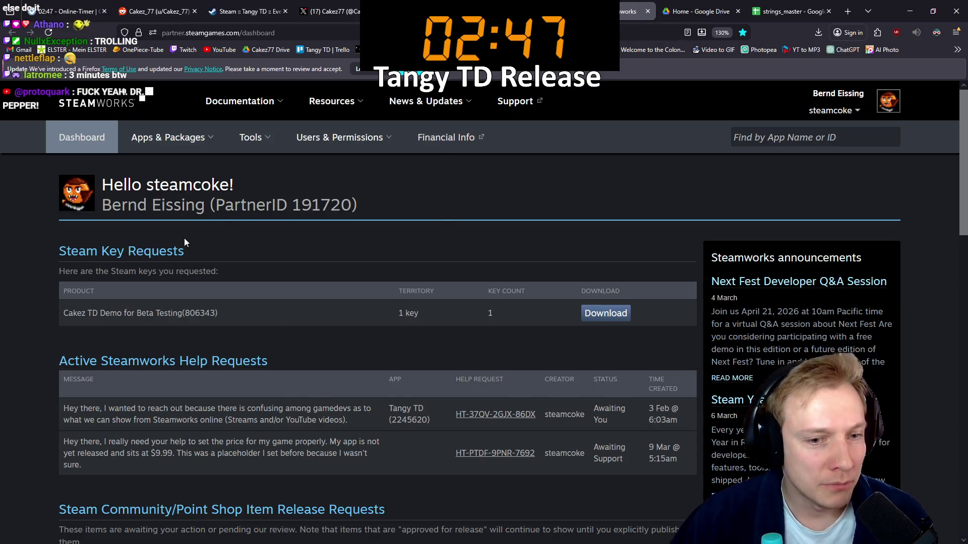
{"action": "scroll", "coordinate": [294, 222], "scroll_direction": "down", "scroll_amount": 5}
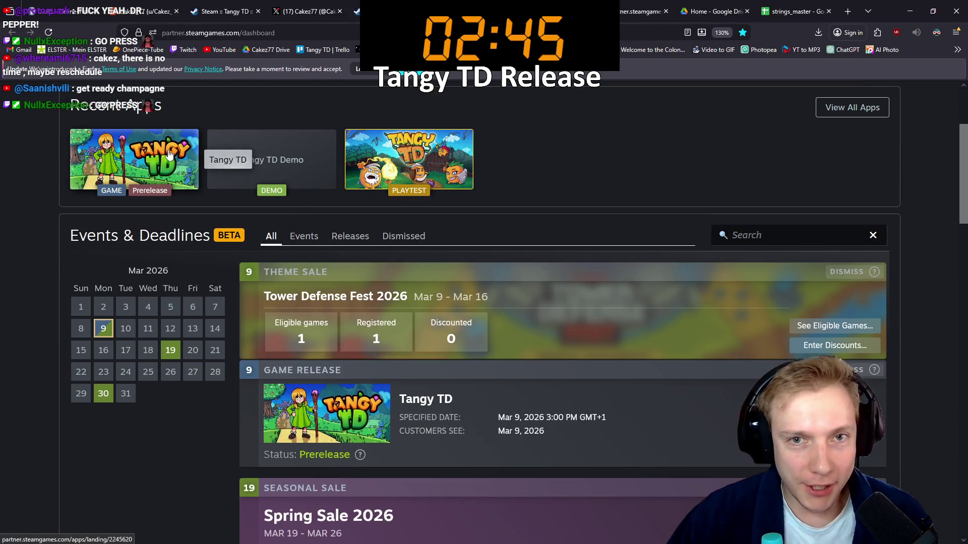
Reach Tangy TD's App Data Admin page via its Recent Apps tile.
{"action": "left_click", "coordinate": [633, 5]}
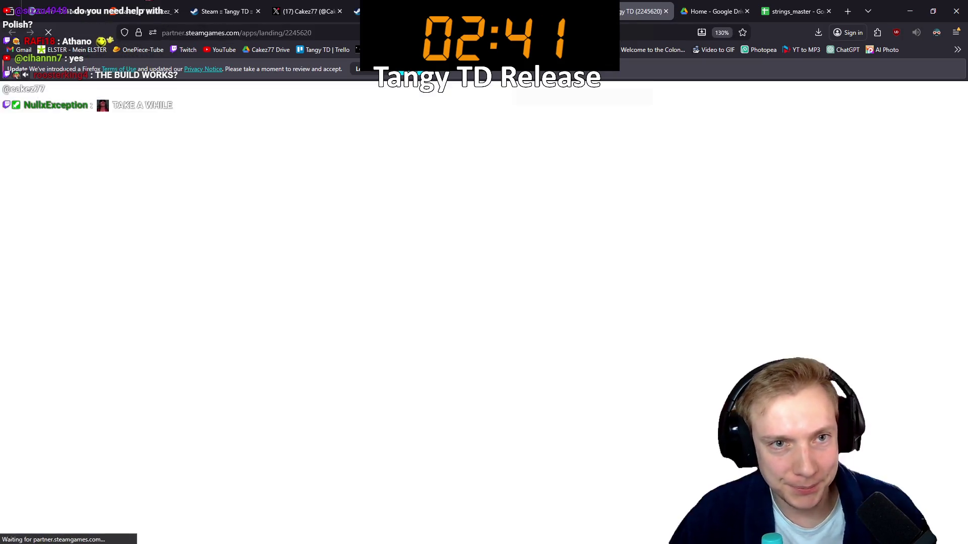
{"action": "scroll", "coordinate": [402, 325], "scroll_direction": "down", "scroll_amount": 5}
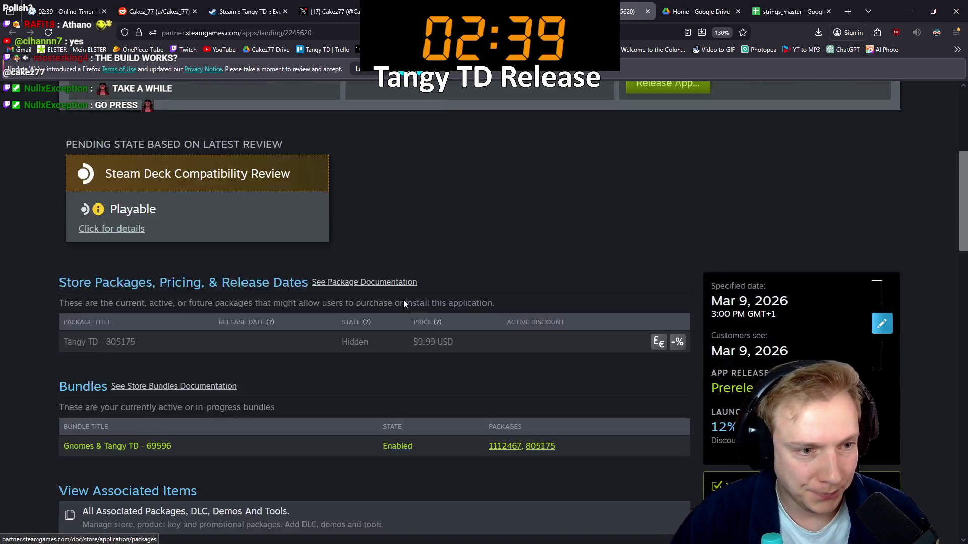
{"action": "scroll", "coordinate": [416, 242], "scroll_direction": "down", "scroll_amount": 5}
{"action": "scroll", "coordinate": [260, 305], "scroll_direction": "down", "scroll_amount": 2}
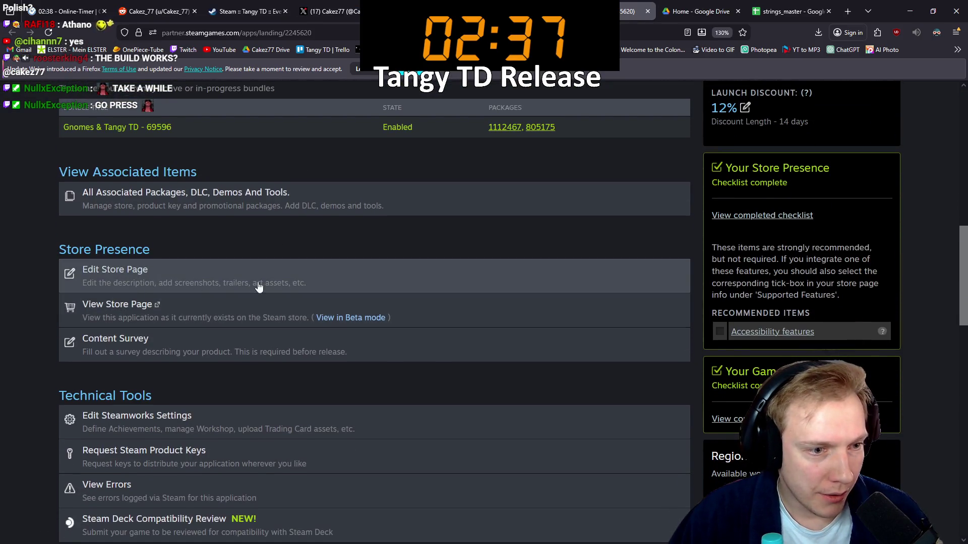
{"action": "left_click", "coordinate": [250, 430]}
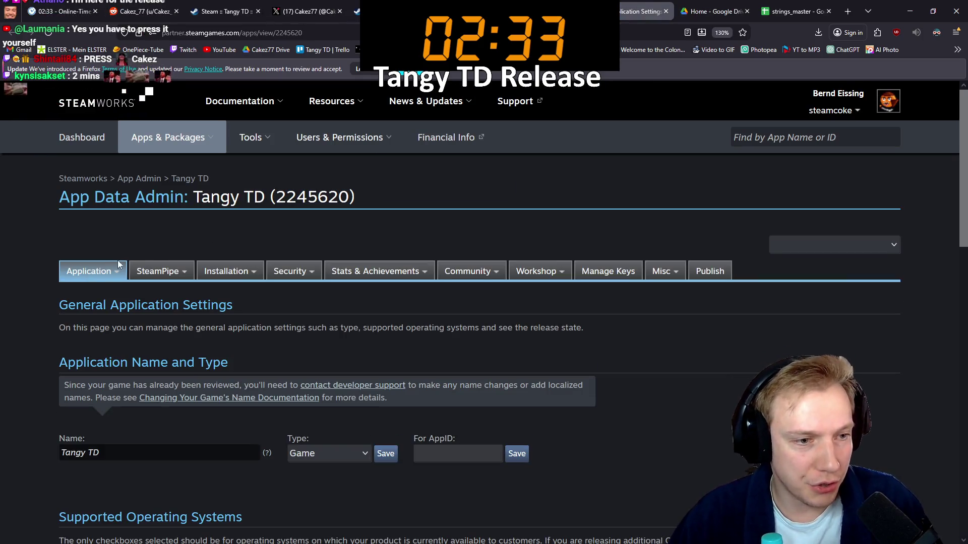
{"action": "mouse_move", "coordinate": [161, 271]}
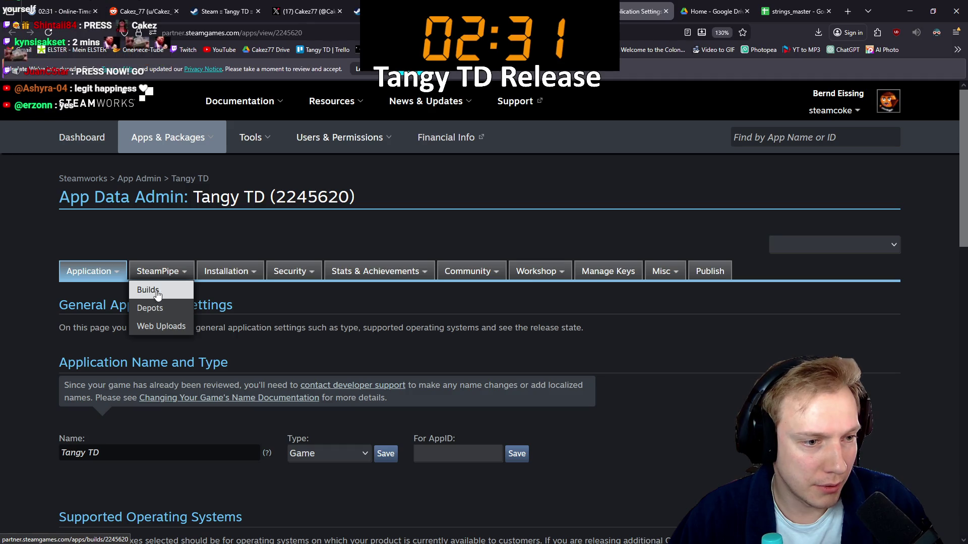
Set build 22262950 live on the default branch from SteamPipe Builds and confirm.
{"action": "left_click", "coordinate": [157, 294]}
{"action": "scroll", "coordinate": [31, 263], "scroll_direction": "down", "scroll_amount": 3}
{"action": "scroll", "coordinate": [33, 249], "scroll_direction": "down", "scroll_amount": 2}
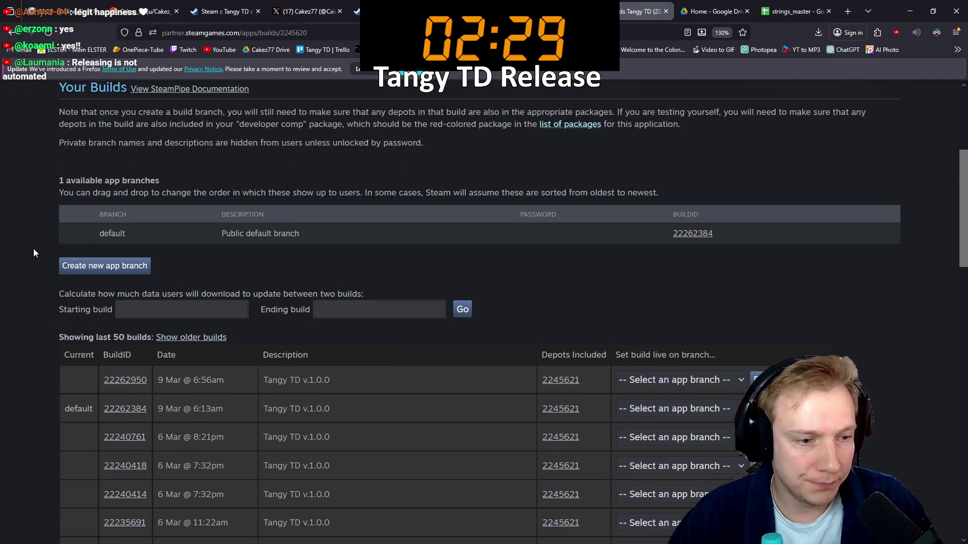
{"action": "scroll", "coordinate": [33, 248], "scroll_direction": "down", "scroll_amount": 2}
{"action": "left_click", "coordinate": [674, 307]}
{"action": "left_click", "coordinate": [636, 342]}
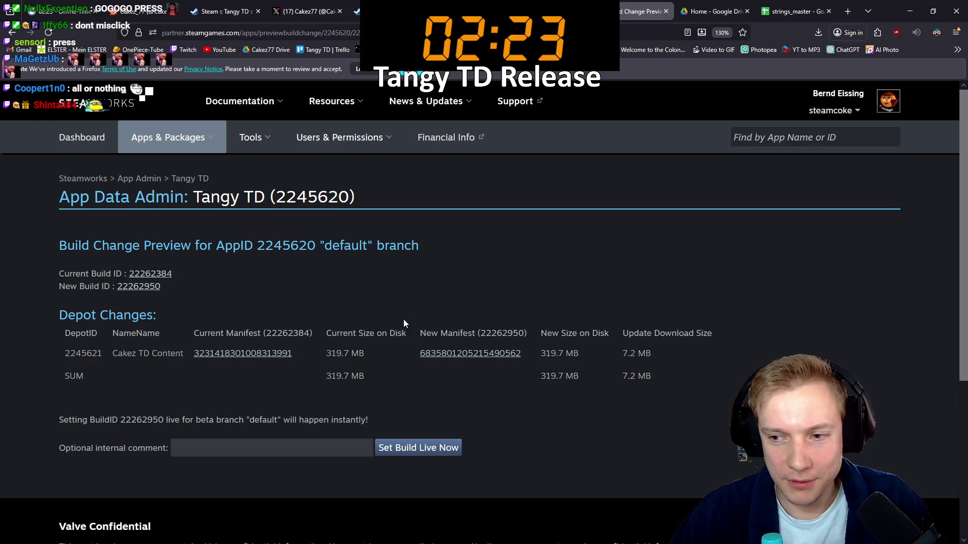
{"action": "left_click", "coordinate": [443, 448]}
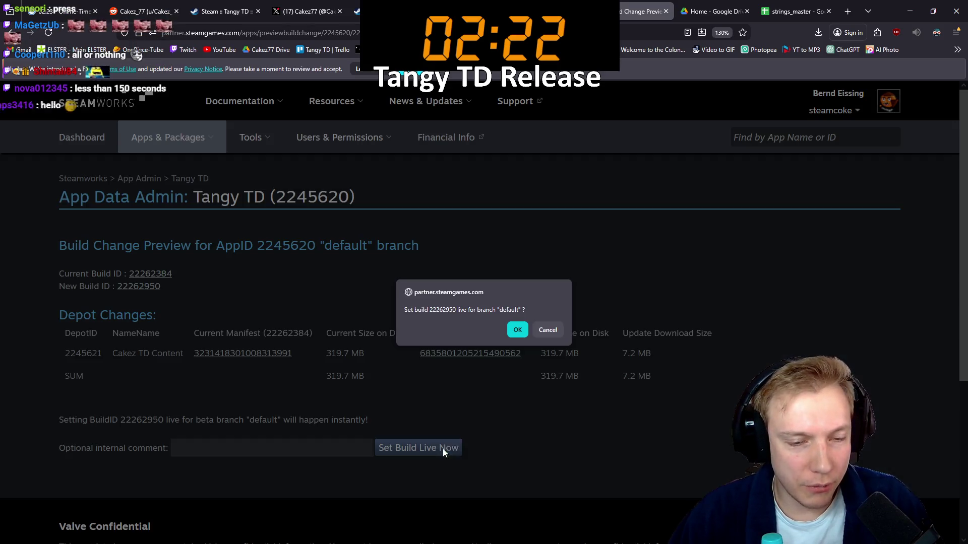
{"action": "left_click", "coordinate": [518, 330]}
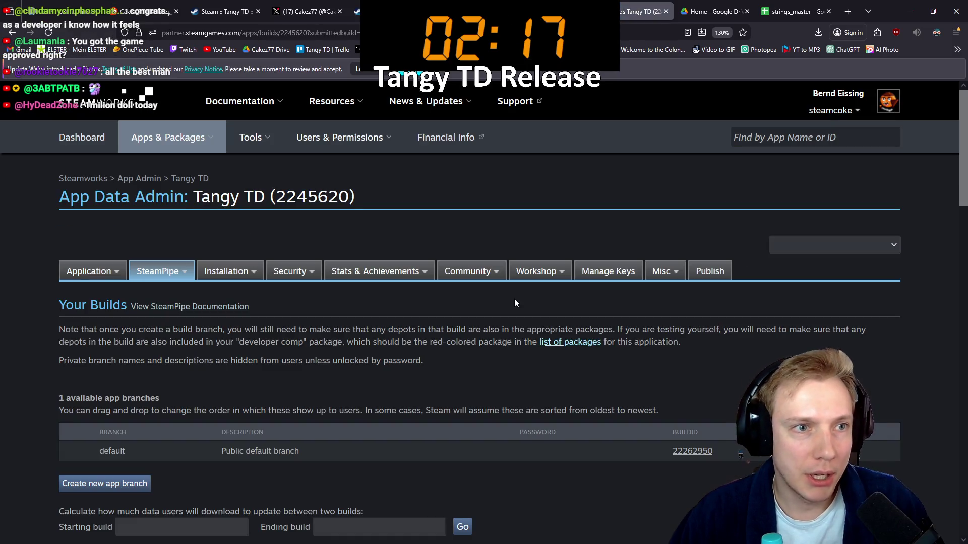
{"action": "left_click", "coordinate": [140, 11]}
{"action": "scroll", "coordinate": [364, 193], "scroll_direction": "down", "scroll_amount": 1}
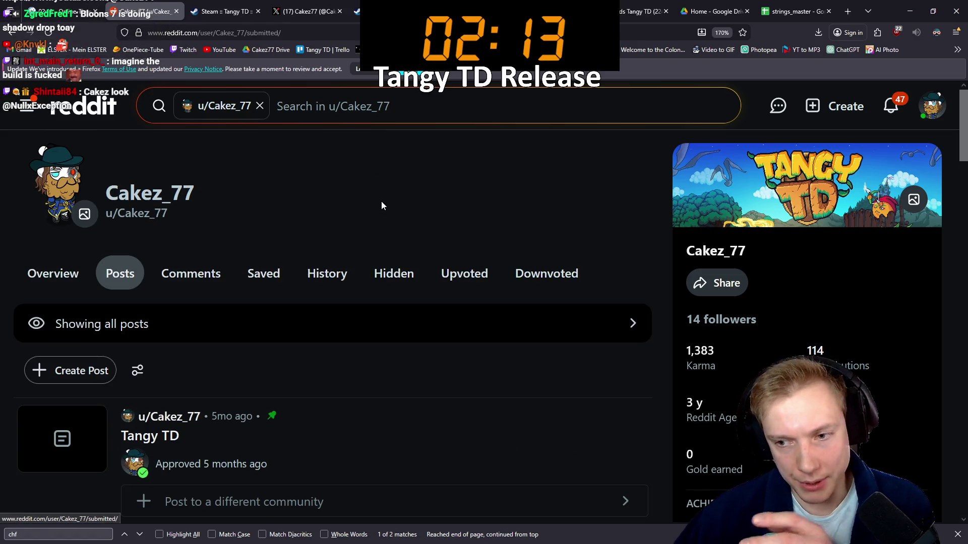
{"action": "scroll", "coordinate": [384, 213], "scroll_direction": "down", "scroll_amount": 3}
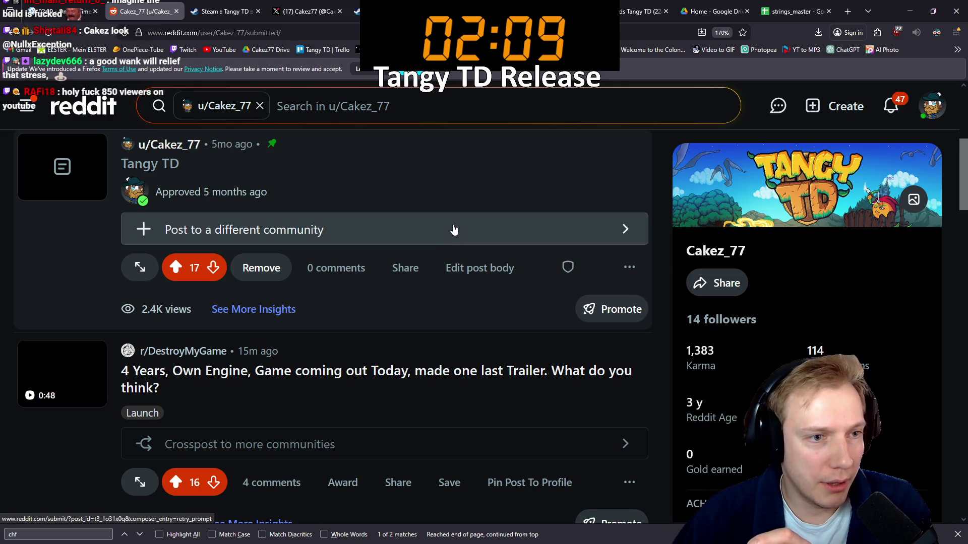
{"action": "scroll", "coordinate": [453, 235], "scroll_direction": "down", "scroll_amount": 2}
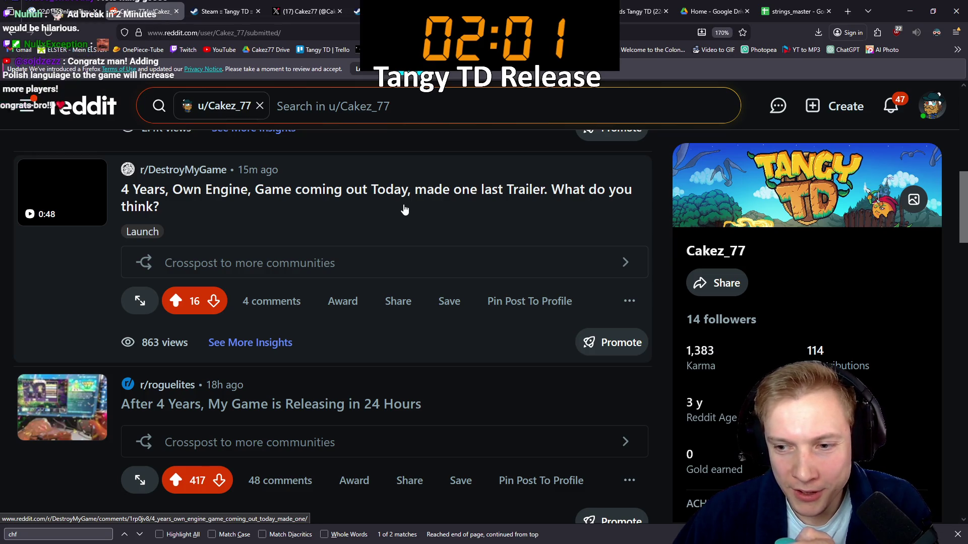
{"action": "scroll", "coordinate": [405, 210], "scroll_direction": "down", "scroll_amount": 3}
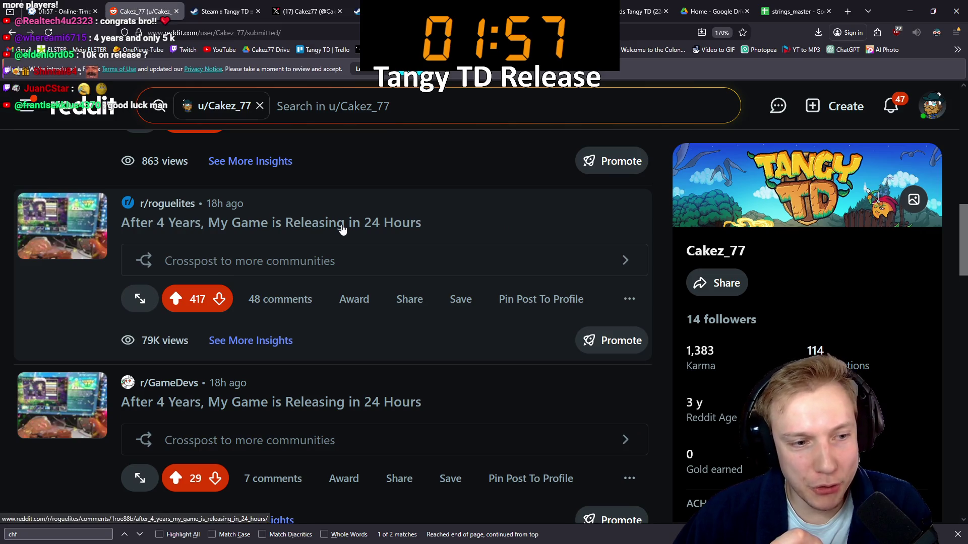
{"action": "scroll", "coordinate": [342, 230], "scroll_direction": "down", "scroll_amount": 2}
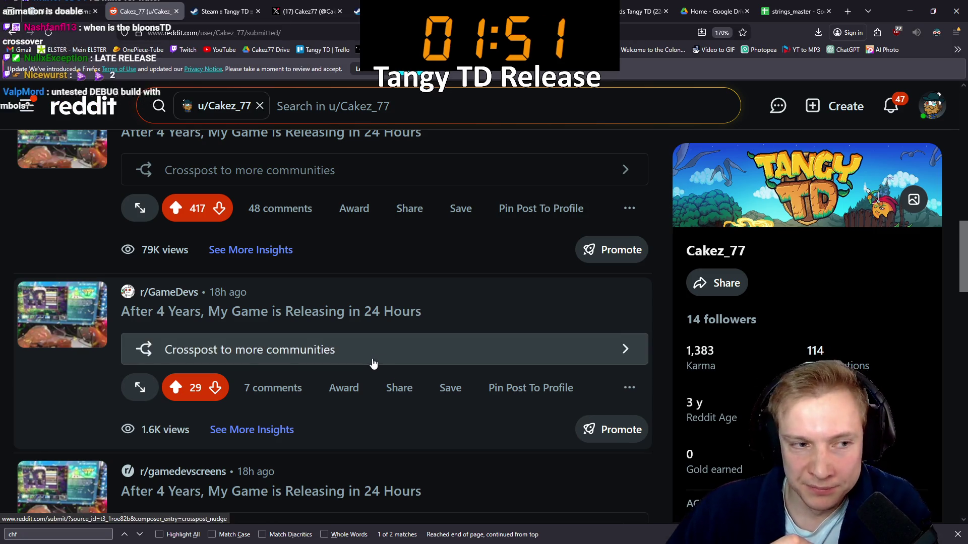
{"action": "scroll", "coordinate": [385, 370], "scroll_direction": "up", "scroll_amount": 3}
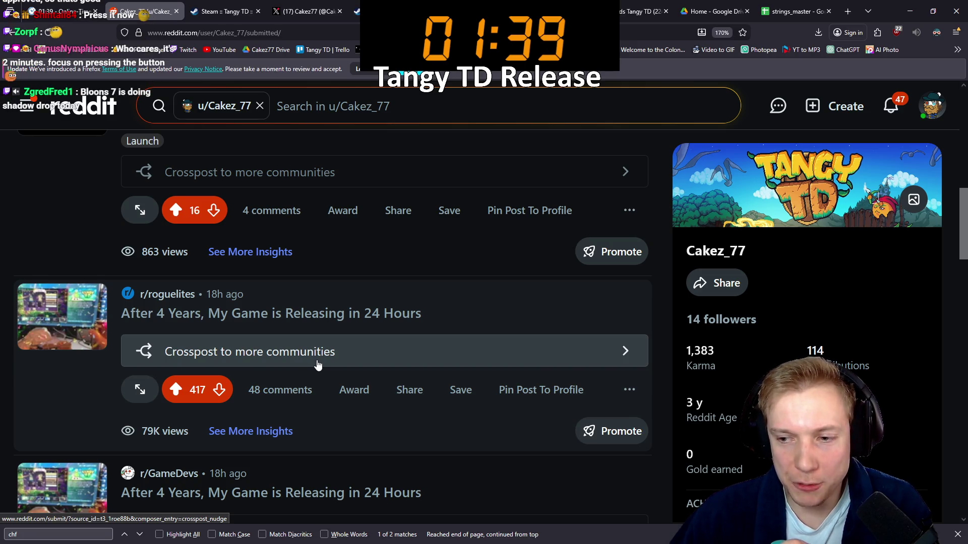
{"action": "scroll", "coordinate": [318, 366], "scroll_direction": "up", "scroll_amount": 5}
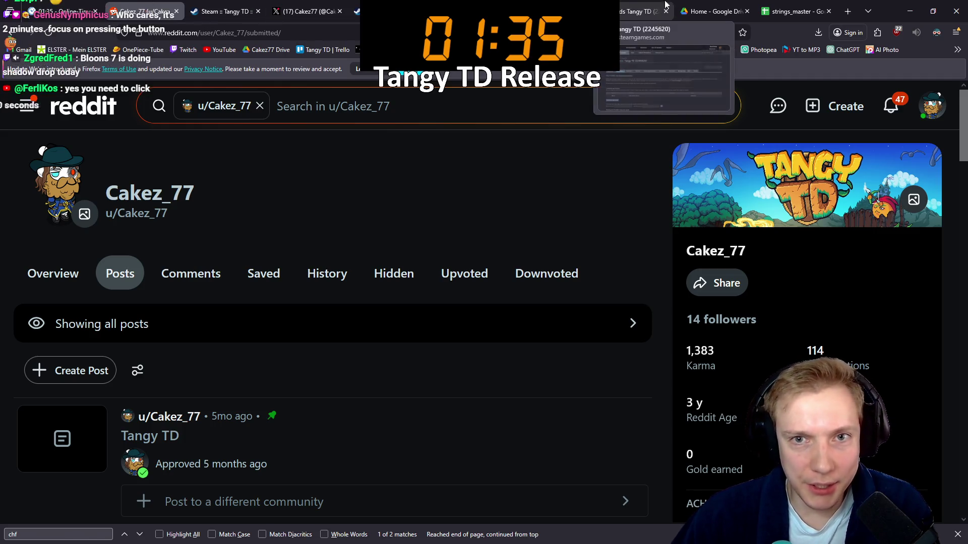
Return from the Reddit posts to Tangy TD's Steamworks release progress page.
{"action": "left_click", "coordinate": [223, 10]}
{"action": "left_click", "coordinate": [378, 10]}
{"action": "scroll", "coordinate": [557, 240], "scroll_direction": "up", "scroll_amount": 5}
{"action": "scroll", "coordinate": [559, 239], "scroll_direction": "up", "scroll_amount": 3}
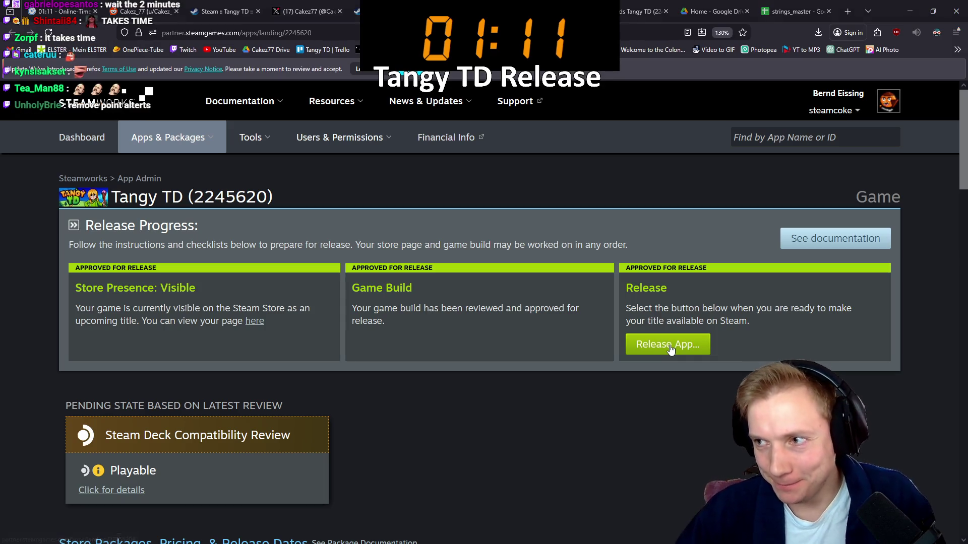
Bring the Notepad++ launch TODO notes in front of the Release Progress page.
{"action": "key", "text": "alt+Tab"}
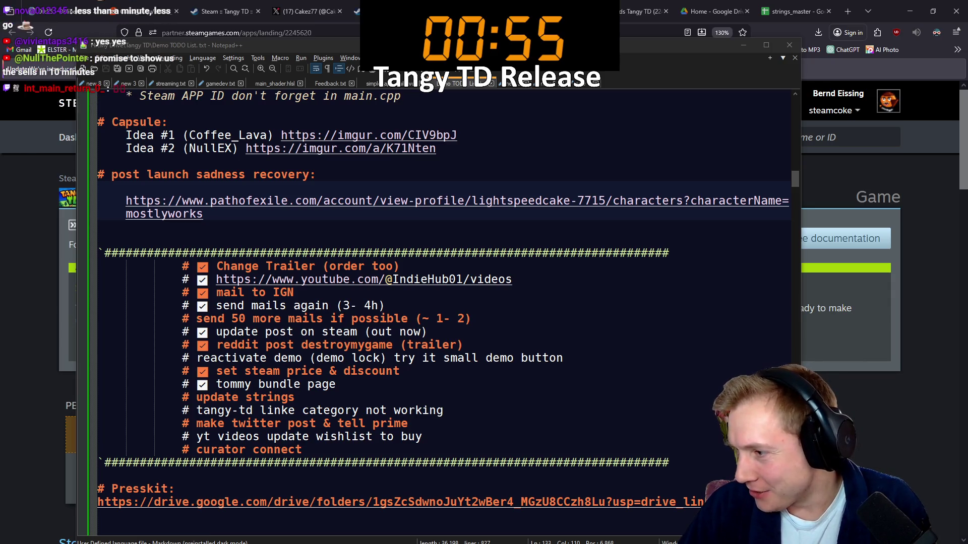
Glance at the countdown timer, return to the TODO notes, and bring up the Steam client.
{"action": "key", "text": "alt+Tab"}
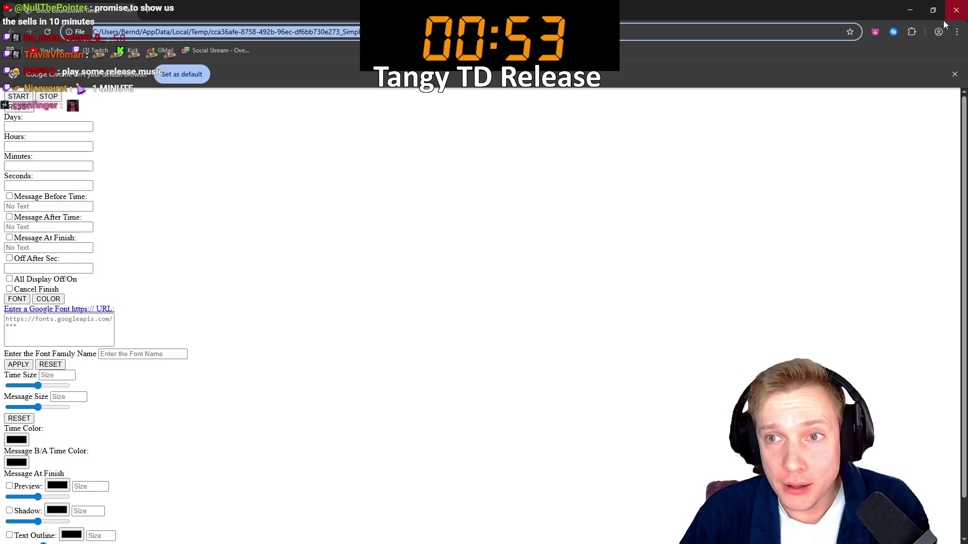
{"action": "left_click", "coordinate": [956, 10]}
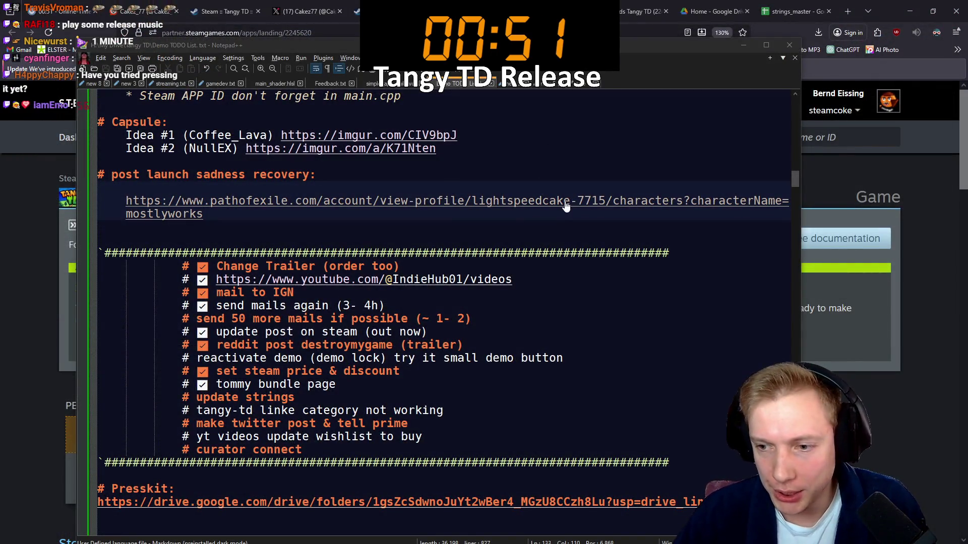
{"action": "key", "text": "alt+Tab"}
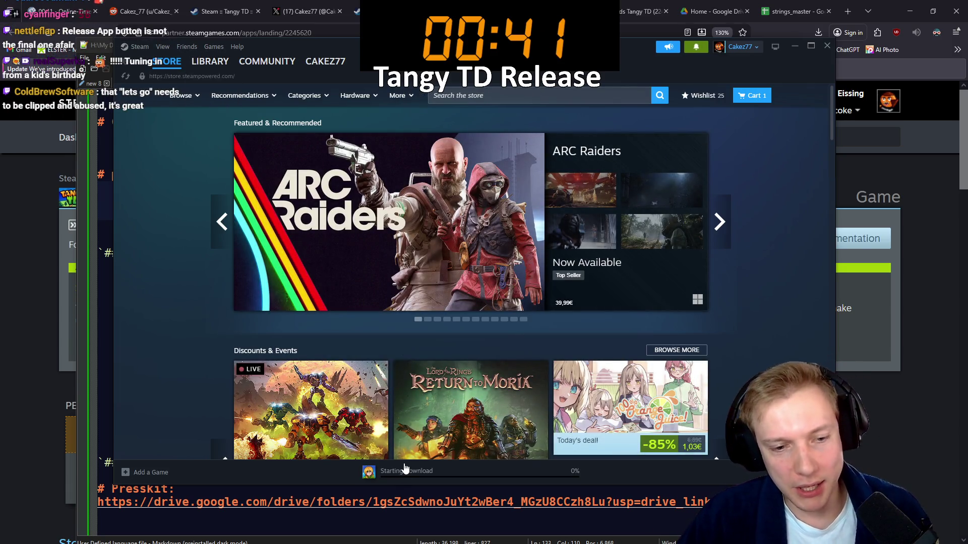
Launch Tangy TD from the Steam Library and set its language to Deutsch in Options.
{"action": "left_click", "coordinate": [206, 61]}
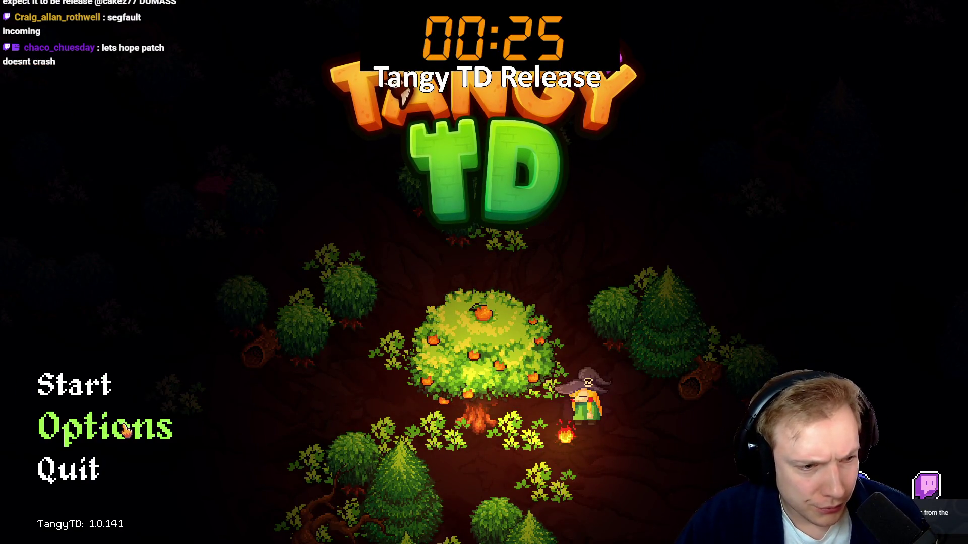
{"action": "left_click", "coordinate": [128, 443]}
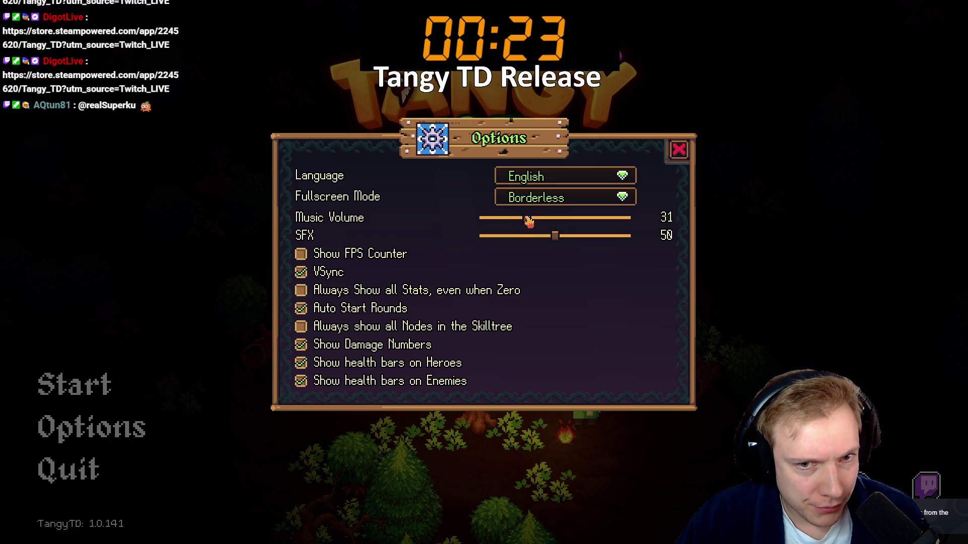
{"action": "left_click", "coordinate": [560, 176]}
{"action": "left_click", "coordinate": [572, 218]}
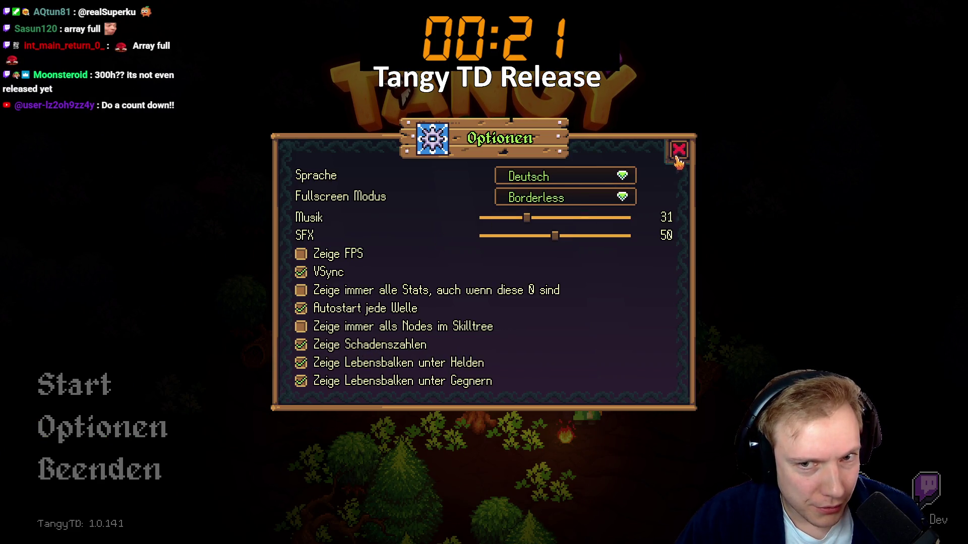
{"action": "left_click", "coordinate": [678, 156]}
Start a game and unlock four upgrade nodes on the top-left hero skill tree, then return to Steamworks.
{"action": "left_click", "coordinate": [114, 392]}
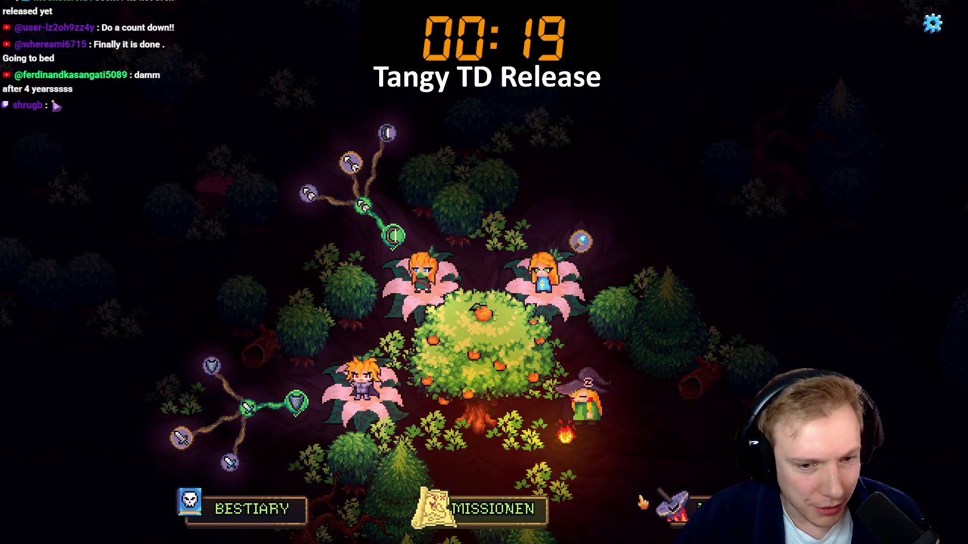
{"action": "left_click", "coordinate": [674, 508]}
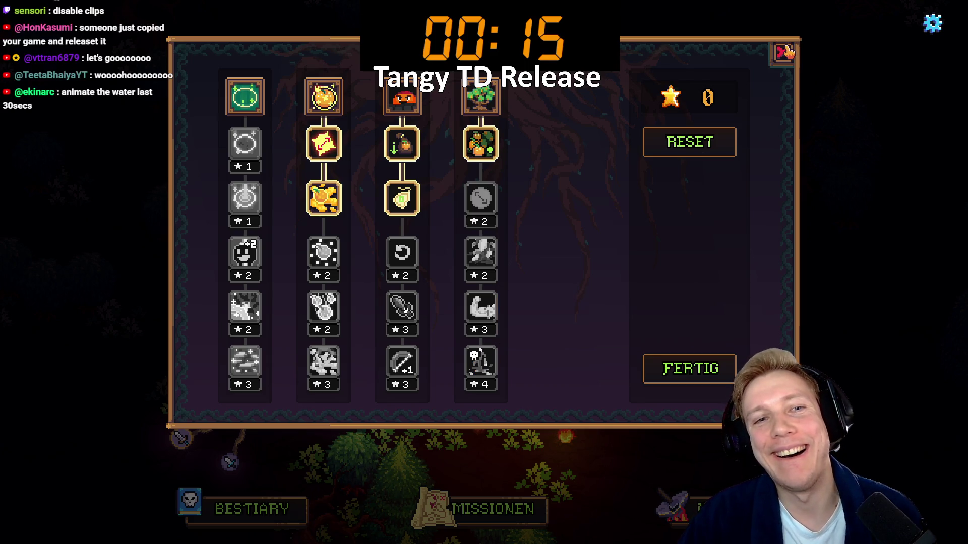
{"action": "left_click", "coordinate": [783, 53]}
{"action": "left_click", "coordinate": [350, 163]}
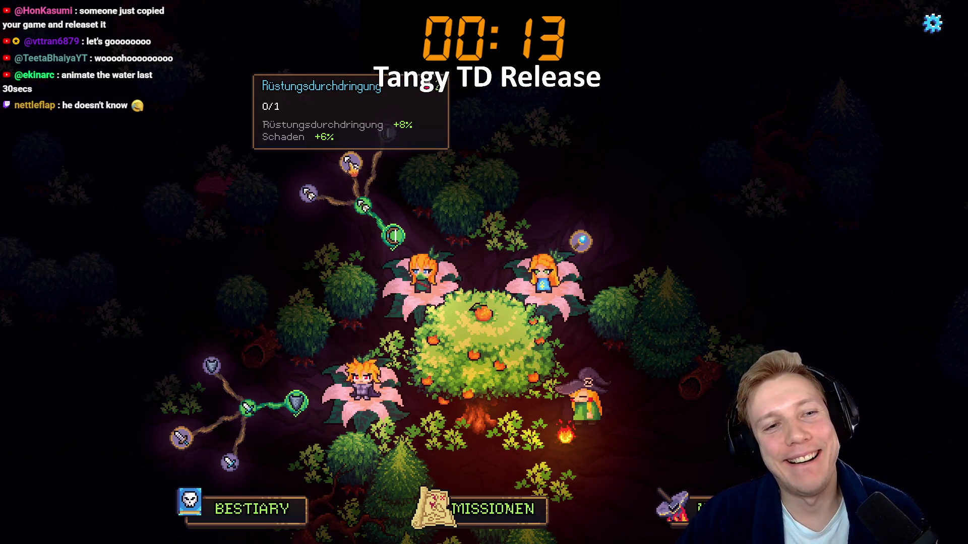
{"action": "left_click", "coordinate": [315, 134]}
{"action": "left_click", "coordinate": [394, 183]}
{"action": "left_click", "coordinate": [428, 158]}
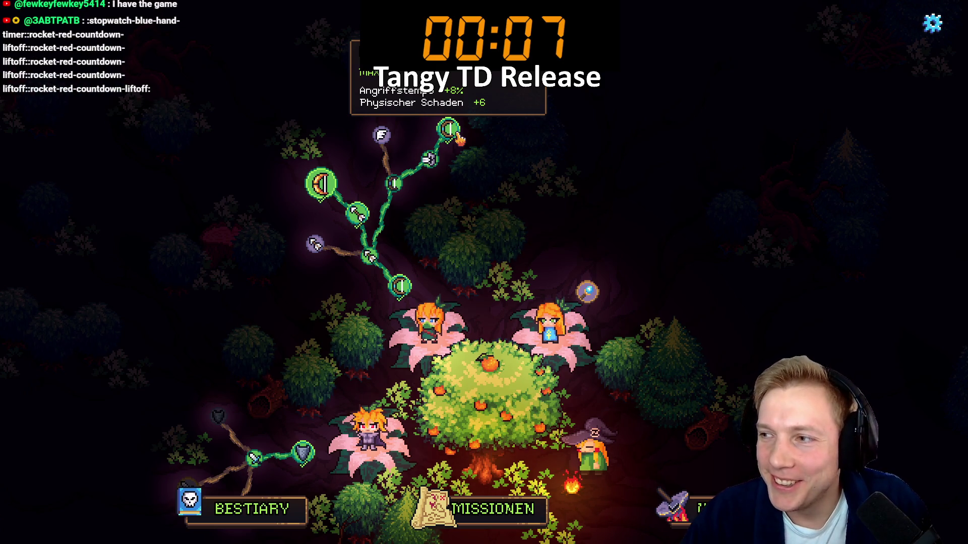
{"action": "key", "text": "alt+Tab"}
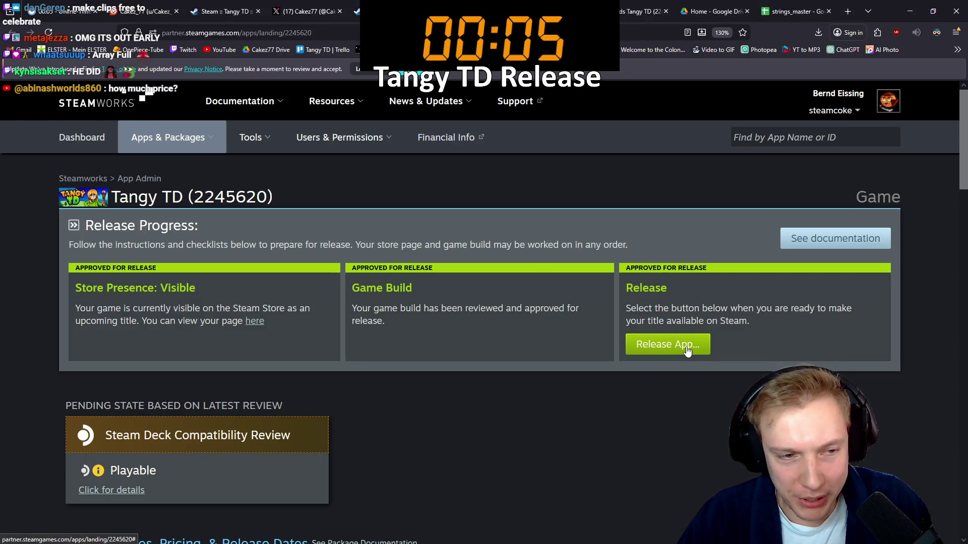
Capture a screenshot of the Release Progress panel and bring the OUT NOW banner in Photopea forward.
{"action": "left_click", "coordinate": [686, 346]}
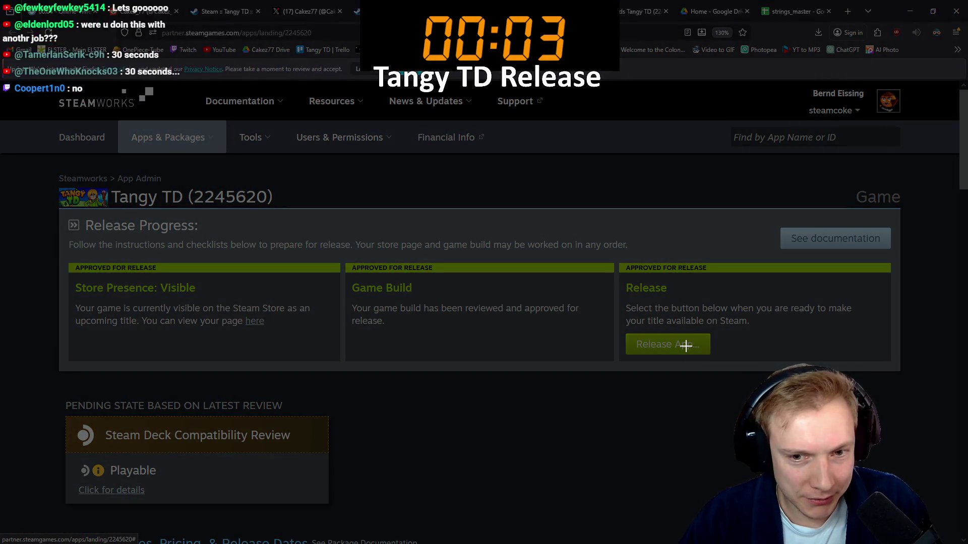
{"action": "left_click_drag", "start_coordinate": [38, 164], "coordinate": [933, 395]}
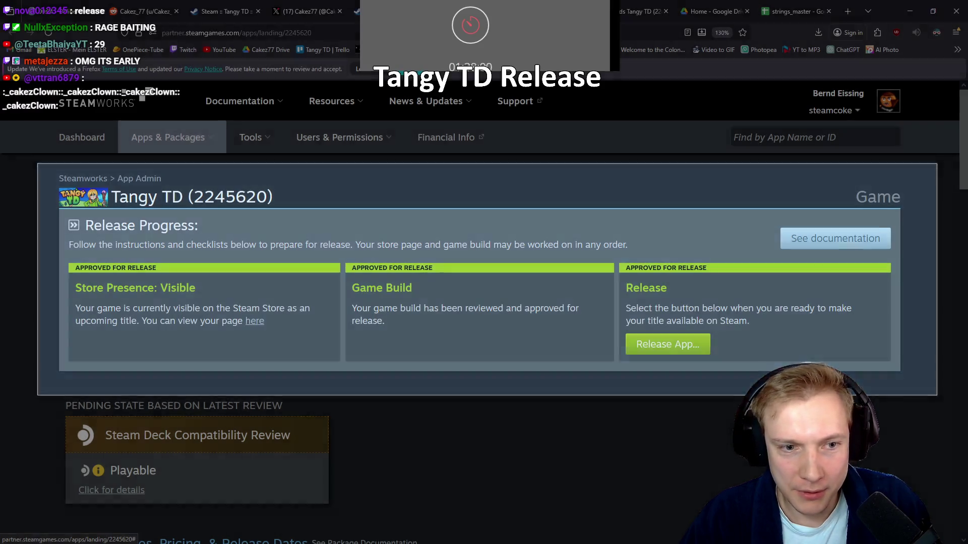
{"action": "left_click_drag", "start_coordinate": [933, 395], "coordinate": [933, 395]}
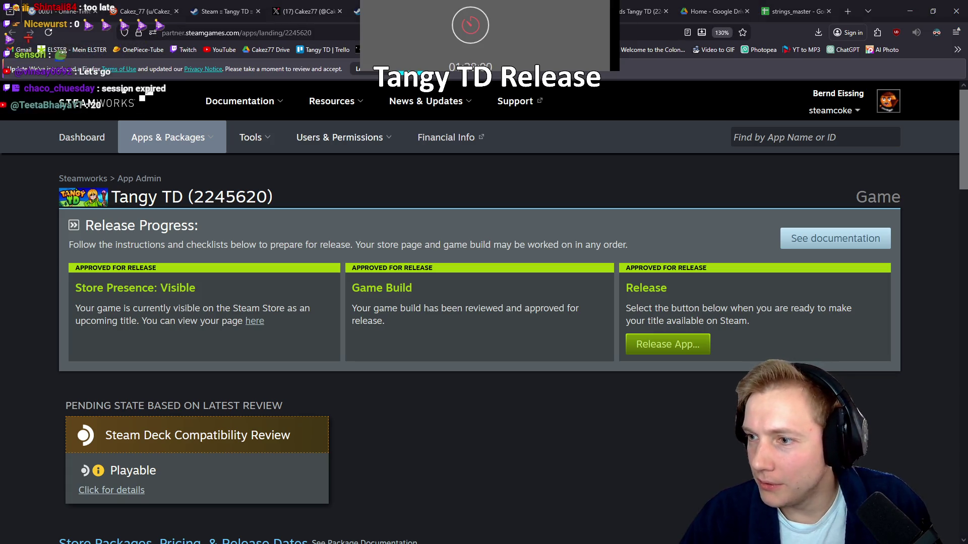
{"action": "key", "text": "alt+Tab"}
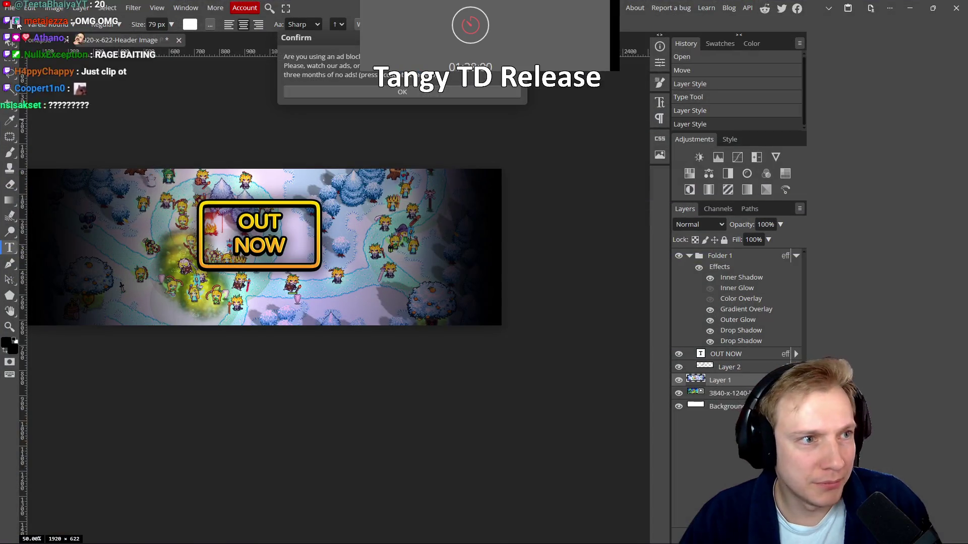
Create a new 1920×1080 FB Event Image document, paste the Steam screenshot, and minimize Photopea.
{"action": "left_click", "coordinate": [12, 12]}
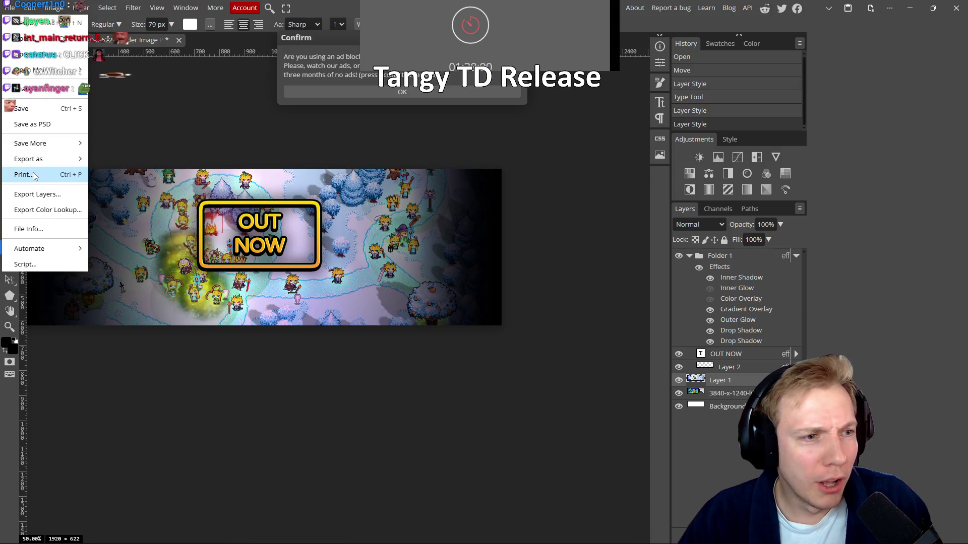
{"action": "mouse_move", "coordinate": [31, 143]}
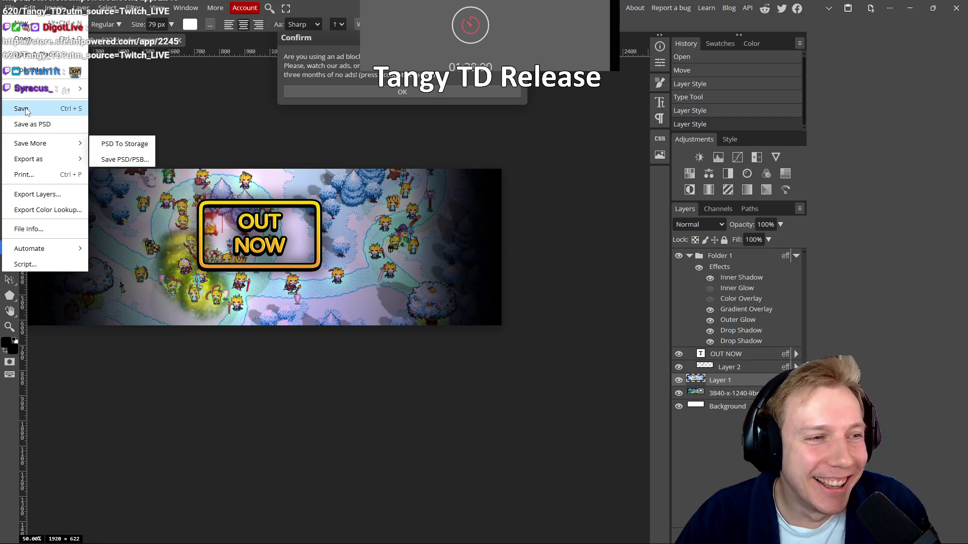
{"action": "key", "text": "Escape"}
{"action": "key", "text": "ctrl+alt+n"}
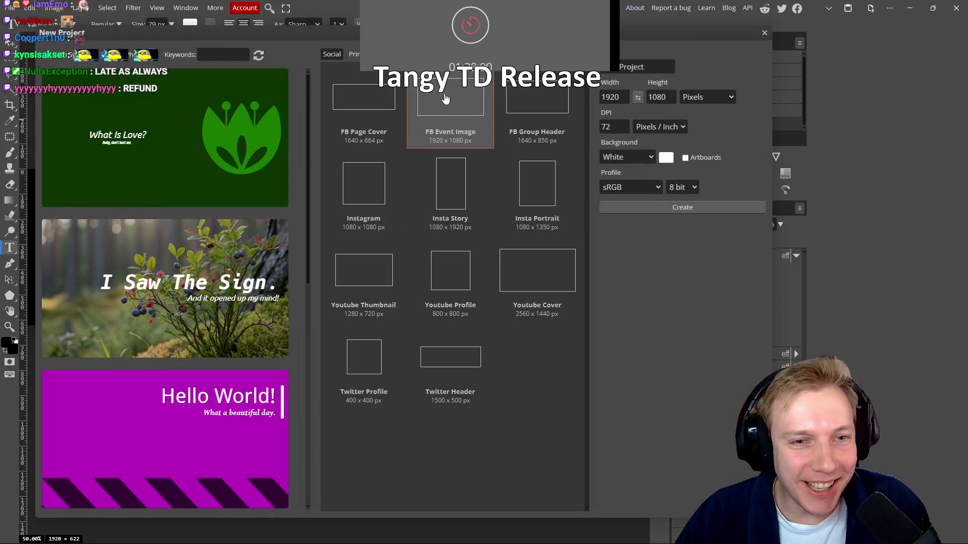
{"action": "left_click", "coordinate": [446, 99]}
{"action": "key", "text": "ctrl+v"}
{"action": "left_click", "coordinate": [907, 8]}
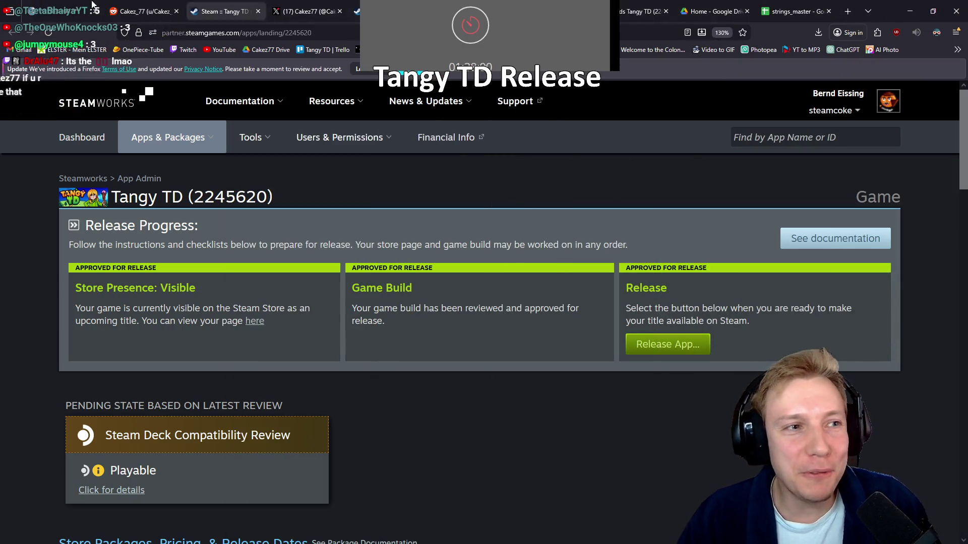
Expand Tangy TD's Release App panel in Steamworks, then show the webuhr.de countdown timer.
{"action": "left_click", "coordinate": [61, 11]}
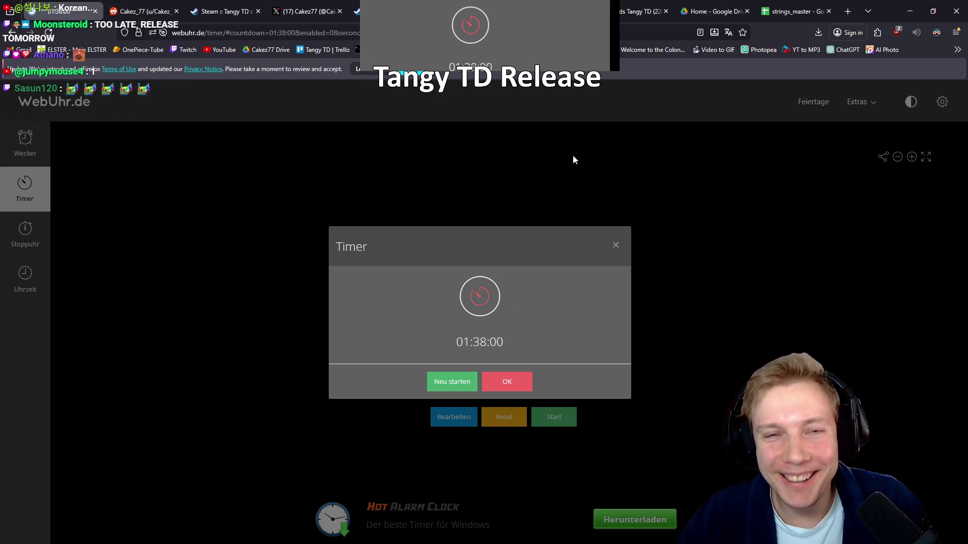
{"action": "key", "text": "ctrl+shift+Tab"}
{"action": "key", "text": "ctrl+shift+Tab"}
{"action": "key", "text": "ctrl+shift+Tab"}
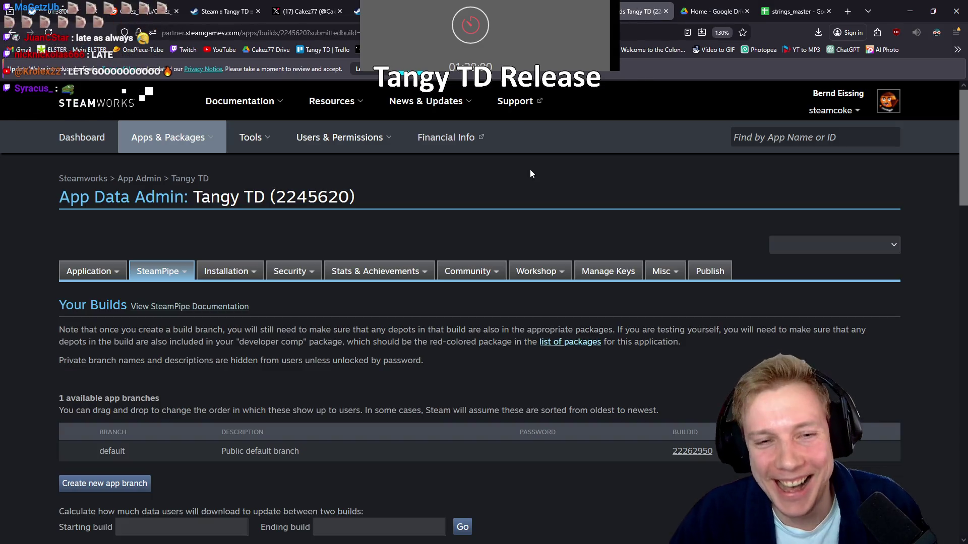
{"action": "key", "text": "ctrl+shift+Tab"}
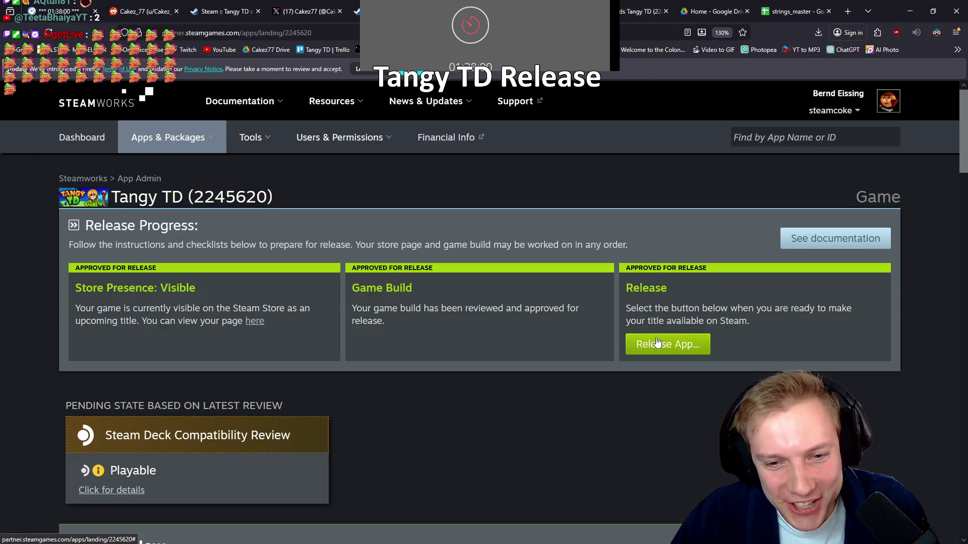
{"action": "scroll", "coordinate": [479, 279], "scroll_direction": "down", "scroll_amount": 1}
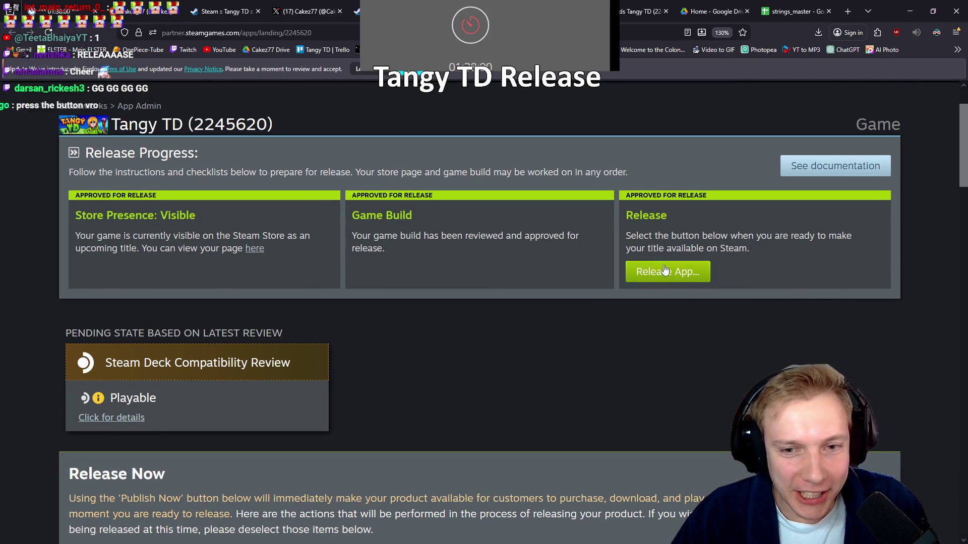
{"action": "left_click", "coordinate": [658, 271]}
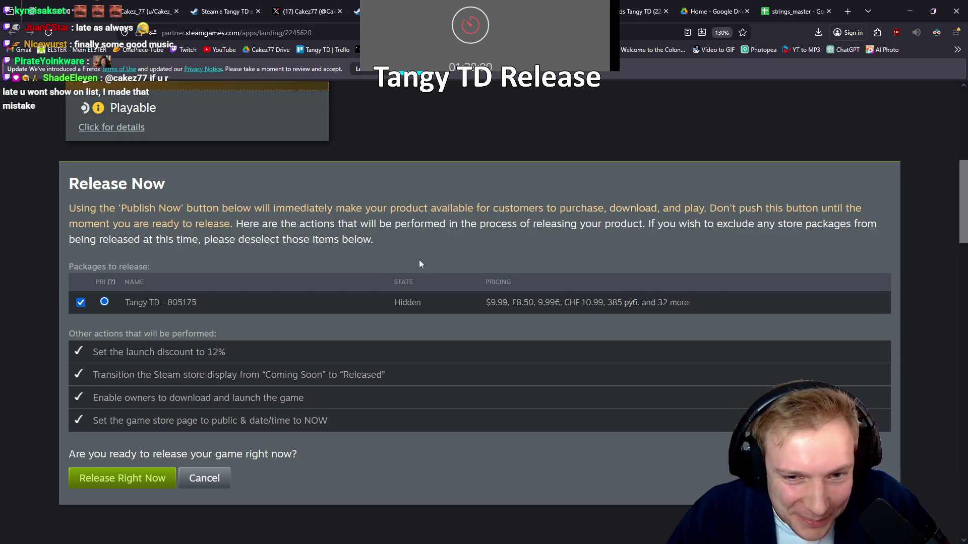
{"action": "scroll", "coordinate": [220, 341], "scroll_direction": "down", "scroll_amount": 1}
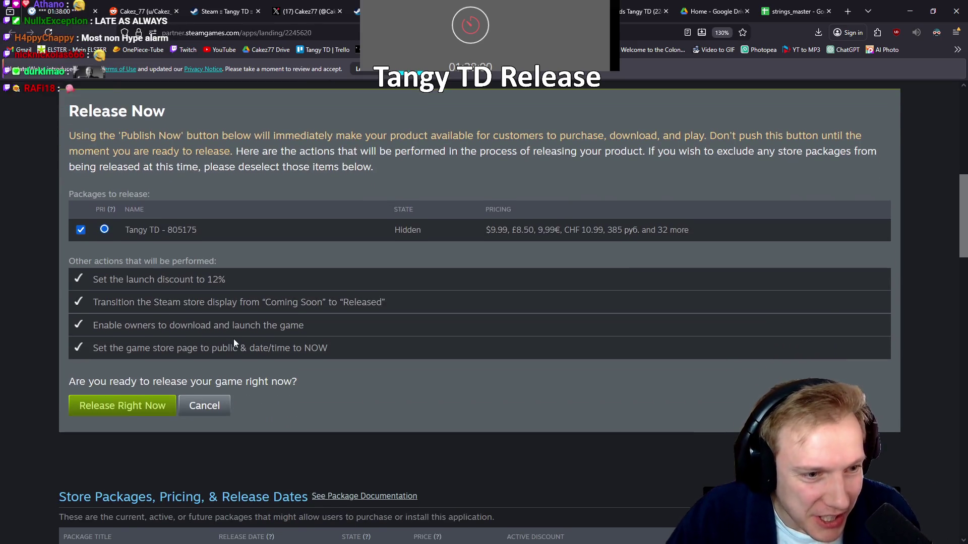
{"action": "left_click", "coordinate": [61, 12]}
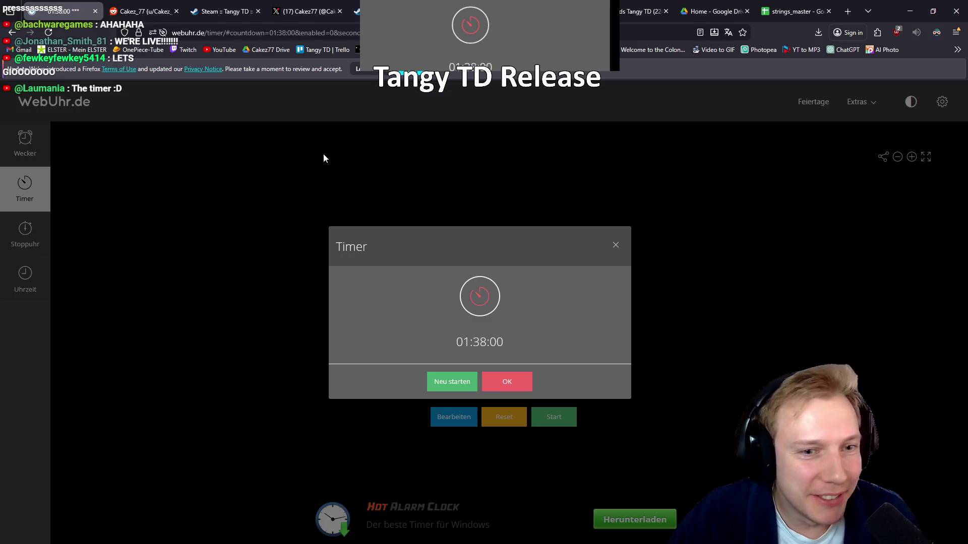
Dismiss the finished-timer alert and switch to the Reddit profile page.
{"action": "left_click", "coordinate": [501, 381]}
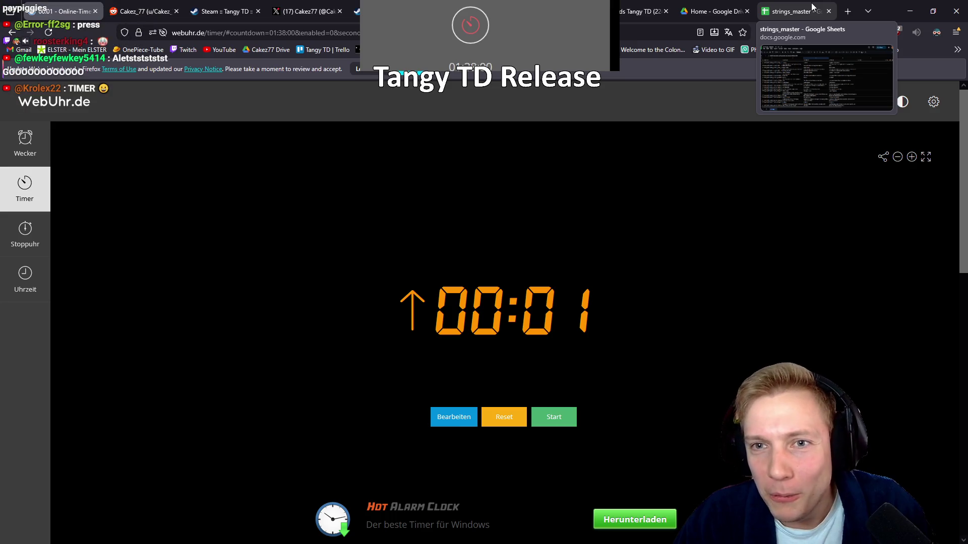
{"action": "left_click", "coordinate": [165, 15]}
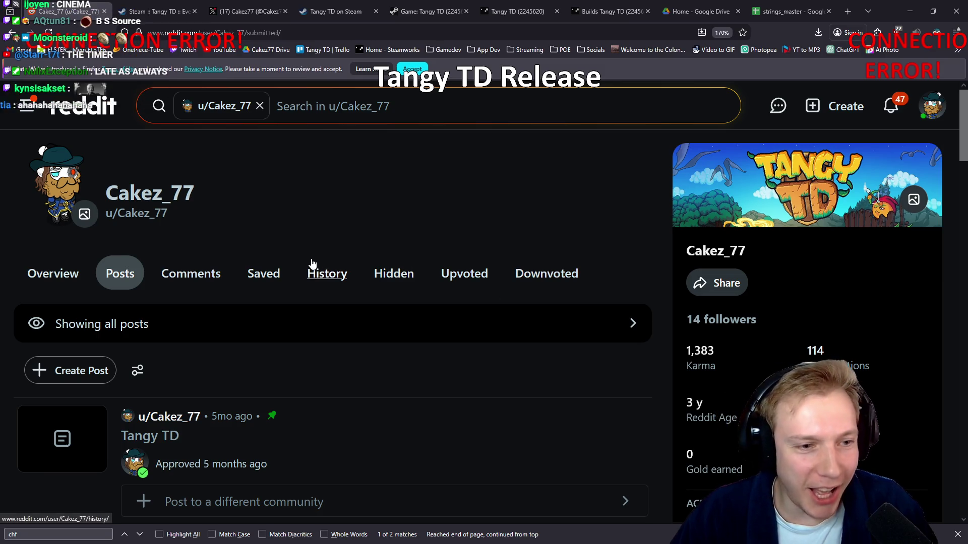
Read through the listed launch actions on Tangy TD's release page and choose Release Right Now.
{"action": "left_click", "coordinate": [187, 7]}
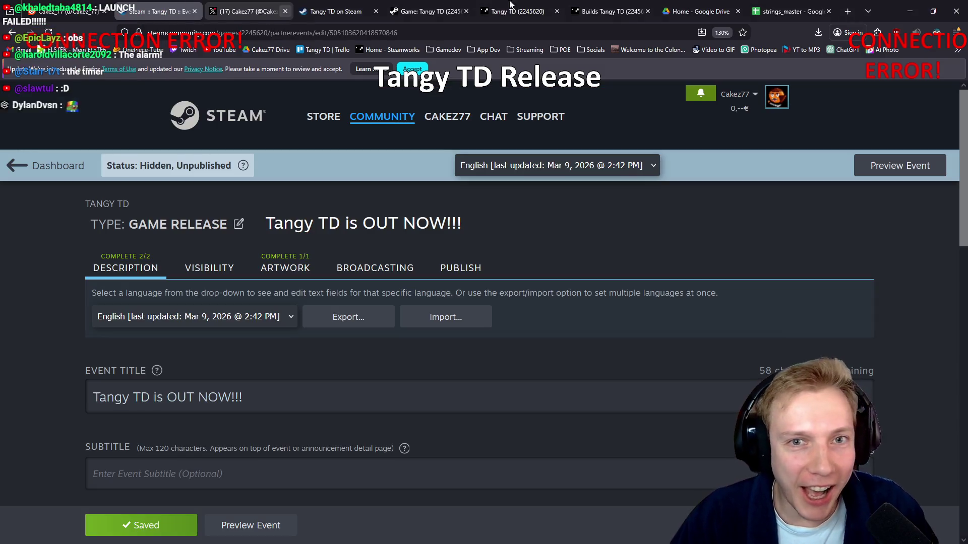
{"action": "left_click", "coordinate": [519, 11]}
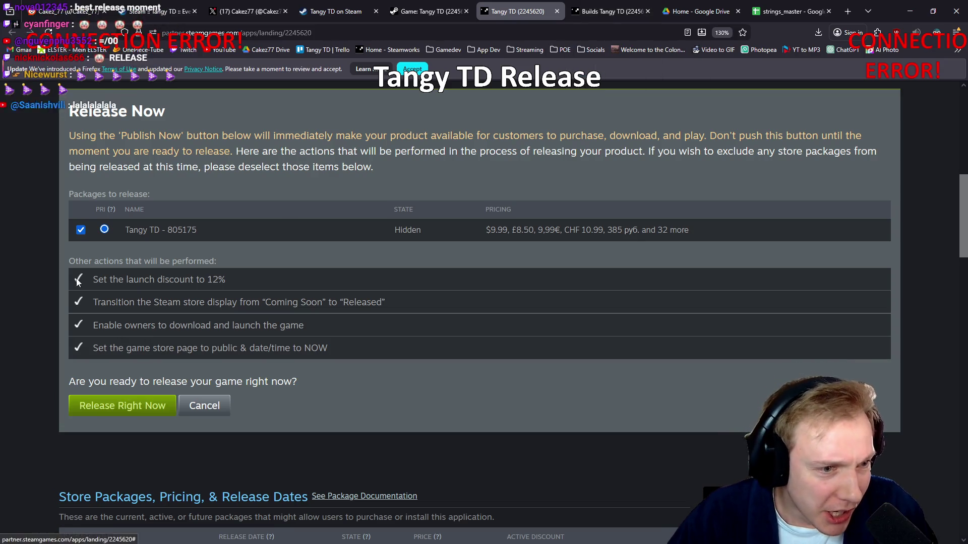
{"action": "left_click_drag", "start_coordinate": [102, 279], "coordinate": [244, 283]}
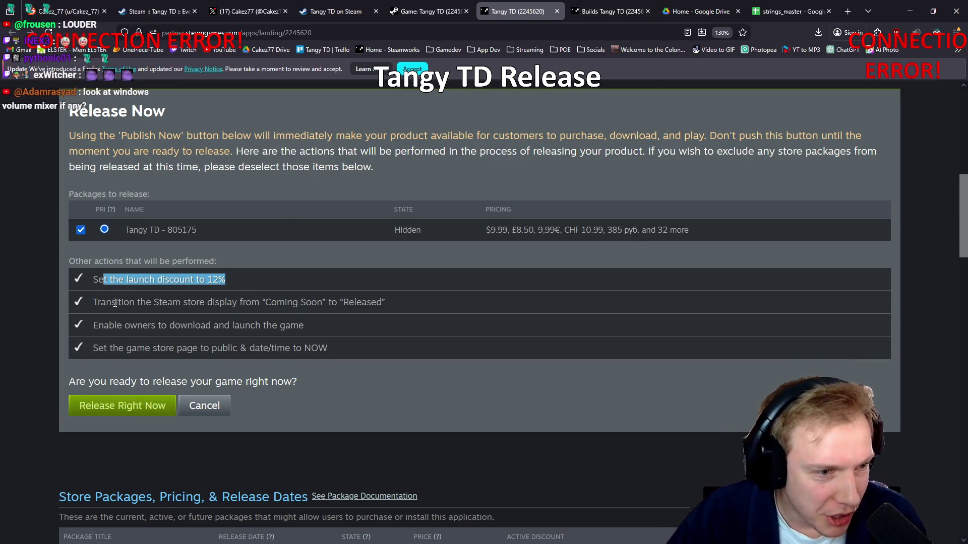
{"action": "left_click_drag", "start_coordinate": [111, 302], "coordinate": [306, 303]}
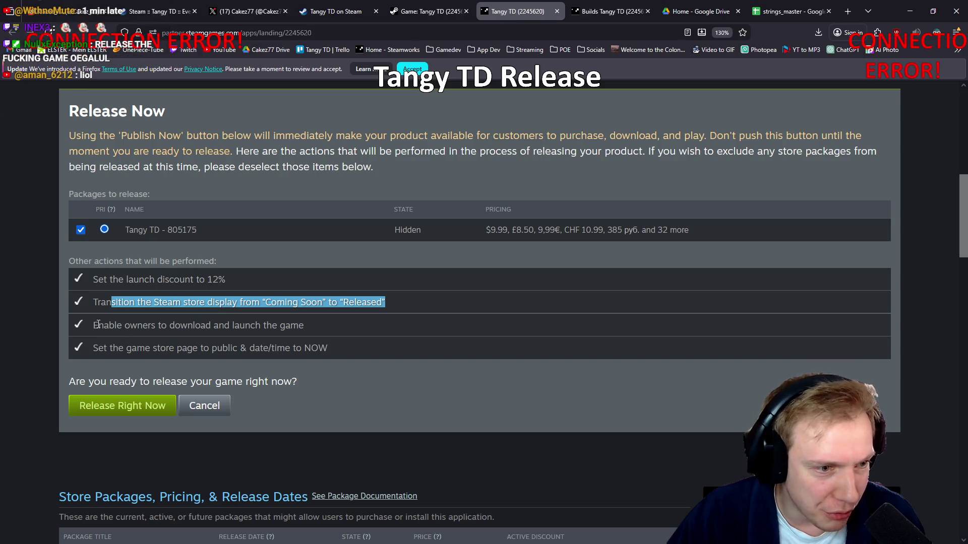
{"action": "left_click_drag", "start_coordinate": [104, 325], "coordinate": [354, 331]}
{"action": "left_click_drag", "start_coordinate": [119, 348], "coordinate": [420, 348]}
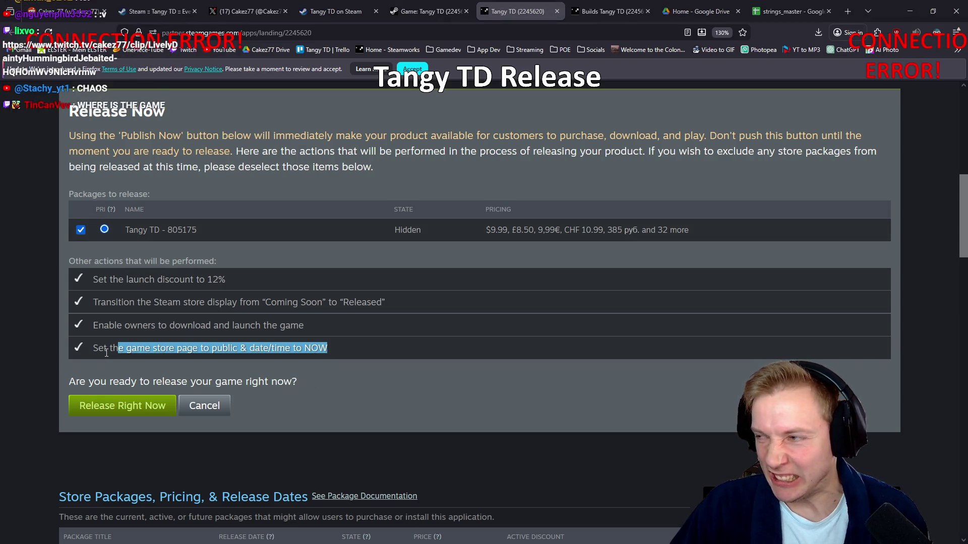
{"action": "left_click", "coordinate": [142, 405]}
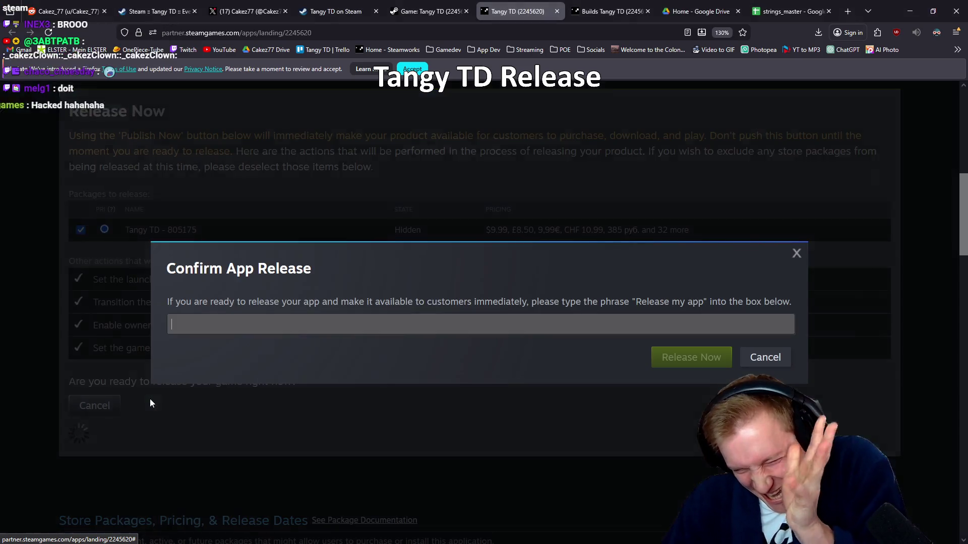
Enter the phrase "Release my app" and confirm Tangy TD's release.
{"action": "left_click", "coordinate": [283, 328]}
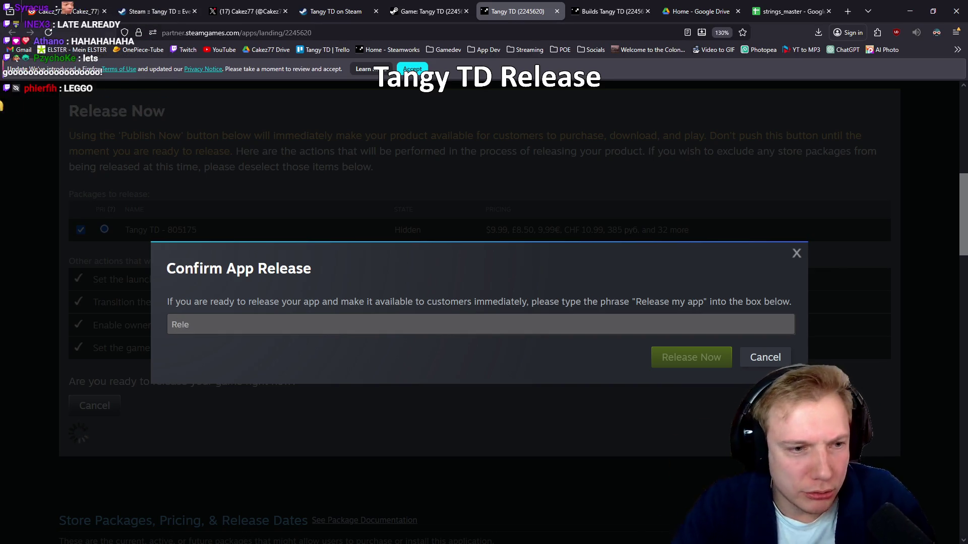
{"action": "type", "text": "ase my a"}
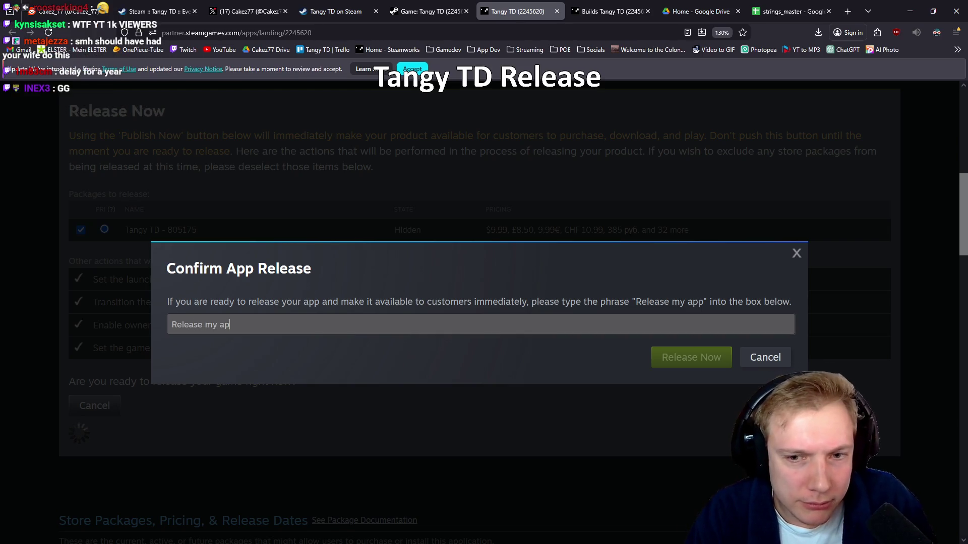
{"action": "type", "text": "p"}
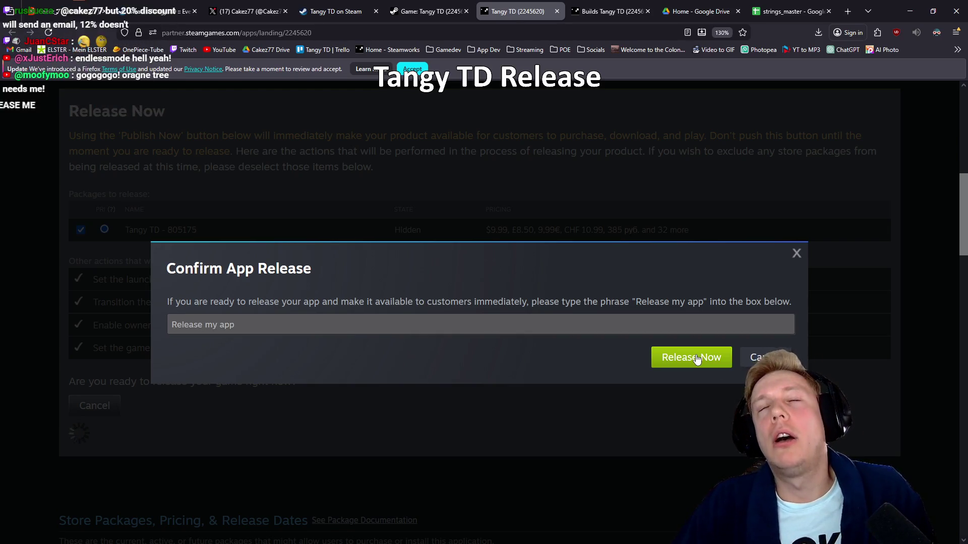
{"action": "left_click", "coordinate": [697, 359]}
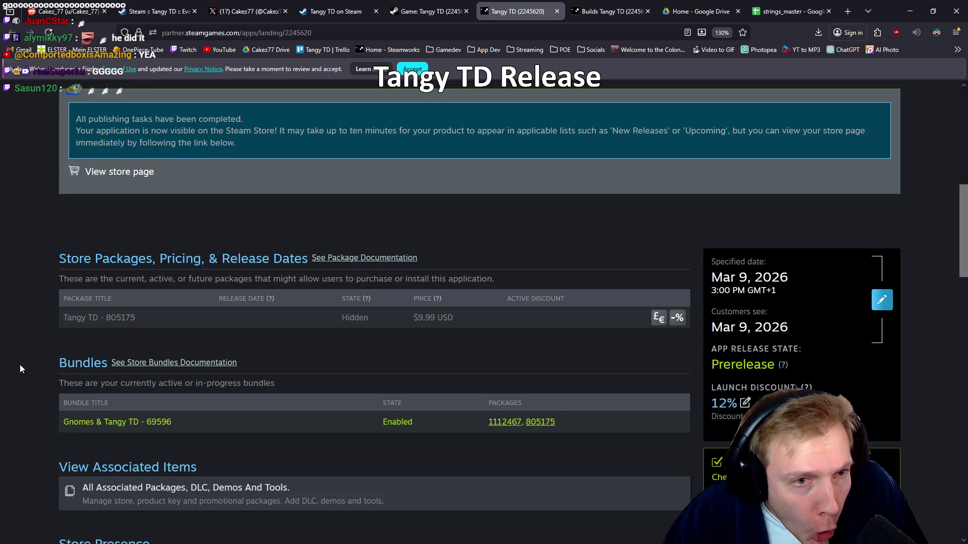
{"action": "scroll", "coordinate": [13, 364], "scroll_direction": "up", "scroll_amount": 2}
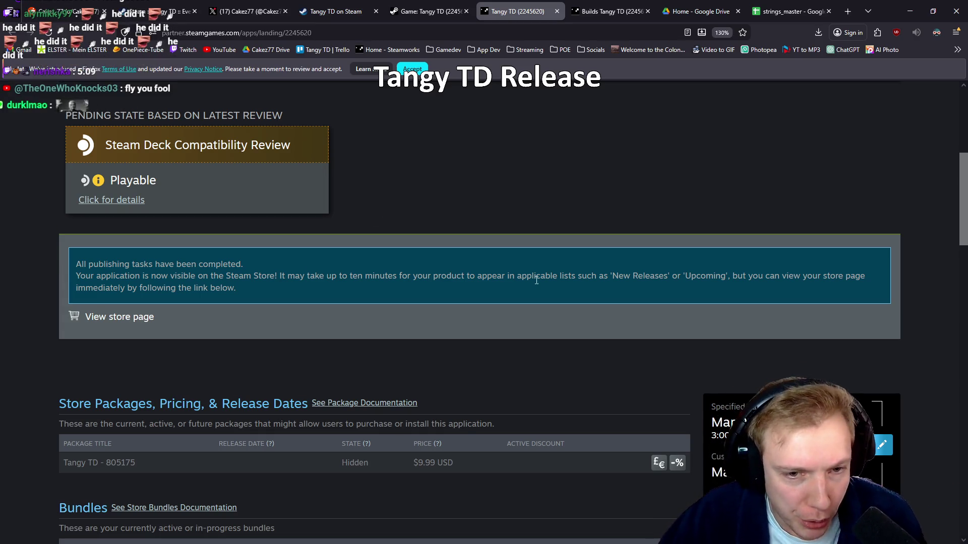
Read the publishing-complete notice and open Tangy TD's live store page in a new tab.
{"action": "left_click_drag", "start_coordinate": [497, 276], "coordinate": [692, 275]}
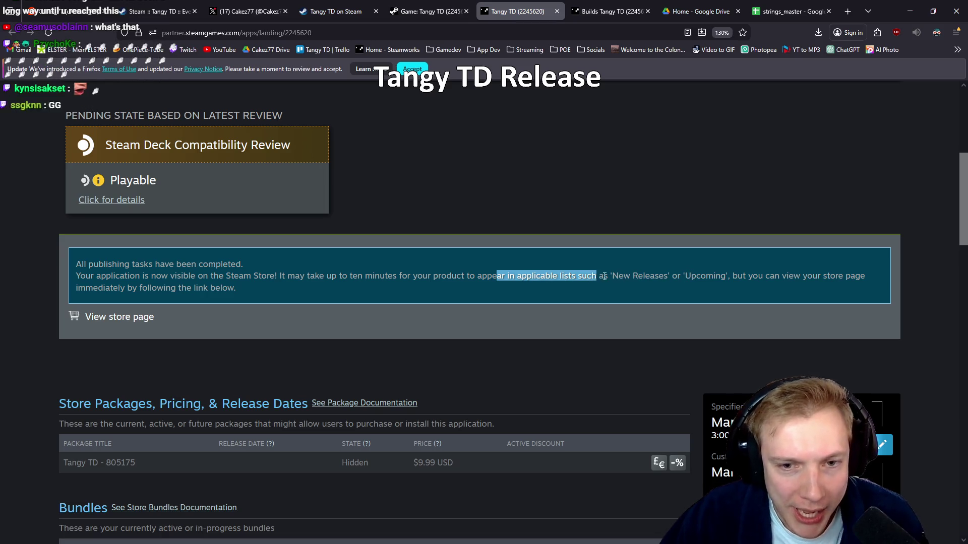
{"action": "mouse_move", "coordinate": [731, 275]}
{"action": "left_mouse_down"}
{"action": "mouse_move", "coordinate": [840, 277]}
{"action": "mouse_move", "coordinate": [197, 298]}
{"action": "mouse_move", "coordinate": [248, 297]}
{"action": "left_mouse_up"}
{"action": "left_click", "coordinate": [43, 286]}
{"action": "scroll", "coordinate": [43, 286], "scroll_direction": "up", "scroll_amount": 3}
{"action": "scroll", "coordinate": [54, 283], "scroll_direction": "down", "scroll_amount": 3}
{"action": "middle_click", "coordinate": [117, 317]}
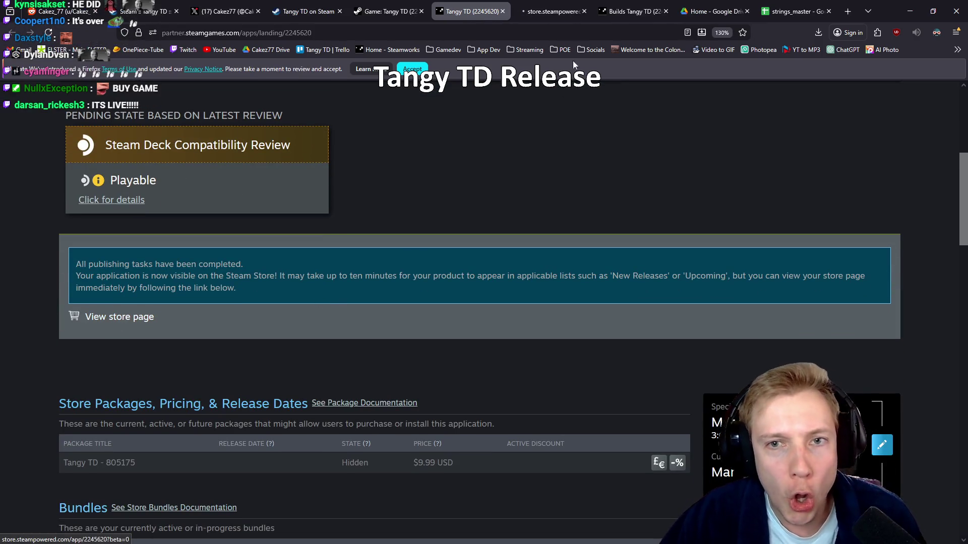
{"action": "left_click", "coordinate": [547, 11]}
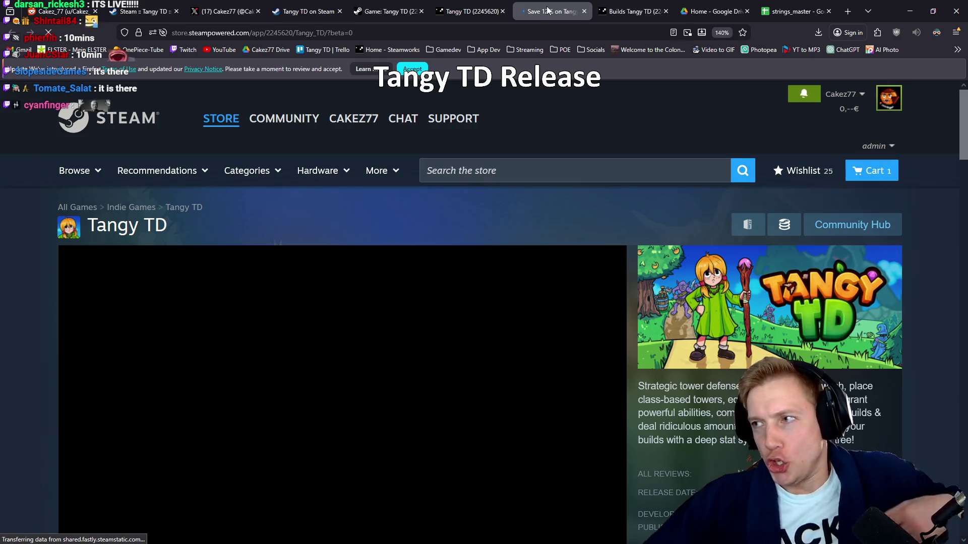
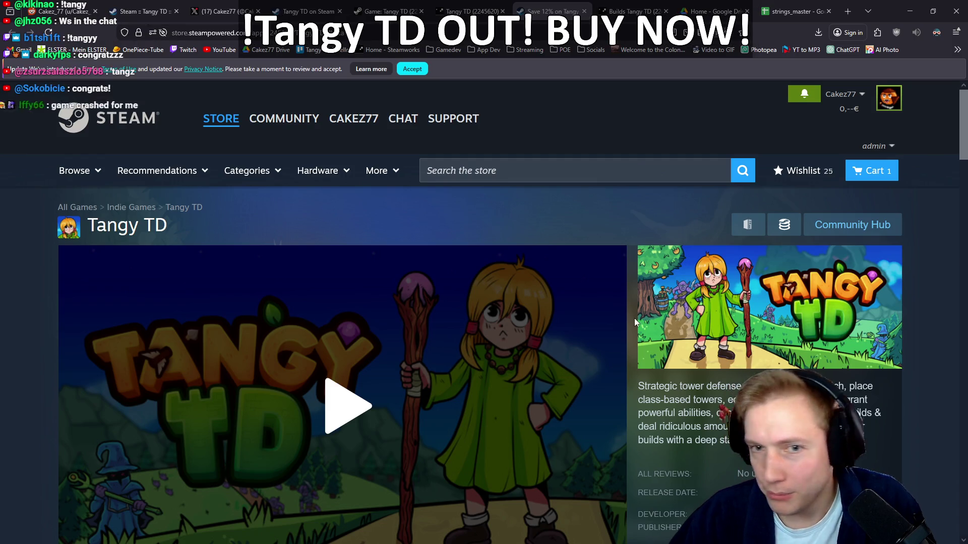
{"action": "scroll", "coordinate": [355, 257], "scroll_direction": "down", "scroll_amount": 2}
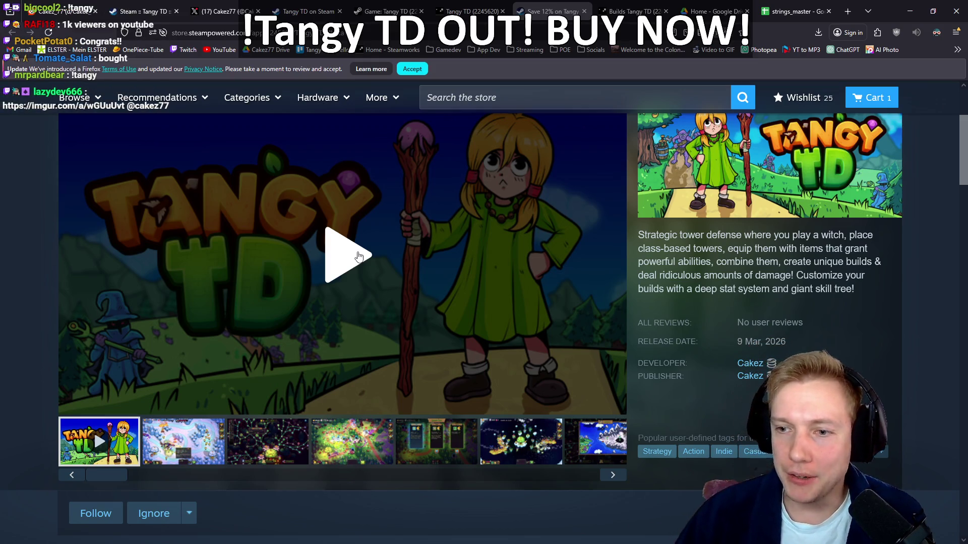
{"action": "mouse_move", "coordinate": [585, 306]}
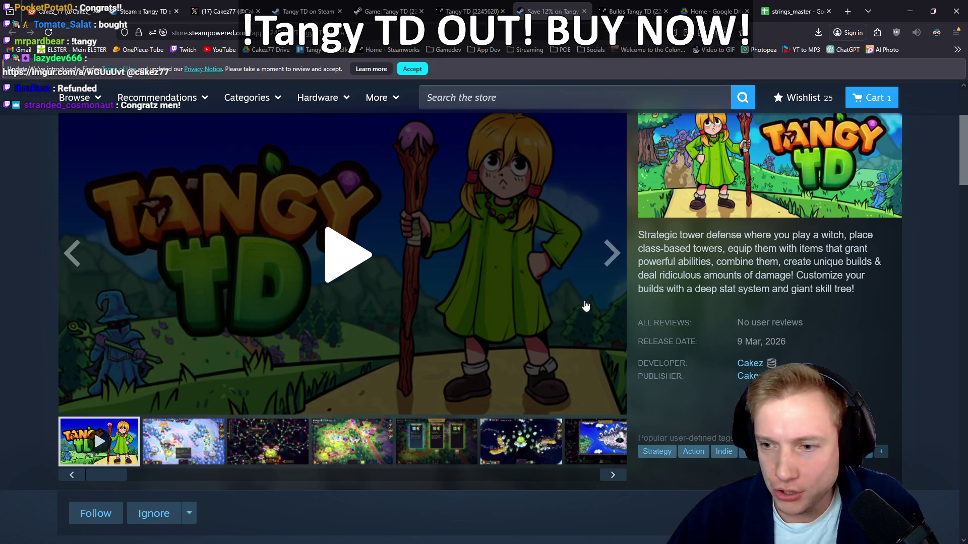
Bring the Notepad++ TODO list to the front over the Tangy TD store page.
{"action": "key", "text": "alt+Tab"}
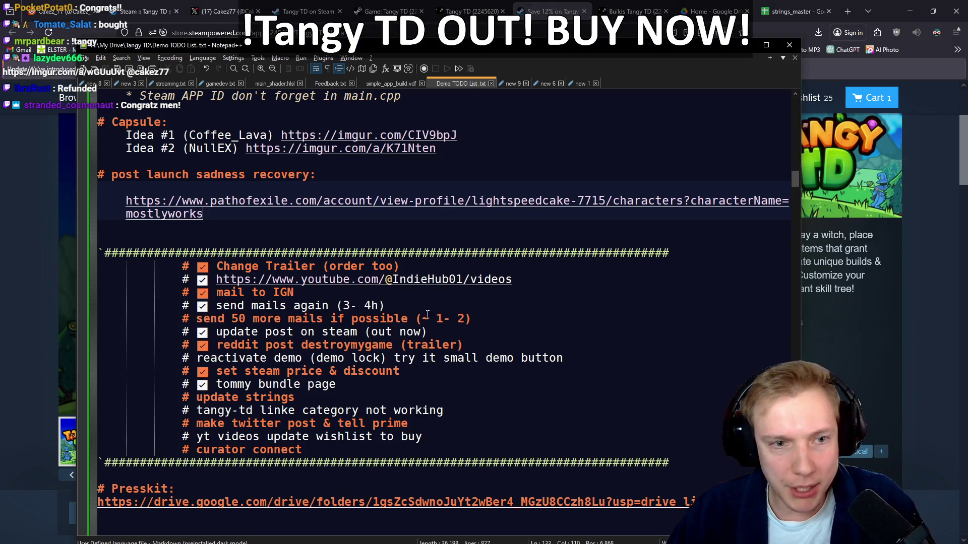
{"action": "scroll", "coordinate": [393, 286], "scroll_direction": "up", "scroll_amount": 4}
{"action": "scroll", "coordinate": [399, 295], "scroll_direction": "up", "scroll_amount": 1}
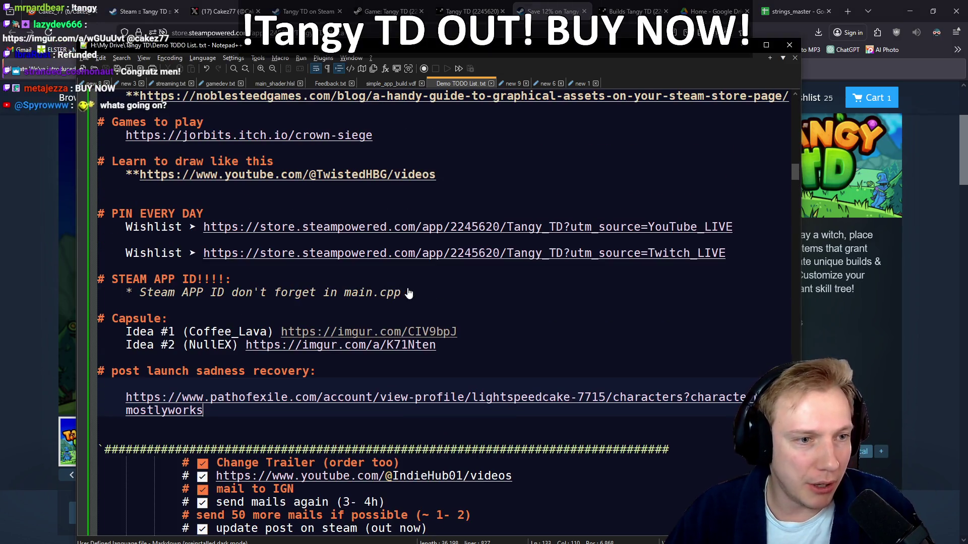
Replace "Wishlist" on the PIN EVERY DAY line with "BUY Tangy TD", fixing mistyped letters.
{"action": "double_click", "coordinate": [180, 229]}
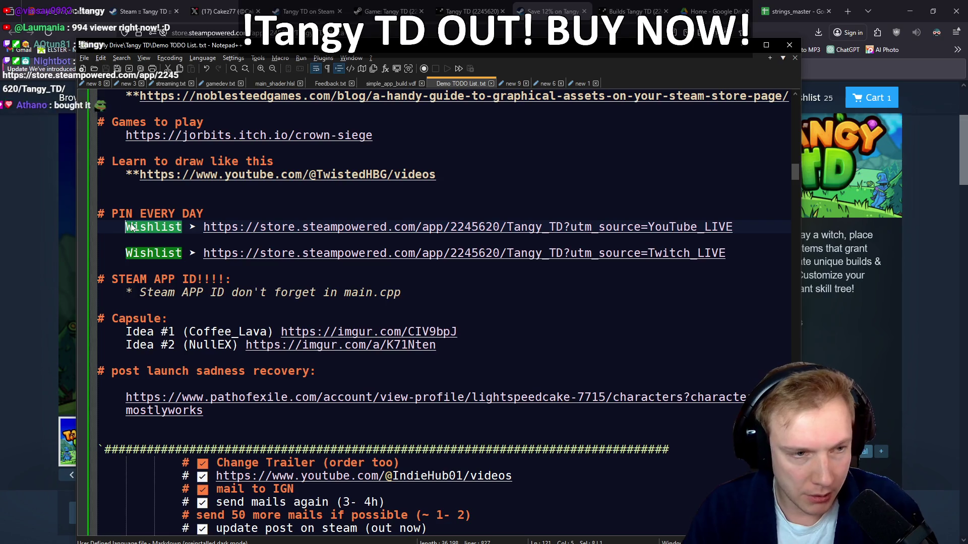
{"action": "type", "text": "BUY Tangy TD"}
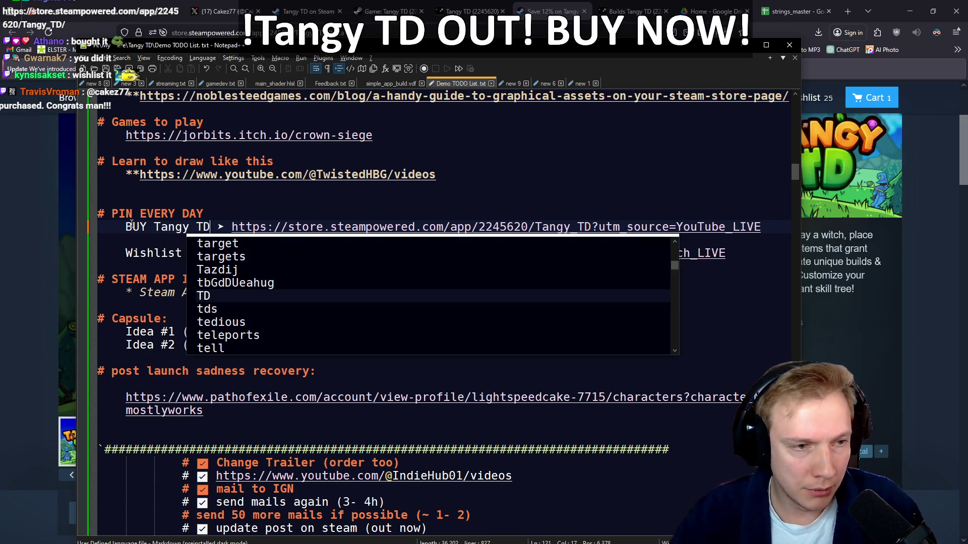
{"action": "key", "text": "Escape"}
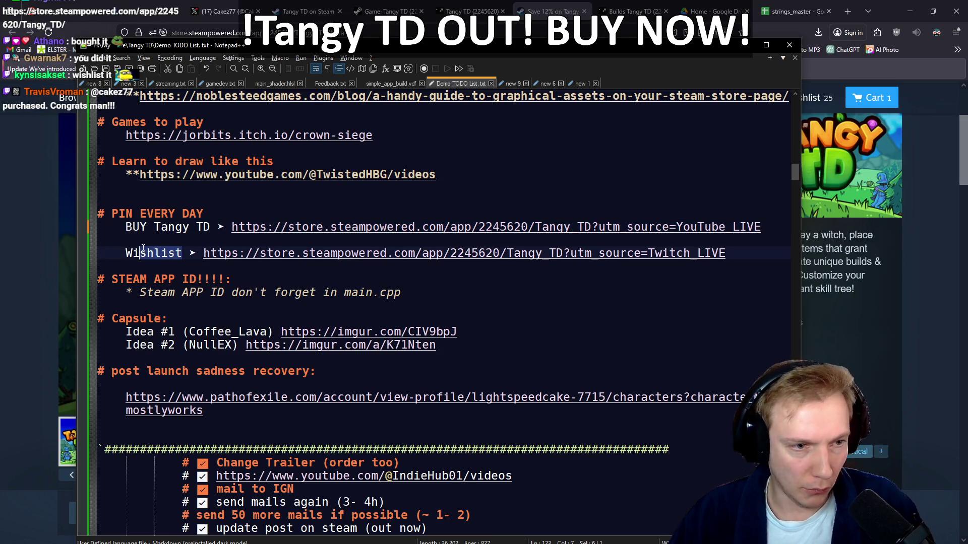
{"action": "type", "text": "BU"}
{"action": "key", "text": "BackSpace"}
{"action": "type", "text": "u"}
{"action": "key", "text": "BackSpace"}
{"action": "type", "text": "UY TAng"}
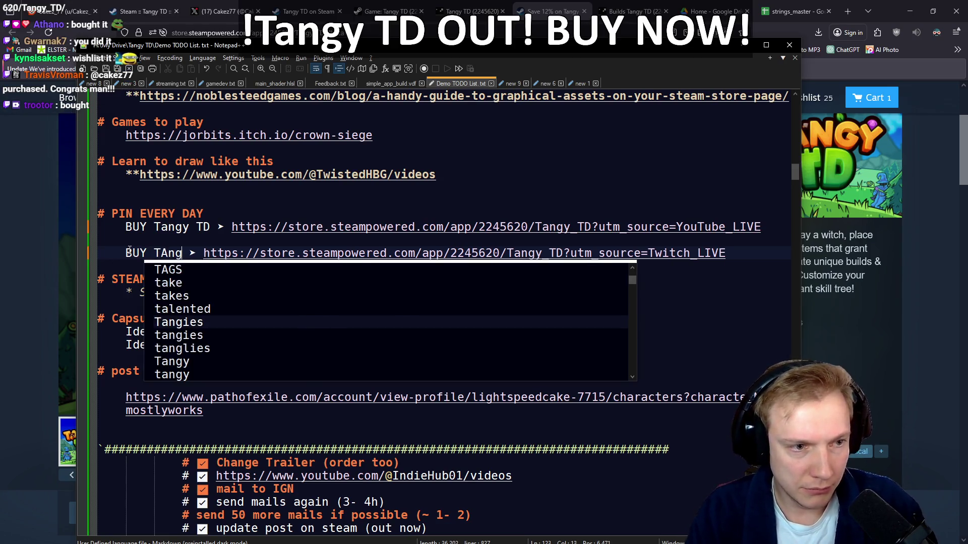
{"action": "type", "text": "y T"}
{"action": "key", "text": "BackSpace"}
{"action": "key", "text": "BackSpace"}
{"action": "key", "text": "BackSpace"}
{"action": "key", "text": "BackSpace"}
{"action": "key", "text": "BackSpace"}
{"action": "key", "text": "BackSpace"}
{"action": "type", "text": "angy TD"}
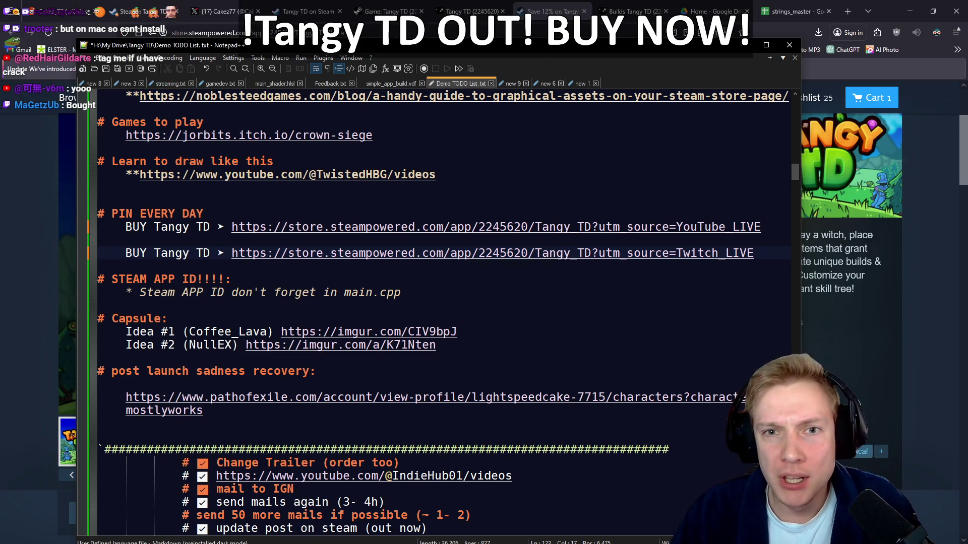
Reload the X profile to check posts, then switch to the running Tangy TD game.
{"action": "left_click", "coordinate": [214, 6]}
{"action": "scroll", "coordinate": [66, 236], "scroll_direction": "down", "scroll_amount": 1}
{"action": "scroll", "coordinate": [42, 200], "scroll_direction": "down", "scroll_amount": 2}
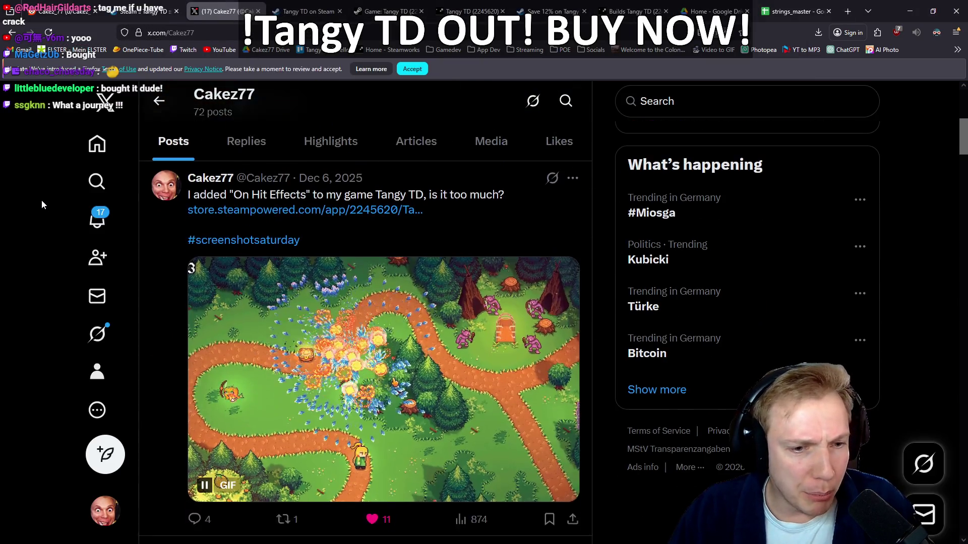
{"action": "scroll", "coordinate": [42, 200], "scroll_direction": "down", "scroll_amount": 1}
{"action": "scroll", "coordinate": [41, 199], "scroll_direction": "up", "scroll_amount": 2}
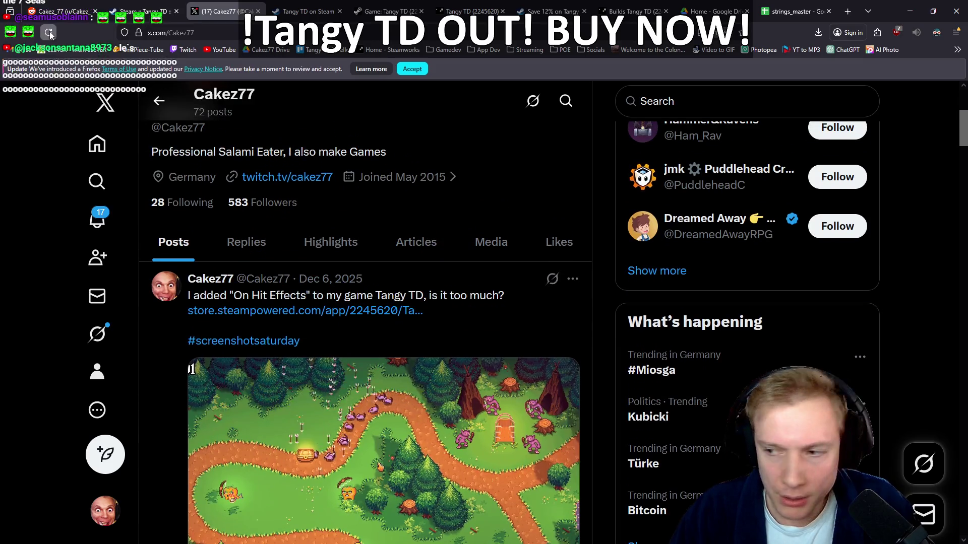
{"action": "left_click", "coordinate": [50, 32]}
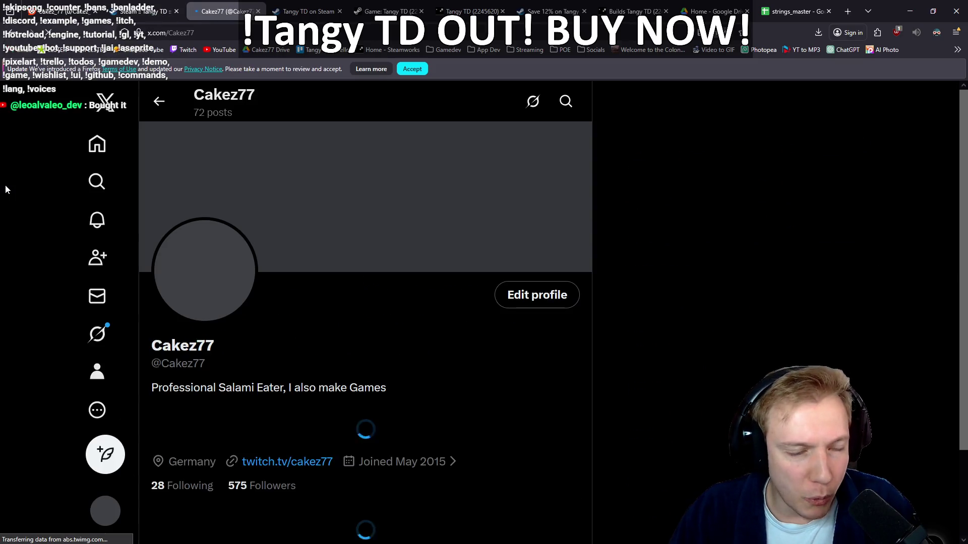
{"action": "scroll", "coordinate": [16, 202], "scroll_direction": "down", "scroll_amount": 3}
{"action": "scroll", "coordinate": [15, 201], "scroll_direction": "down", "scroll_amount": 2}
{"action": "scroll", "coordinate": [107, 277], "scroll_direction": "up", "scroll_amount": 5}
{"action": "scroll", "coordinate": [143, 281], "scroll_direction": "down", "scroll_amount": 2}
{"action": "scroll", "coordinate": [143, 283], "scroll_direction": "down", "scroll_amount": 1}
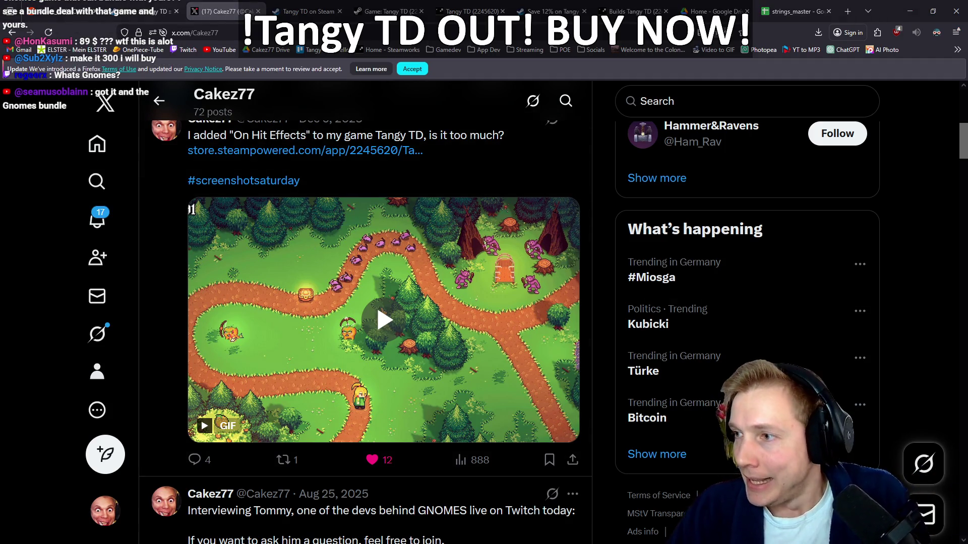
{"action": "key", "text": "alt+Tab"}
{"action": "key", "text": "Escape"}
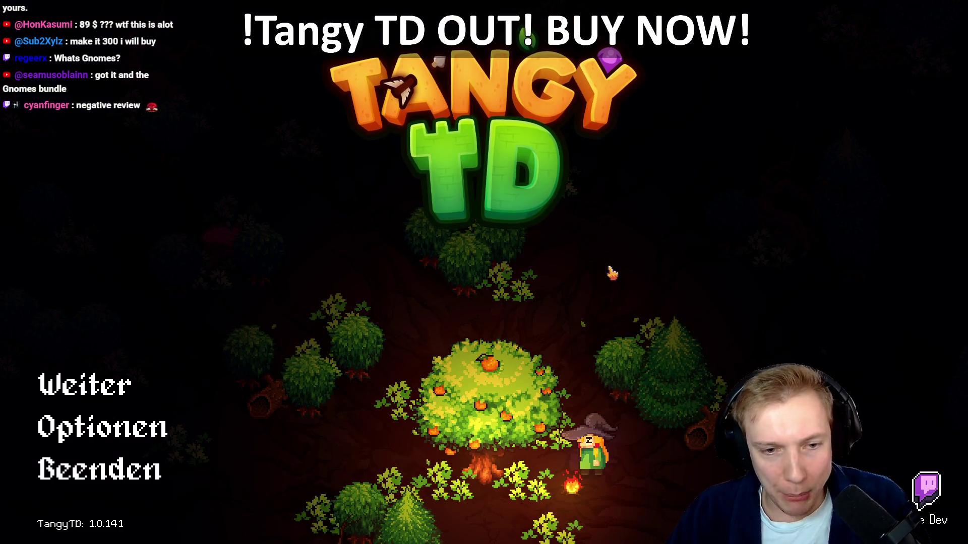
Resume the game, check the mission world map, then return to the browser.
{"action": "key", "text": "Escape"}
{"action": "key", "text": "m"}
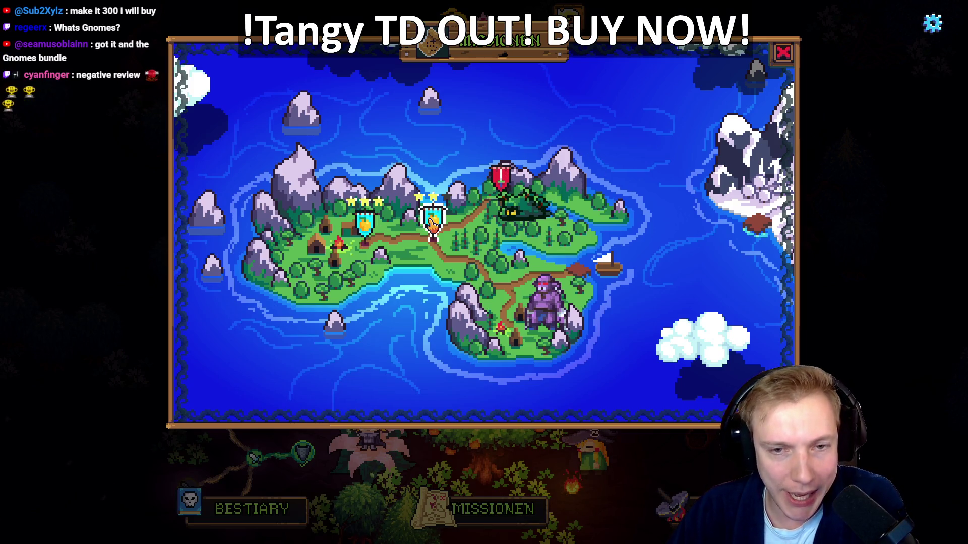
{"action": "left_click", "coordinate": [785, 54]}
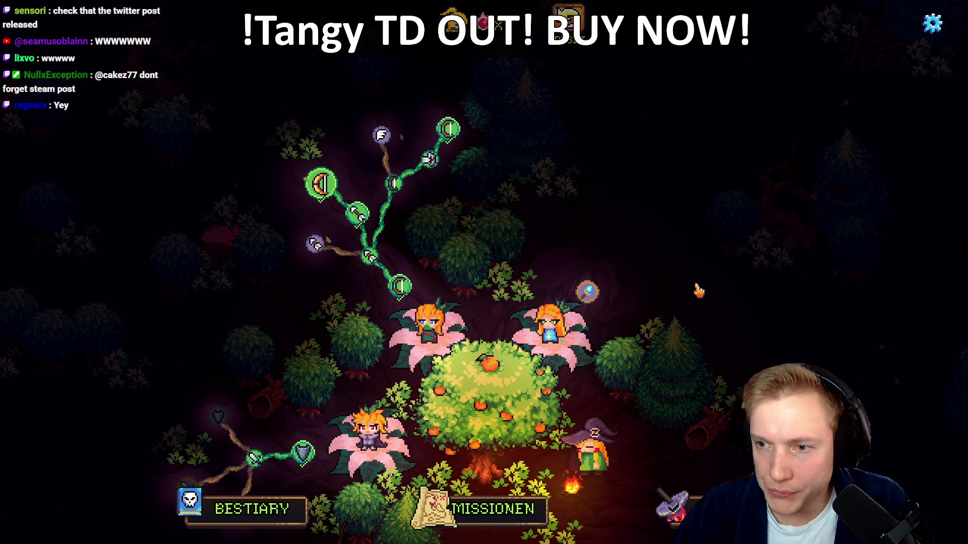
{"action": "key", "text": "alt+Tab"}
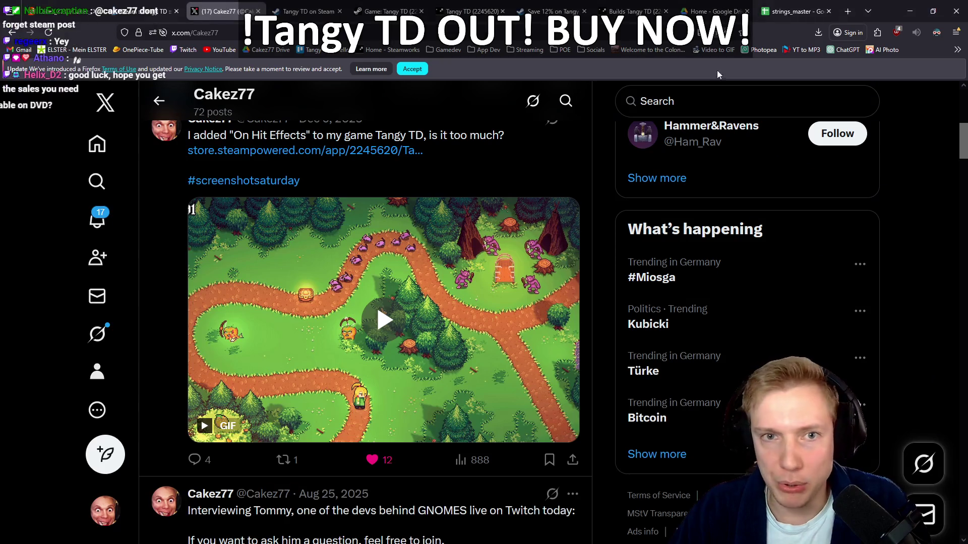
Look through the Steam store, Steamworks admin, sales and builds tabs, ending on the release event editor.
{"action": "left_click", "coordinate": [554, 10]}
{"action": "left_click", "coordinate": [473, 11]}
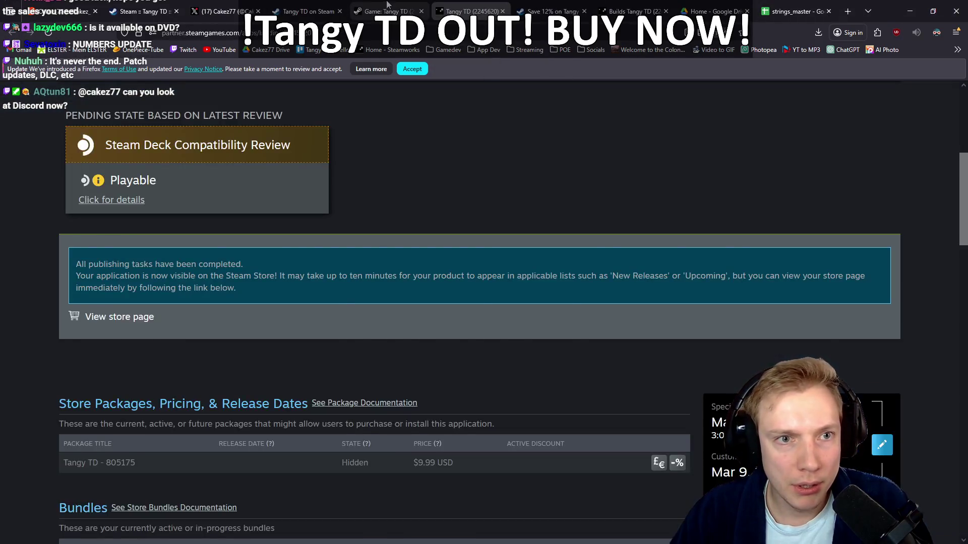
{"action": "left_click", "coordinate": [390, 11]}
{"action": "left_click", "coordinate": [307, 10]}
{"action": "left_click", "coordinate": [390, 11]}
{"action": "left_click", "coordinate": [473, 11]}
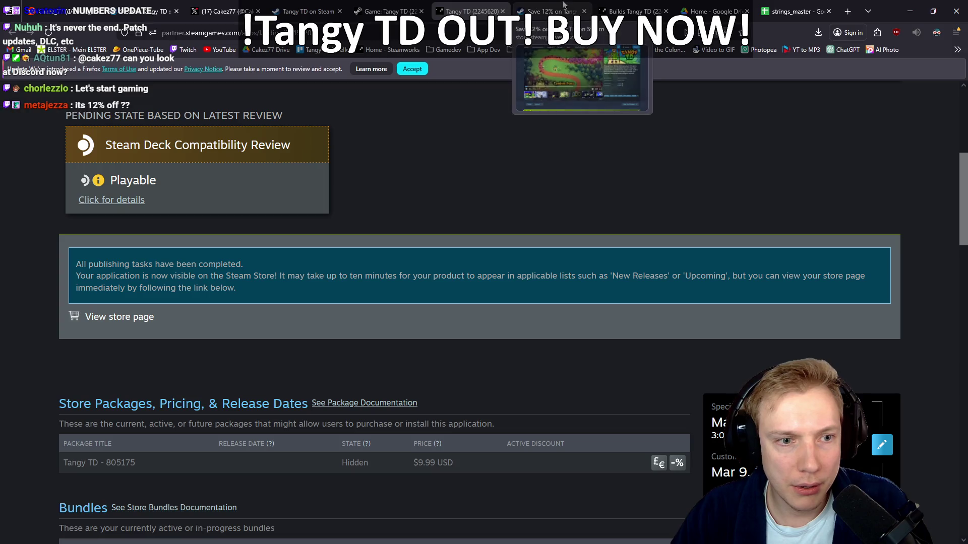
{"action": "left_click", "coordinate": [554, 11]}
{"action": "left_click", "coordinate": [634, 10]}
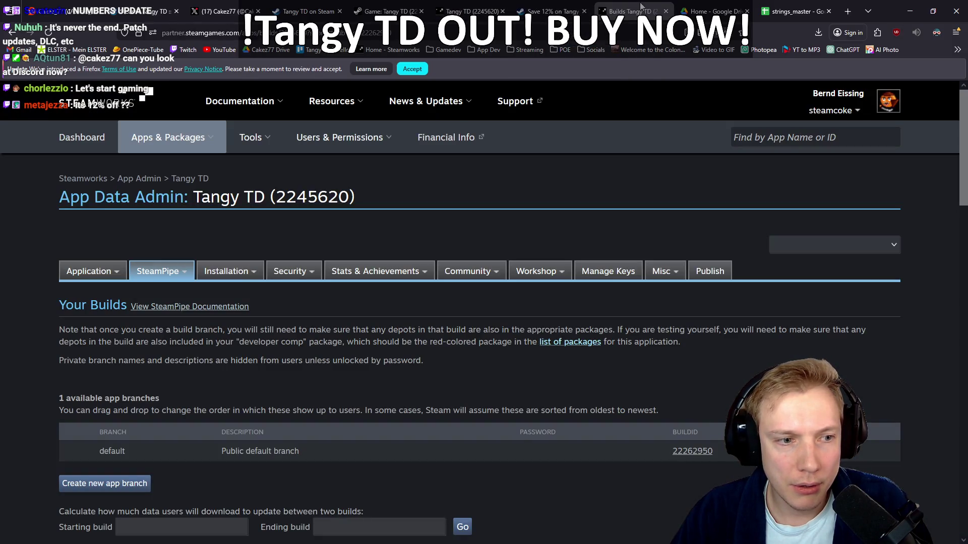
{"action": "left_click", "coordinate": [554, 10]}
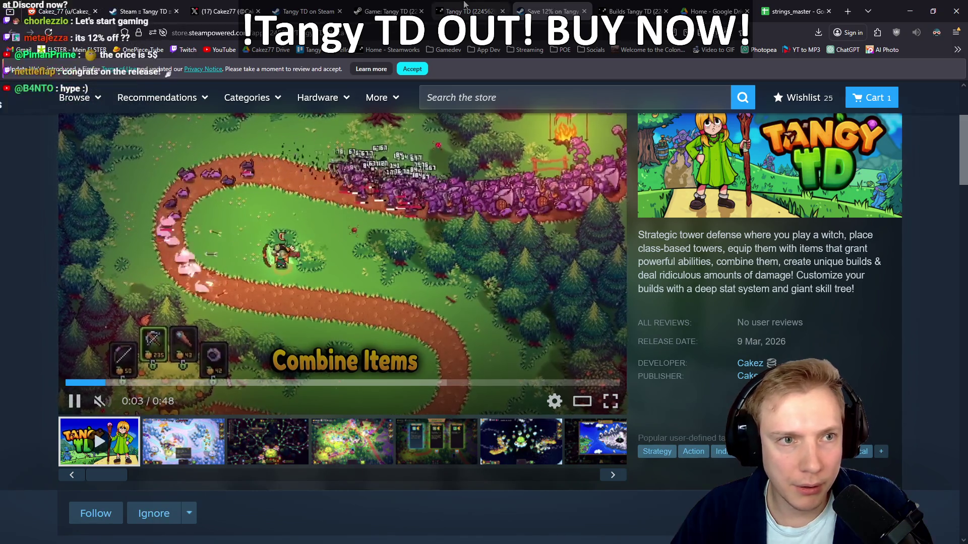
{"action": "left_click", "coordinate": [136, 6]}
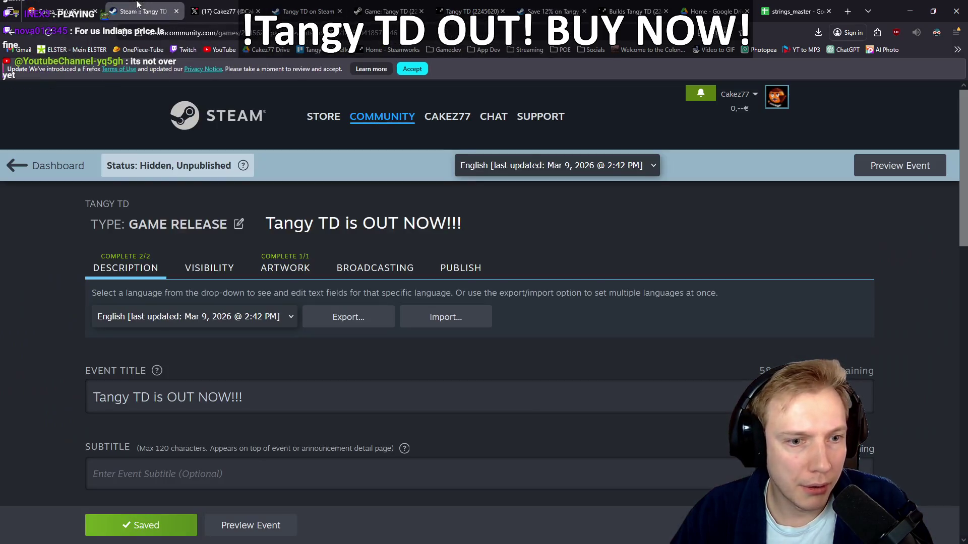
{"action": "scroll", "coordinate": [30, 283], "scroll_direction": "down", "scroll_amount": 5}
{"action": "scroll", "coordinate": [39, 272], "scroll_direction": "down", "scroll_amount": 3}
{"action": "scroll", "coordinate": [38, 261], "scroll_direction": "up", "scroll_amount": 3}
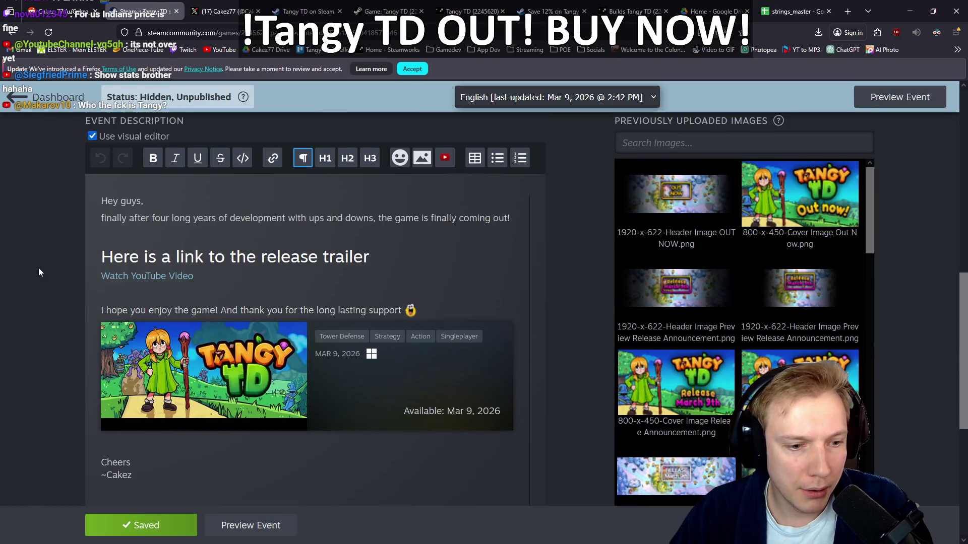
Preview the "Tangy TD is OUT NOW!!!" release event, then publish it and confirm.
{"action": "left_click", "coordinate": [250, 525]}
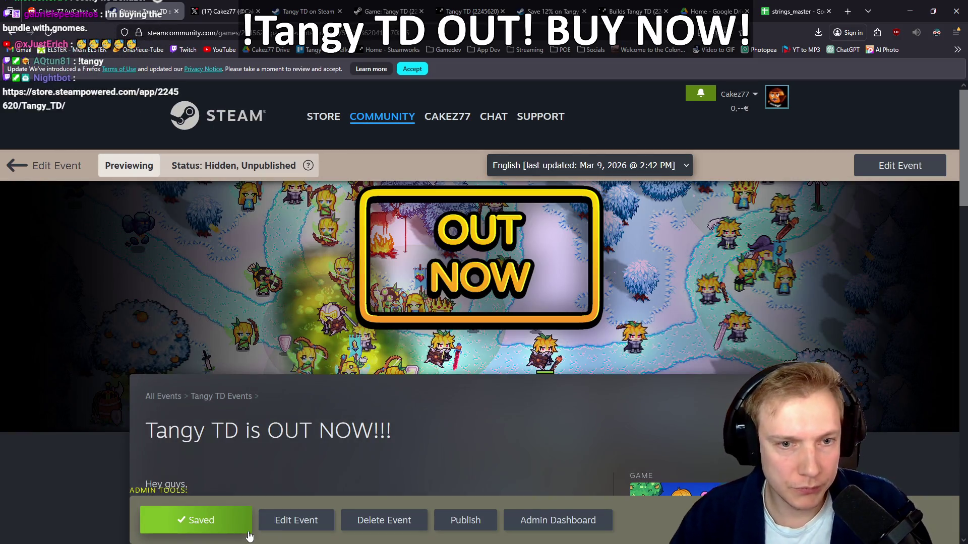
{"action": "scroll", "coordinate": [88, 351], "scroll_direction": "down", "scroll_amount": 2}
{"action": "scroll", "coordinate": [116, 368], "scroll_direction": "down", "scroll_amount": 2}
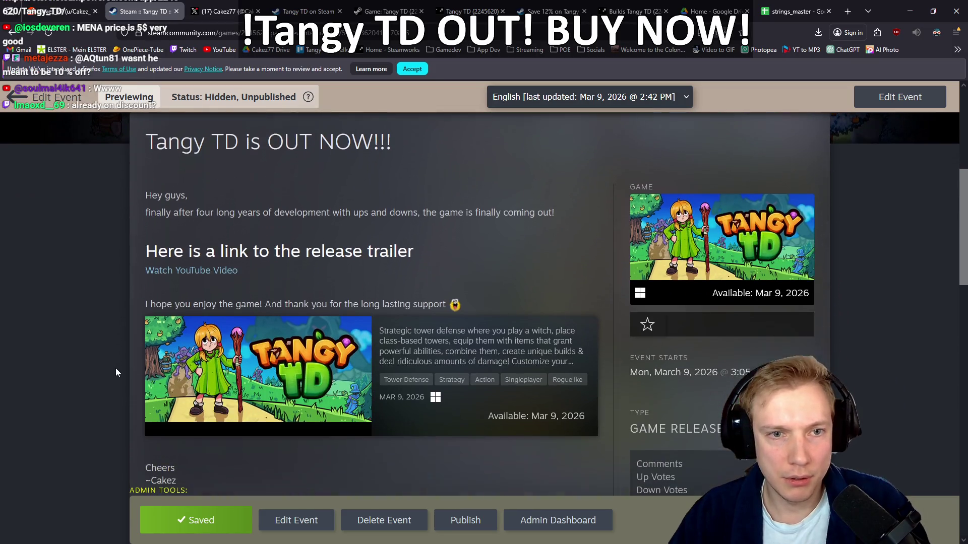
{"action": "scroll", "coordinate": [104, 348], "scroll_direction": "up", "scroll_amount": 5}
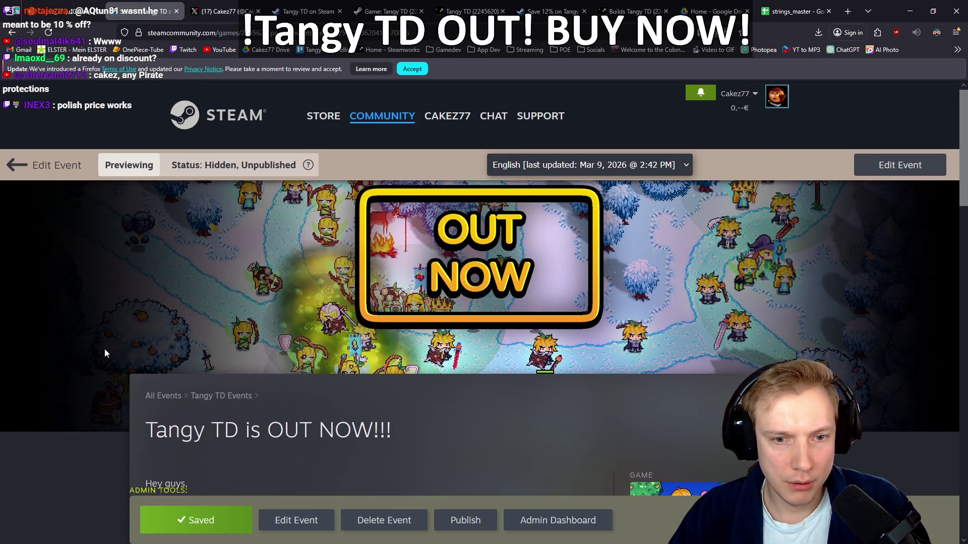
{"action": "scroll", "coordinate": [104, 348], "scroll_direction": "down", "scroll_amount": 4}
{"action": "scroll", "coordinate": [104, 348], "scroll_direction": "down", "scroll_amount": 4}
{"action": "scroll", "coordinate": [103, 345], "scroll_direction": "down", "scroll_amount": 2}
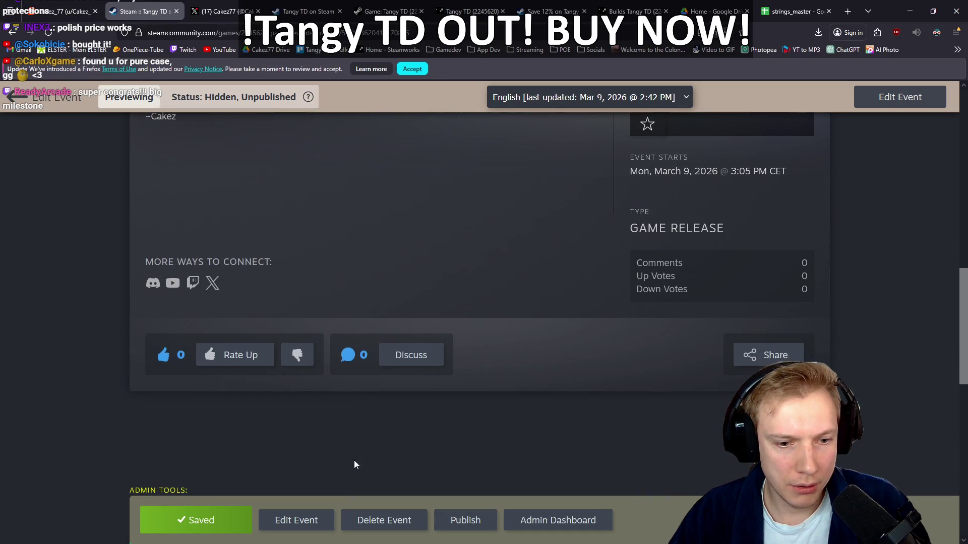
{"action": "scroll", "coordinate": [65, 369], "scroll_direction": "up", "scroll_amount": 3}
{"action": "scroll", "coordinate": [73, 371], "scroll_direction": "up", "scroll_amount": 3}
{"action": "scroll", "coordinate": [79, 373], "scroll_direction": "down", "scroll_amount": 4}
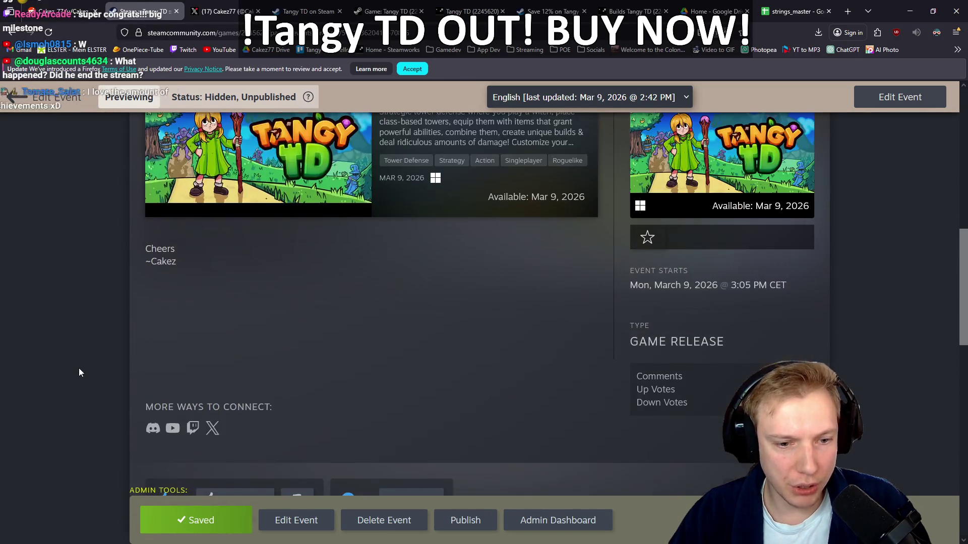
{"action": "left_click", "coordinate": [468, 521]}
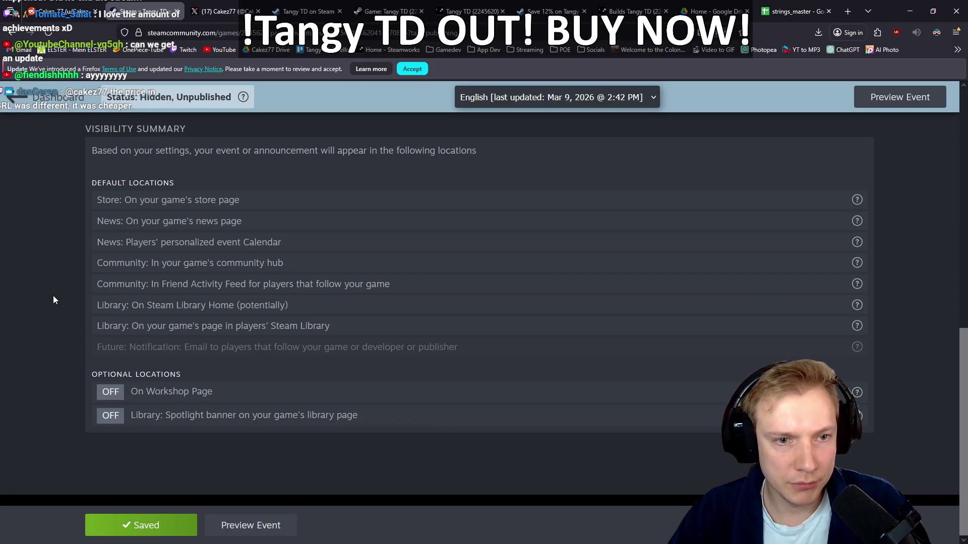
{"action": "scroll", "coordinate": [51, 240], "scroll_direction": "up", "scroll_amount": 3}
{"action": "scroll", "coordinate": [60, 244], "scroll_direction": "up", "scroll_amount": 3}
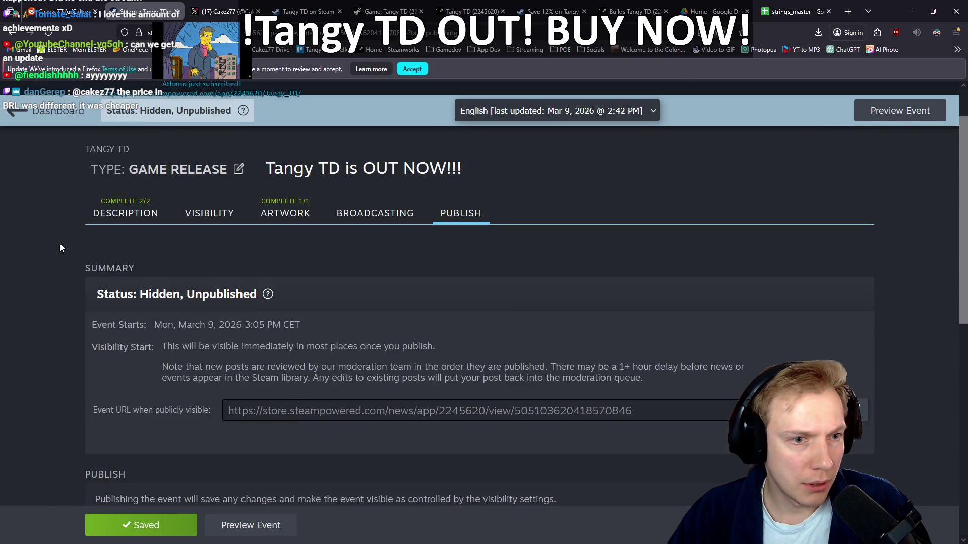
{"action": "scroll", "coordinate": [60, 243], "scroll_direction": "down", "scroll_amount": 3}
{"action": "left_click", "coordinate": [164, 376]}
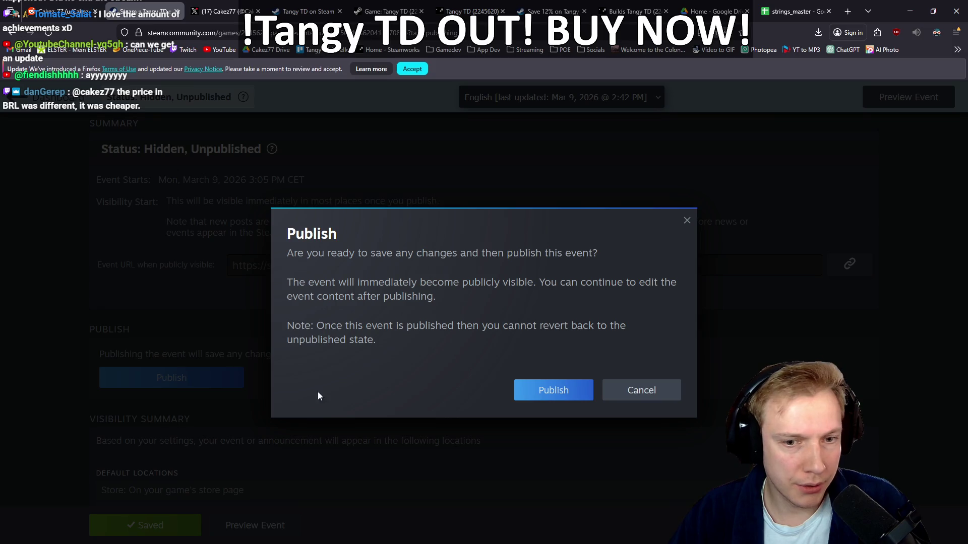
{"action": "left_click", "coordinate": [557, 390]}
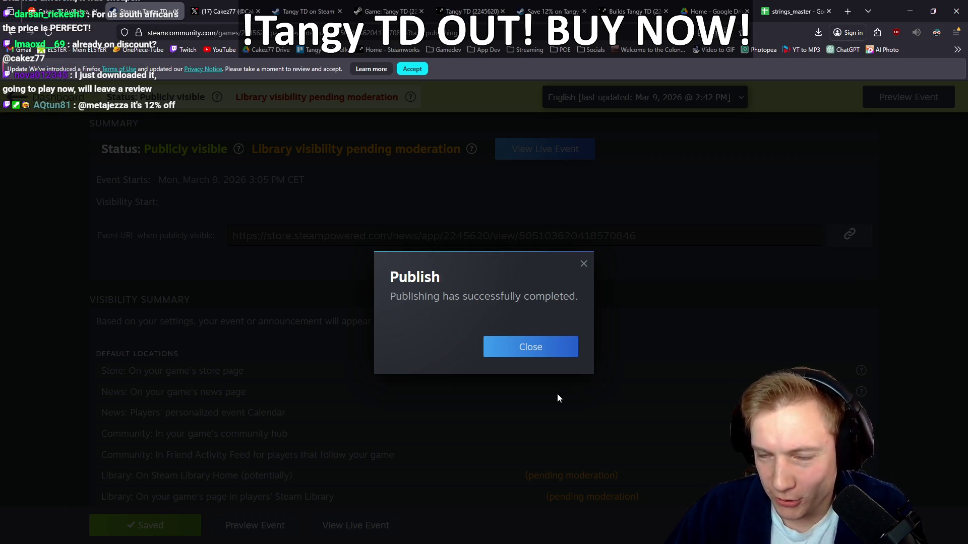
{"action": "left_click", "coordinate": [500, 348]}
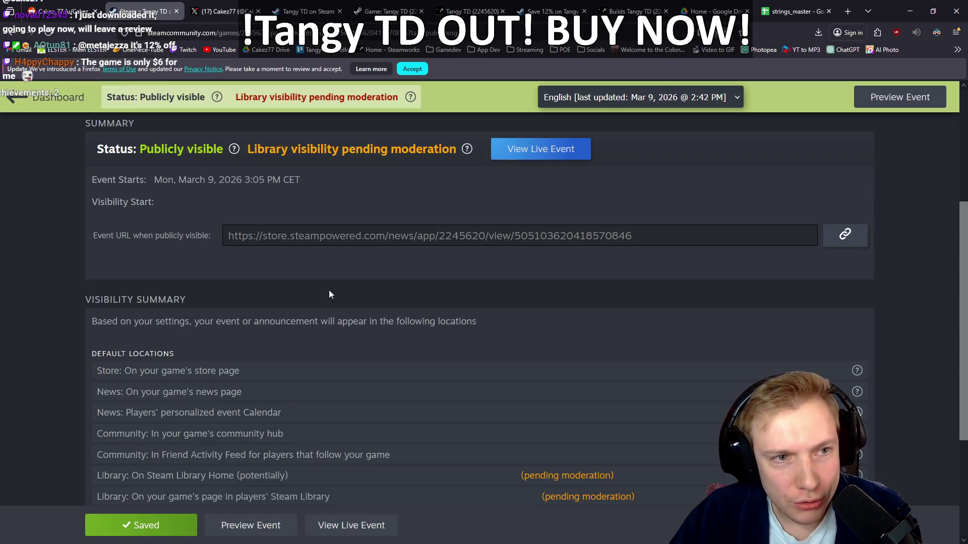
{"action": "scroll", "coordinate": [0, 248], "scroll_direction": "up", "scroll_amount": 3}
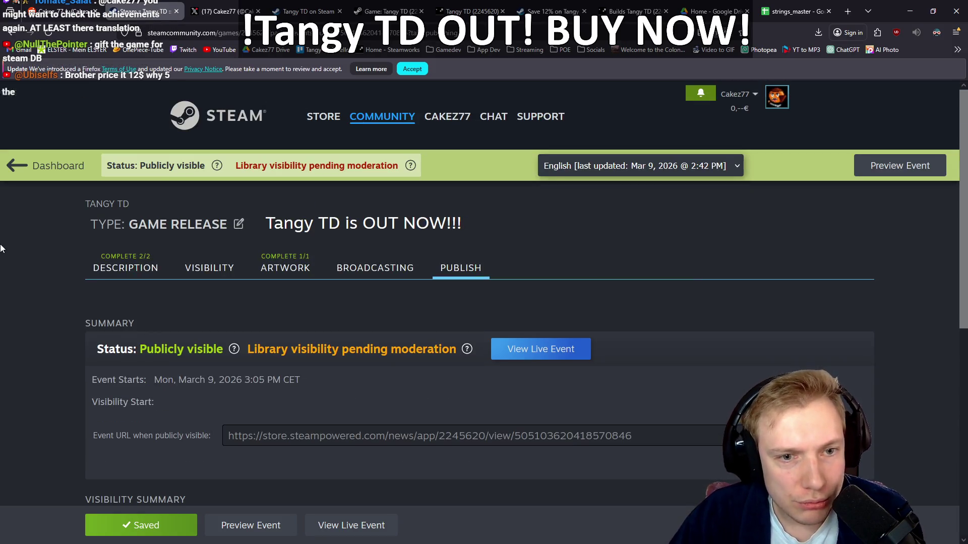
Reload the X profile and check the release post's options menu without changing anything.
{"action": "left_click", "coordinate": [223, 11]}
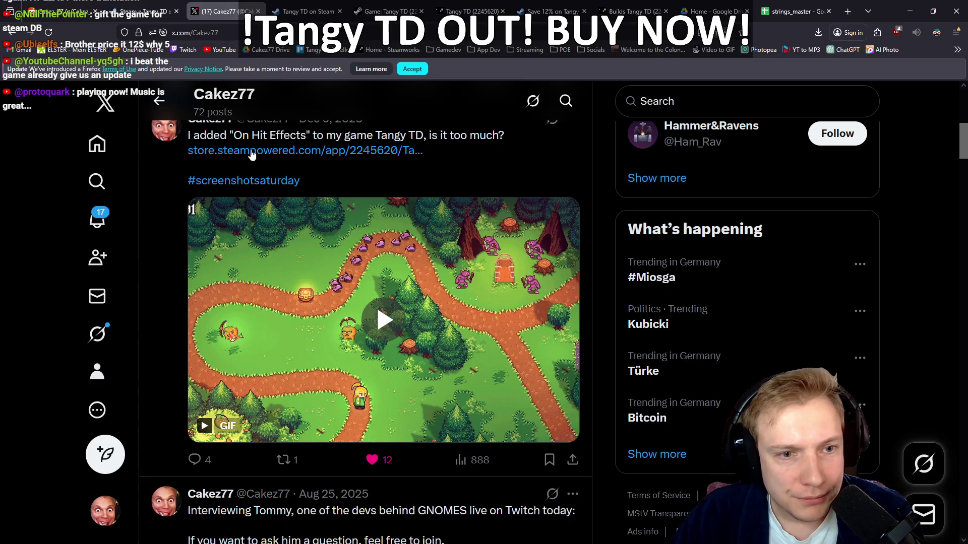
{"action": "left_click", "coordinate": [50, 32]}
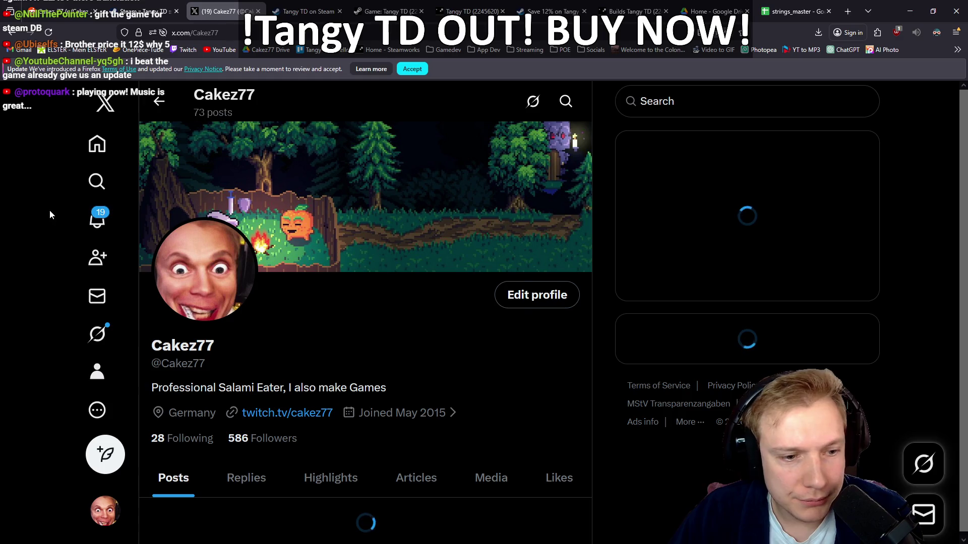
{"action": "scroll", "coordinate": [52, 209], "scroll_direction": "down", "scroll_amount": 4}
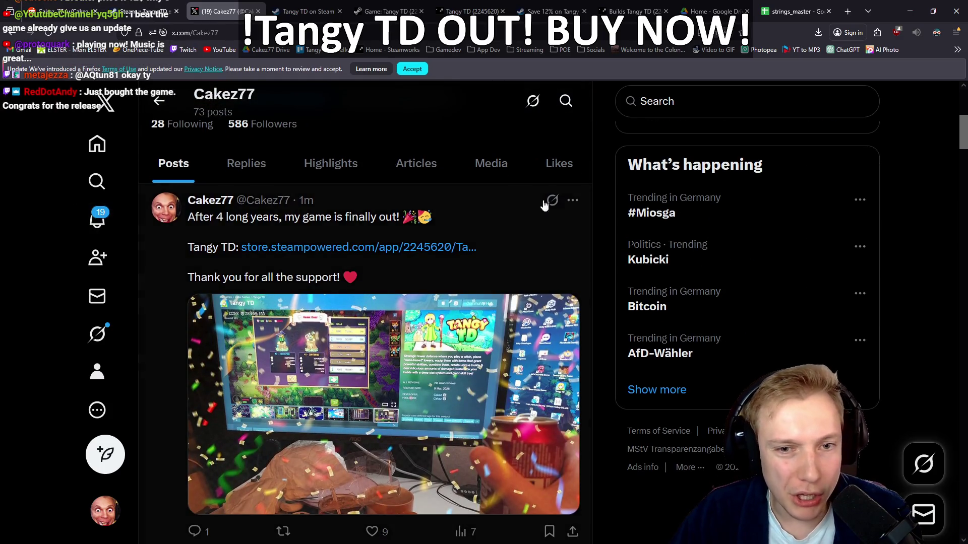
{"action": "left_click", "coordinate": [574, 201]}
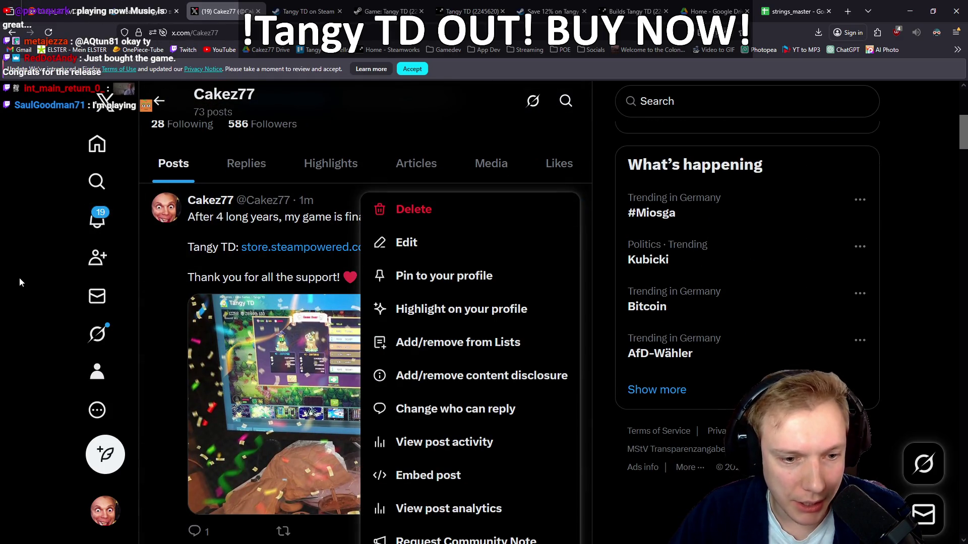
{"action": "scroll", "coordinate": [24, 270], "scroll_direction": "down", "scroll_amount": 2}
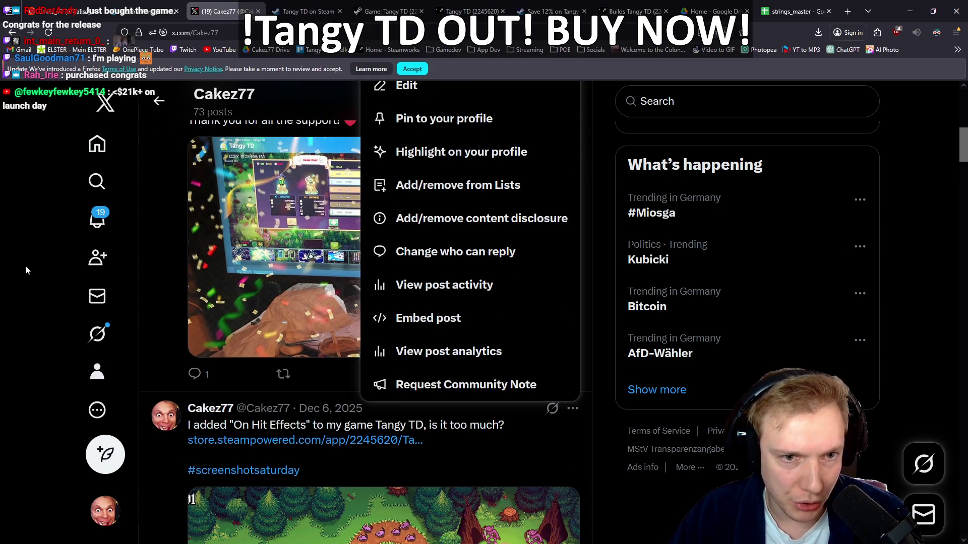
{"action": "left_click", "coordinate": [25, 265]}
Like the "my game is finally out" post and copy its link to the clipboard.
{"action": "left_click", "coordinate": [372, 375]}
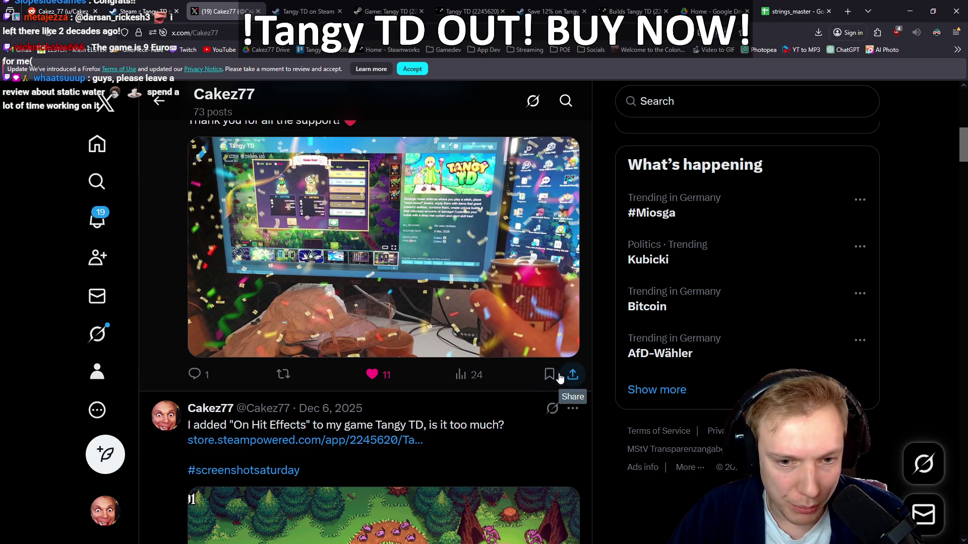
{"action": "left_click", "coordinate": [571, 376]}
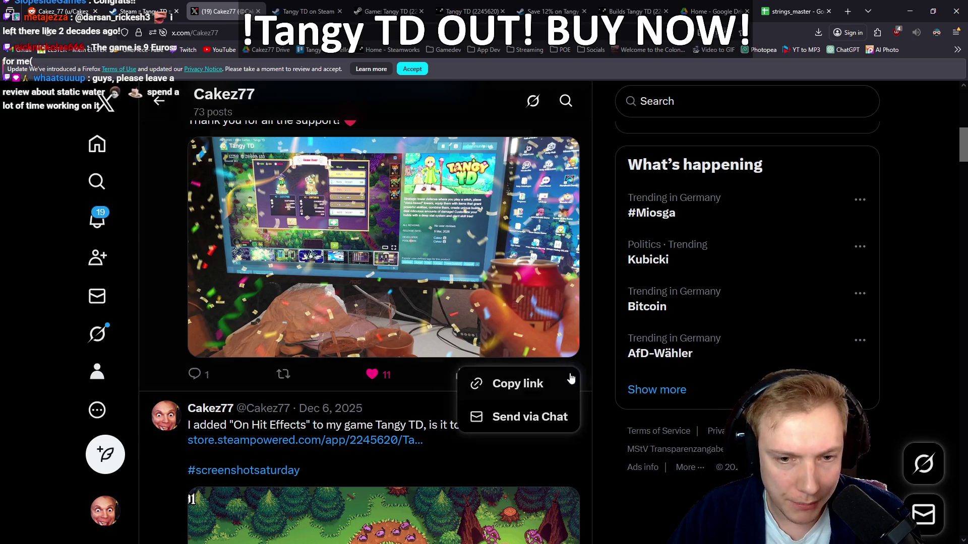
{"action": "left_click", "coordinate": [517, 386]}
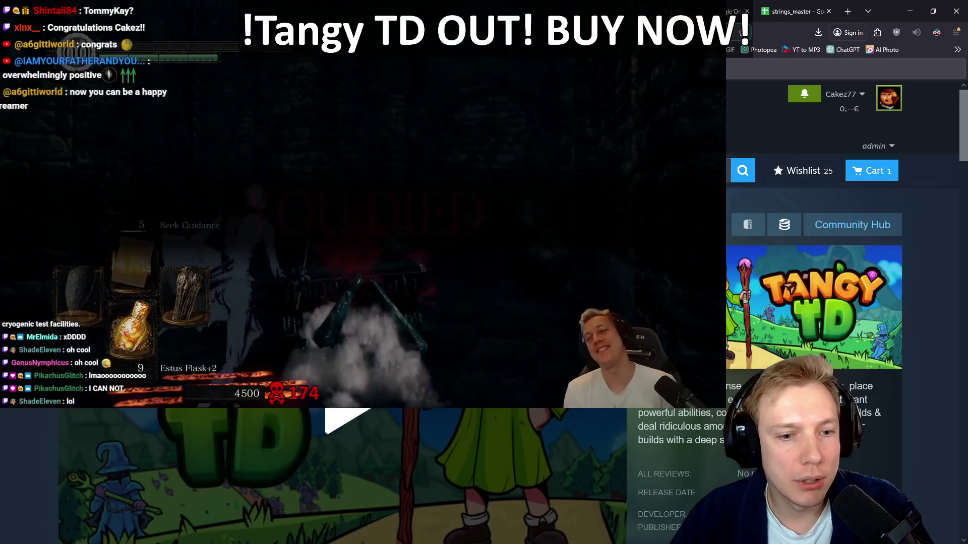
{"action": "scroll", "coordinate": [814, 303], "scroll_direction": "down", "scroll_amount": 5}
{"action": "scroll", "coordinate": [814, 303], "scroll_direction": "down", "scroll_amount": 5}
{"action": "scroll", "coordinate": [814, 303], "scroll_direction": "down", "scroll_amount": 5}
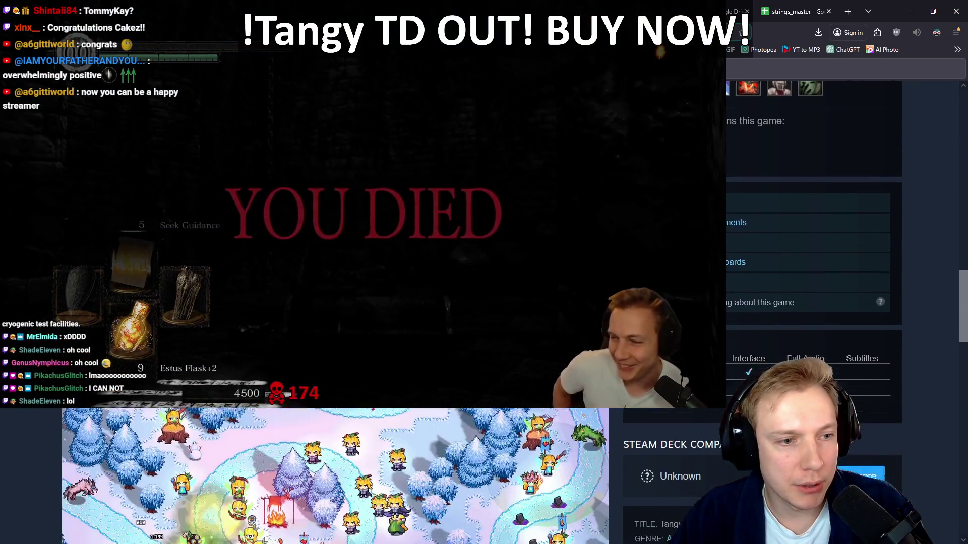
{"action": "scroll", "coordinate": [7, 204], "scroll_direction": "up", "scroll_amount": 5}
{"action": "scroll", "coordinate": [7, 205], "scroll_direction": "up", "scroll_amount": 3}
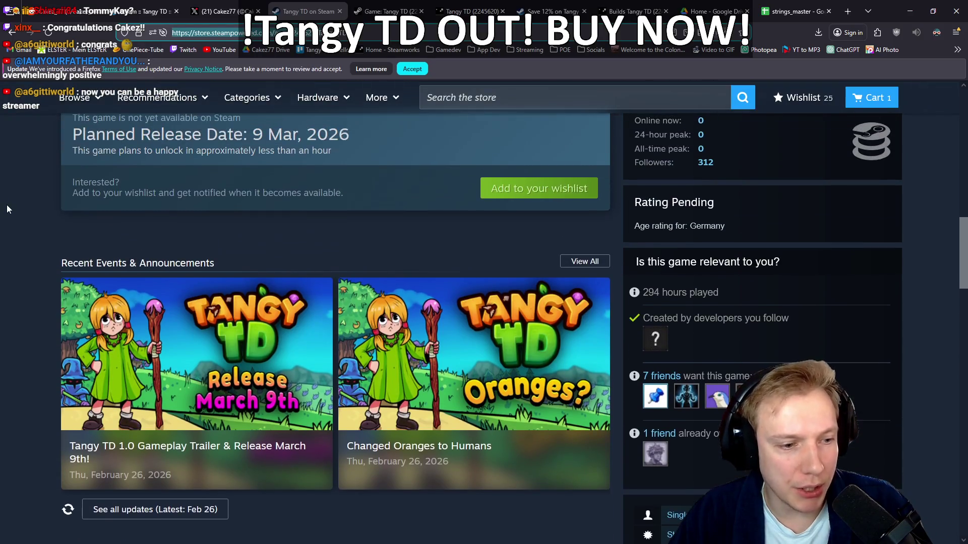
{"action": "scroll", "coordinate": [7, 204], "scroll_direction": "down", "scroll_amount": 1}
{"action": "scroll", "coordinate": [7, 213], "scroll_direction": "up", "scroll_amount": 3}
{"action": "scroll", "coordinate": [9, 216], "scroll_direction": "down", "scroll_amount": 1}
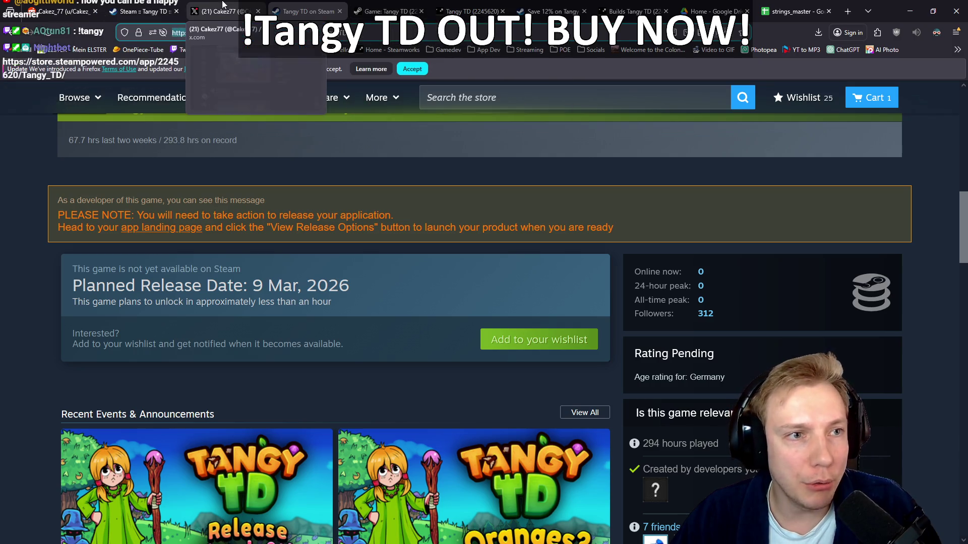
Check the Steamworks app admin and sales report, then return to the Tangy TD store page search.
{"action": "left_click", "coordinate": [459, 8]}
{"action": "scroll", "coordinate": [18, 275], "scroll_direction": "up", "scroll_amount": 4}
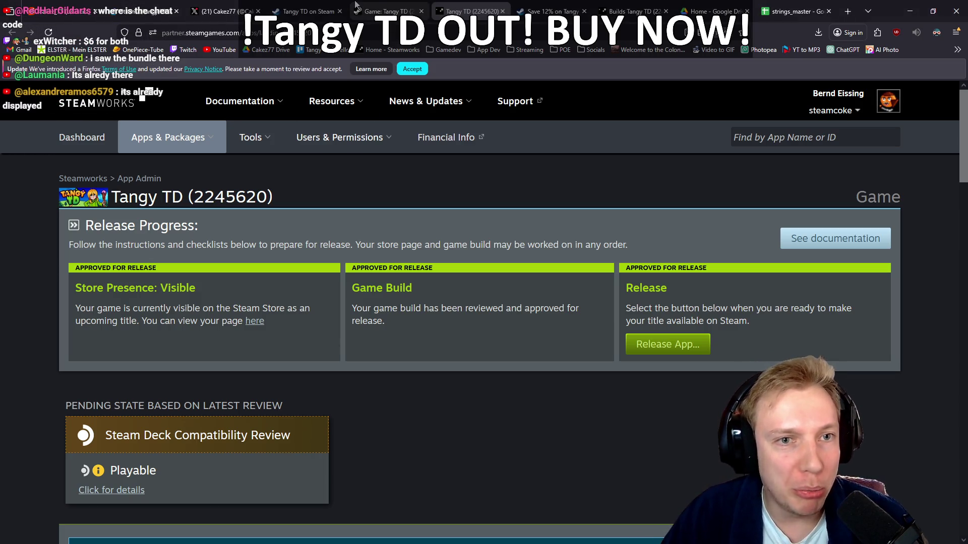
{"action": "left_click", "coordinate": [376, 6]}
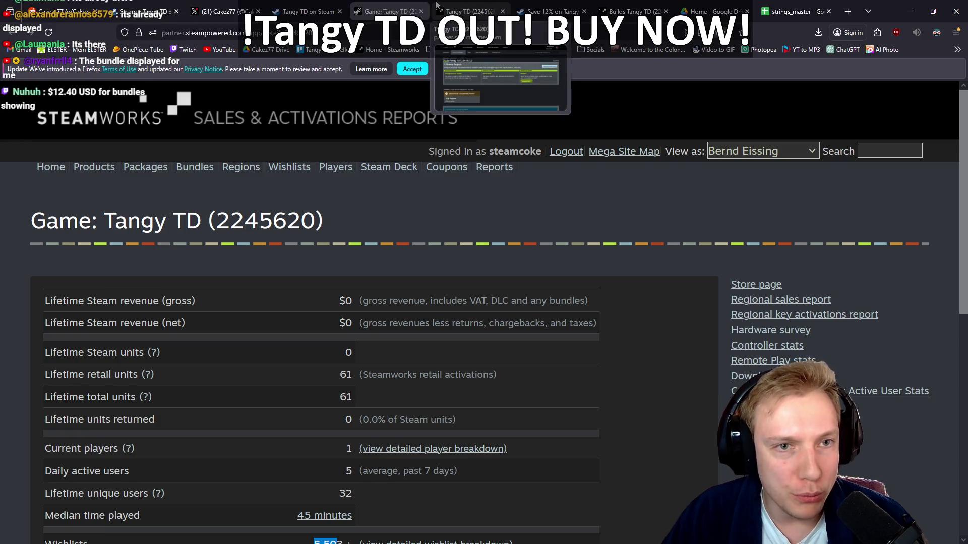
{"action": "left_click", "coordinate": [316, 5]}
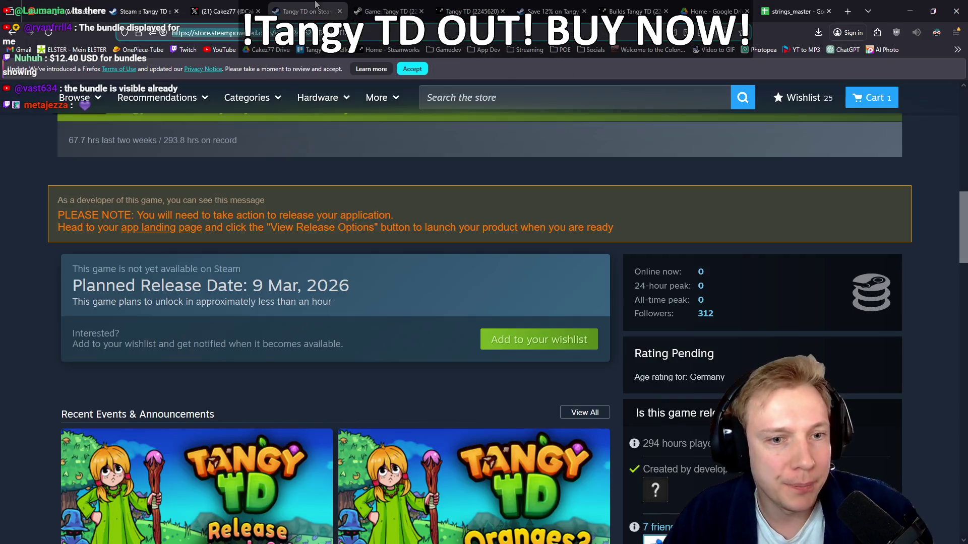
{"action": "scroll", "coordinate": [403, 171], "scroll_direction": "up", "scroll_amount": 10}
{"action": "left_click", "coordinate": [480, 162]}
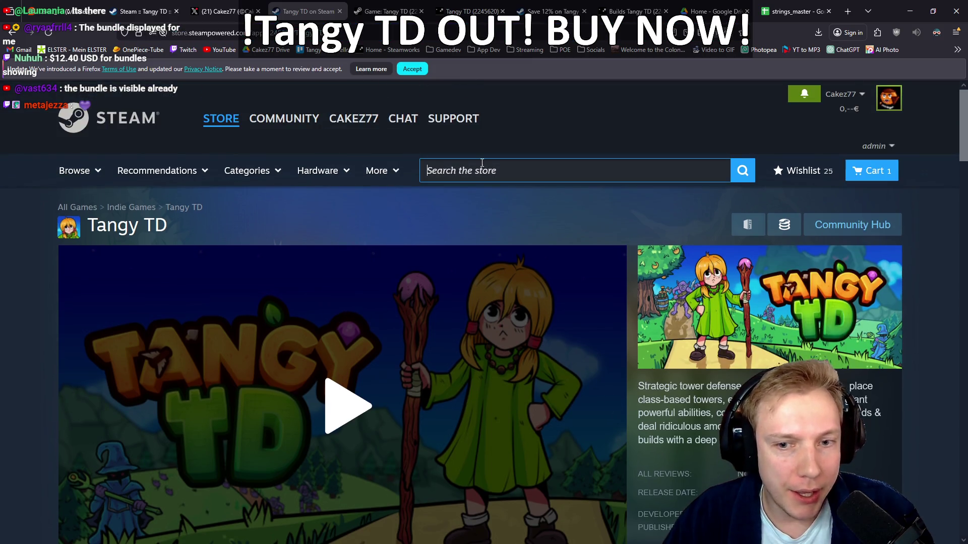
{"action": "type", "text": "om"}
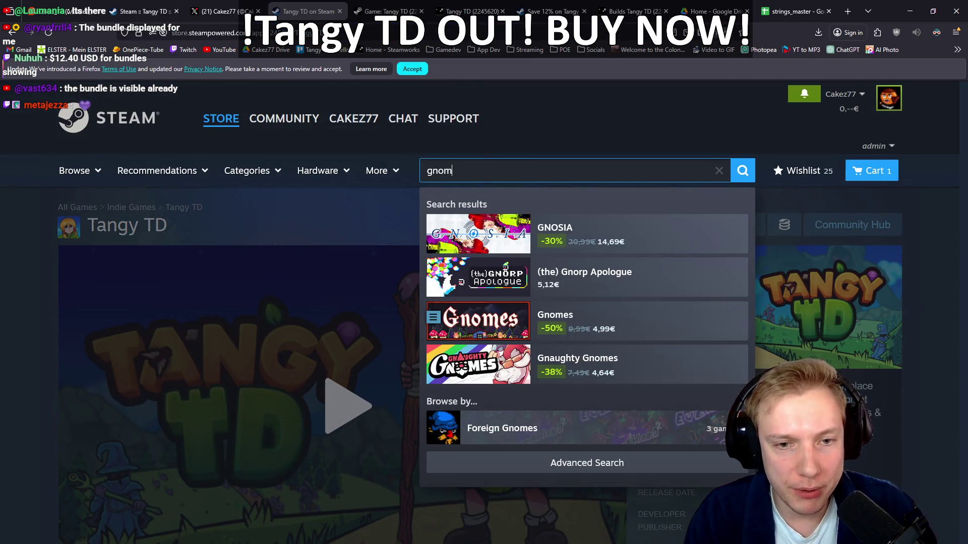
{"action": "type", "text": "es"}
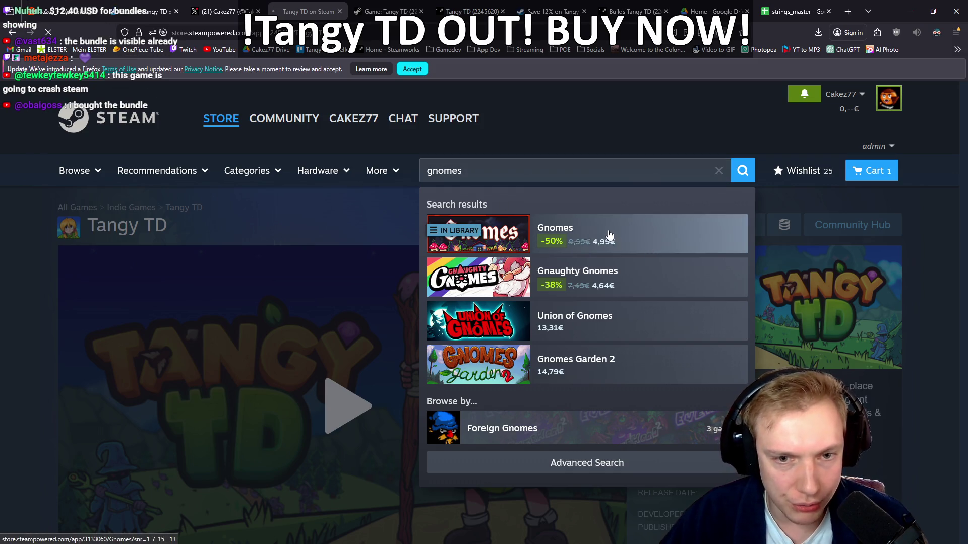
Browse the Gnomes store page, then switch to the Tangy TD Steamworks sales report.
{"action": "left_click", "coordinate": [605, 240]}
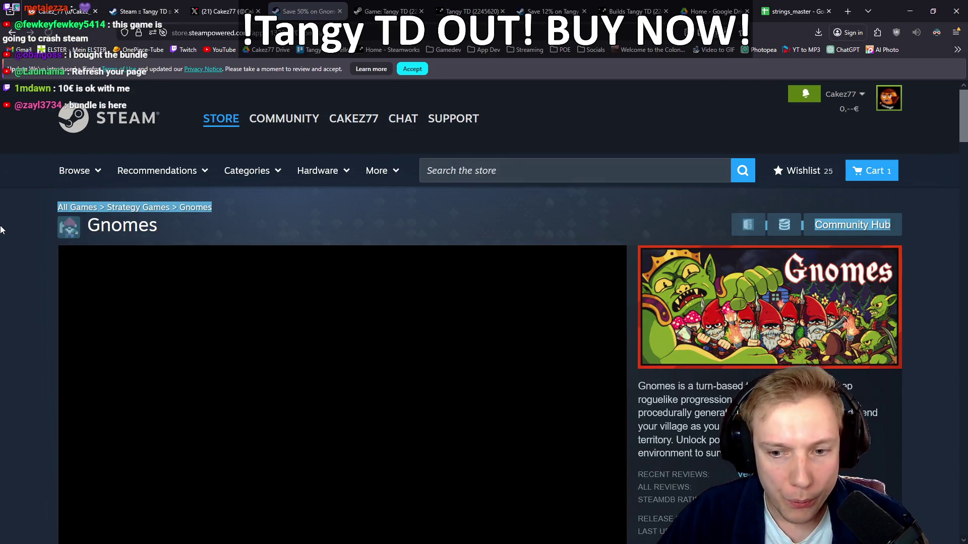
{"action": "scroll", "coordinate": [1, 204], "scroll_direction": "down", "scroll_amount": 3}
{"action": "scroll", "coordinate": [2, 209], "scroll_direction": "down", "scroll_amount": 3}
{"action": "scroll", "coordinate": [1, 210], "scroll_direction": "down", "scroll_amount": 5}
{"action": "scroll", "coordinate": [1, 211], "scroll_direction": "down", "scroll_amount": 3}
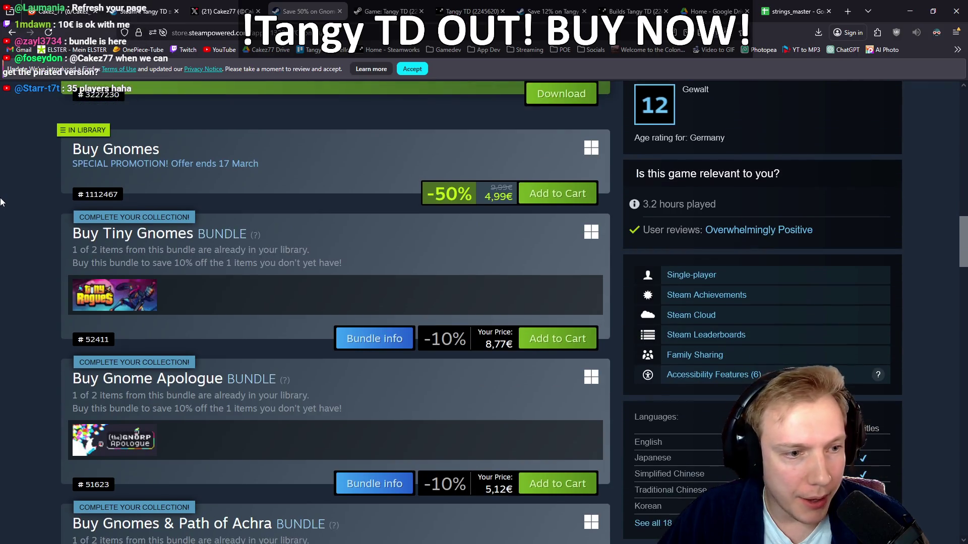
{"action": "scroll", "coordinate": [2, 210], "scroll_direction": "down", "scroll_amount": 3}
{"action": "scroll", "coordinate": [198, 235], "scroll_direction": "down", "scroll_amount": 3}
{"action": "scroll", "coordinate": [1, 284], "scroll_direction": "up", "scroll_amount": 4}
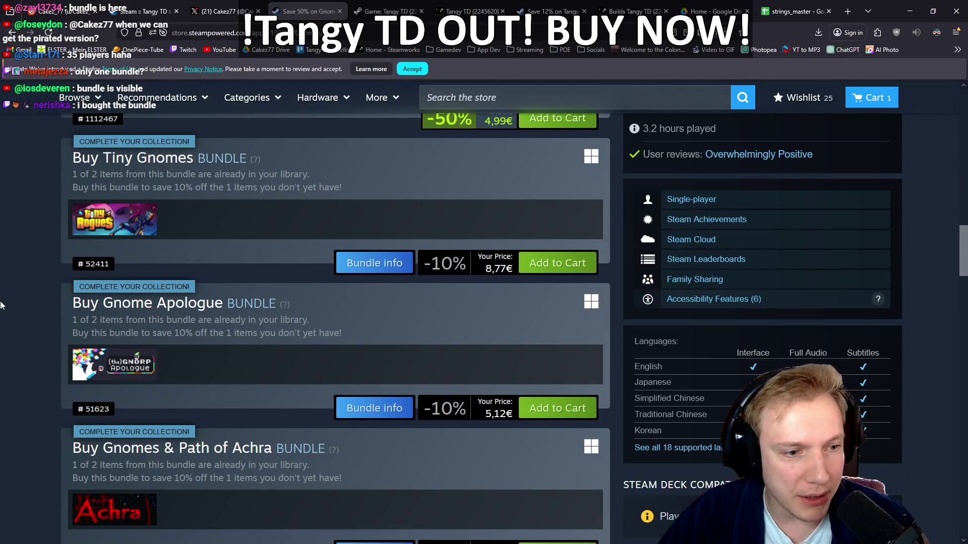
{"action": "scroll", "coordinate": [2, 308], "scroll_direction": "up", "scroll_amount": 2}
{"action": "scroll", "coordinate": [2, 306], "scroll_direction": "up", "scroll_amount": 3}
{"action": "scroll", "coordinate": [2, 303], "scroll_direction": "up", "scroll_amount": 3}
{"action": "scroll", "coordinate": [2, 296], "scroll_direction": "up", "scroll_amount": 3}
{"action": "scroll", "coordinate": [2, 293], "scroll_direction": "down", "scroll_amount": 5}
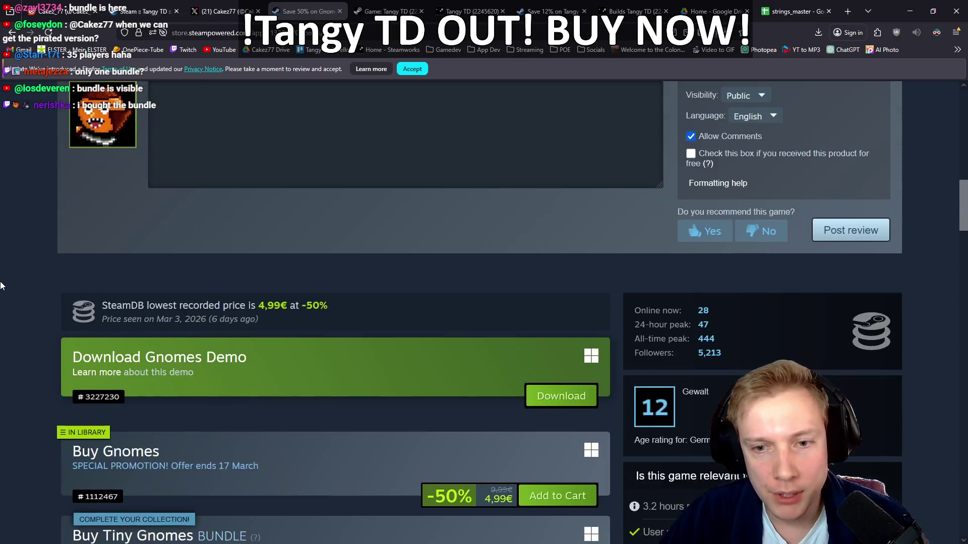
{"action": "scroll", "coordinate": [1, 287], "scroll_direction": "down", "scroll_amount": 3}
{"action": "scroll", "coordinate": [1, 280], "scroll_direction": "down", "scroll_amount": 2}
{"action": "scroll", "coordinate": [1, 274], "scroll_direction": "up", "scroll_amount": 5}
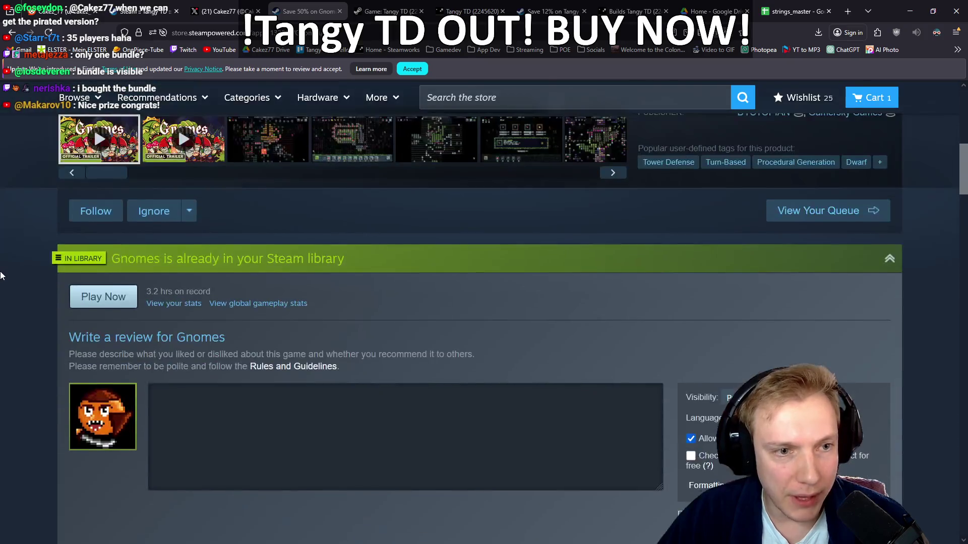
{"action": "scroll", "coordinate": [2, 276], "scroll_direction": "up", "scroll_amount": 5}
{"action": "scroll", "coordinate": [2, 277], "scroll_direction": "down", "scroll_amount": 2}
{"action": "scroll", "coordinate": [2, 277], "scroll_direction": "down", "scroll_amount": 1}
{"action": "scroll", "coordinate": [2, 276], "scroll_direction": "down", "scroll_amount": 1}
{"action": "scroll", "coordinate": [6, 271], "scroll_direction": "down", "scroll_amount": 4}
{"action": "scroll", "coordinate": [10, 266], "scroll_direction": "down", "scroll_amount": 2}
{"action": "scroll", "coordinate": [111, 378], "scroll_direction": "down", "scroll_amount": 3}
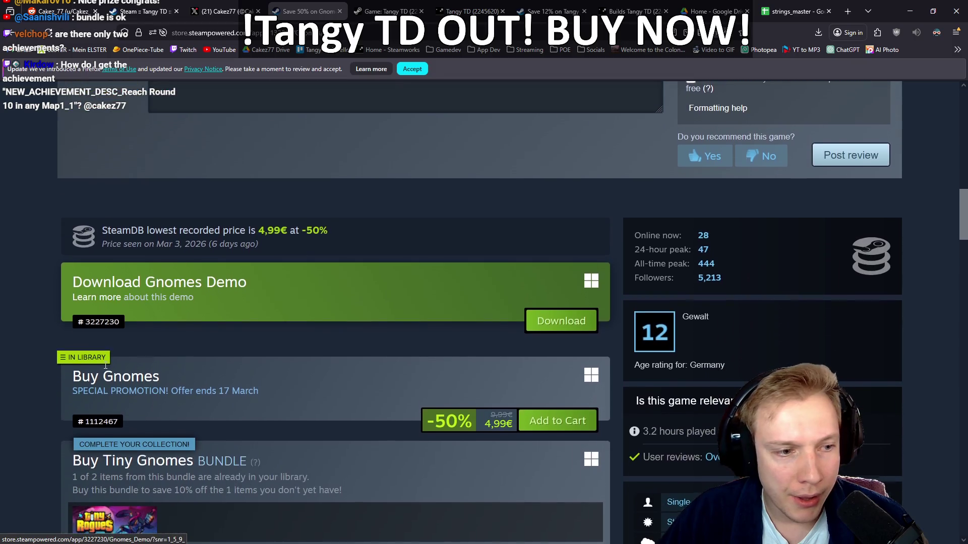
{"action": "scroll", "coordinate": [104, 365], "scroll_direction": "down", "scroll_amount": 1}
{"action": "scroll", "coordinate": [2, 319], "scroll_direction": "down", "scroll_amount": 1}
{"action": "scroll", "coordinate": [3, 319], "scroll_direction": "down", "scroll_amount": 2}
{"action": "scroll", "coordinate": [6, 320], "scroll_direction": "down", "scroll_amount": 1}
{"action": "scroll", "coordinate": [7, 320], "scroll_direction": "down", "scroll_amount": 1}
{"action": "scroll", "coordinate": [7, 310], "scroll_direction": "down", "scroll_amount": 1}
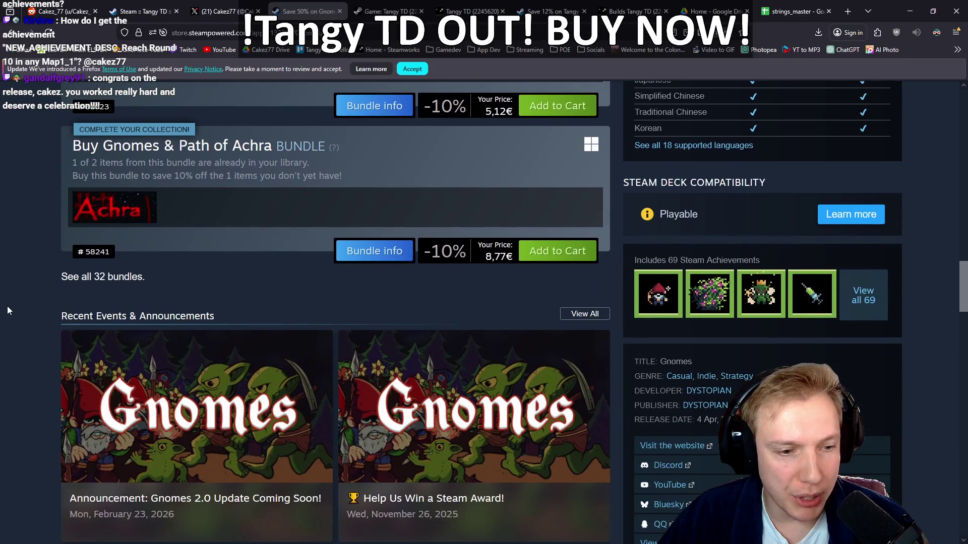
{"action": "scroll", "coordinate": [30, 303], "scroll_direction": "up", "scroll_amount": 4}
{"action": "scroll", "coordinate": [61, 291], "scroll_direction": "up", "scroll_amount": 8}
{"action": "scroll", "coordinate": [53, 288], "scroll_direction": "up", "scroll_amount": 4}
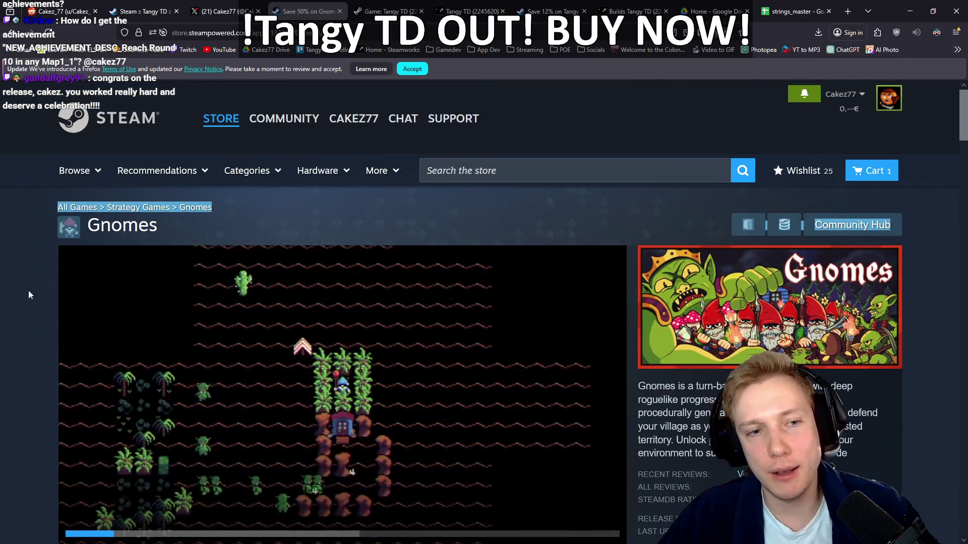
{"action": "scroll", "coordinate": [8, 250], "scroll_direction": "down", "scroll_amount": 1}
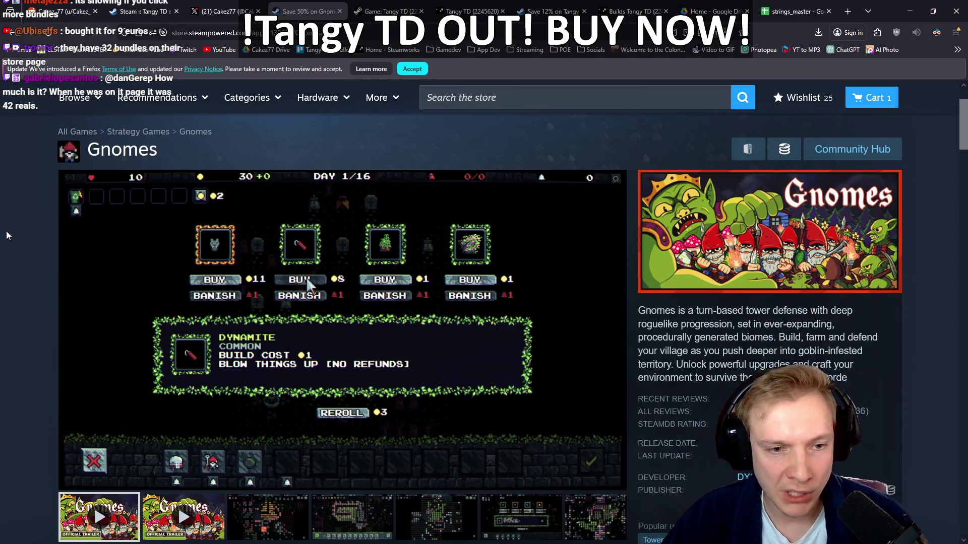
{"action": "mouse_move", "coordinate": [342, 378]}
{"action": "scroll", "coordinate": [708, 360], "scroll_direction": "down", "scroll_amount": 3}
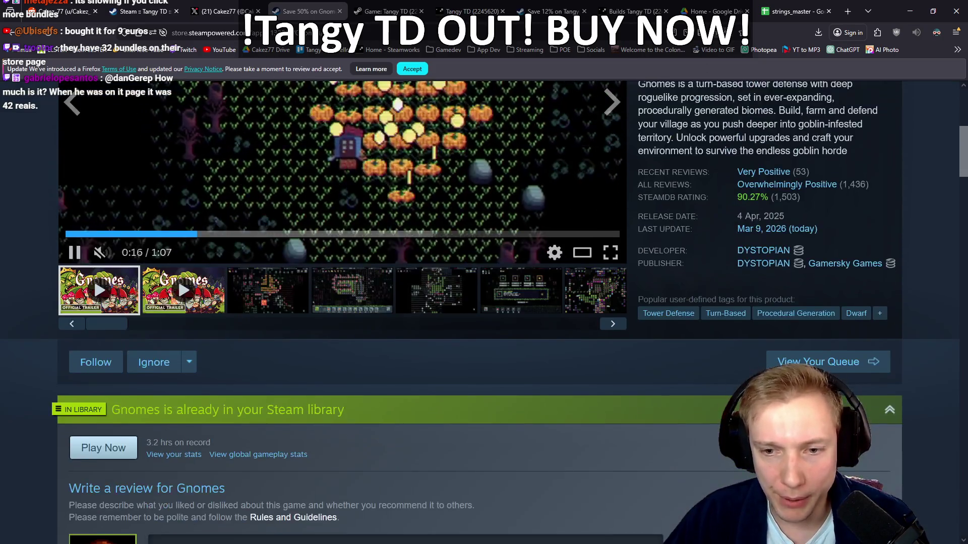
{"action": "scroll", "coordinate": [708, 361], "scroll_direction": "down", "scroll_amount": 3}
{"action": "scroll", "coordinate": [227, 227], "scroll_direction": "down", "scroll_amount": 4}
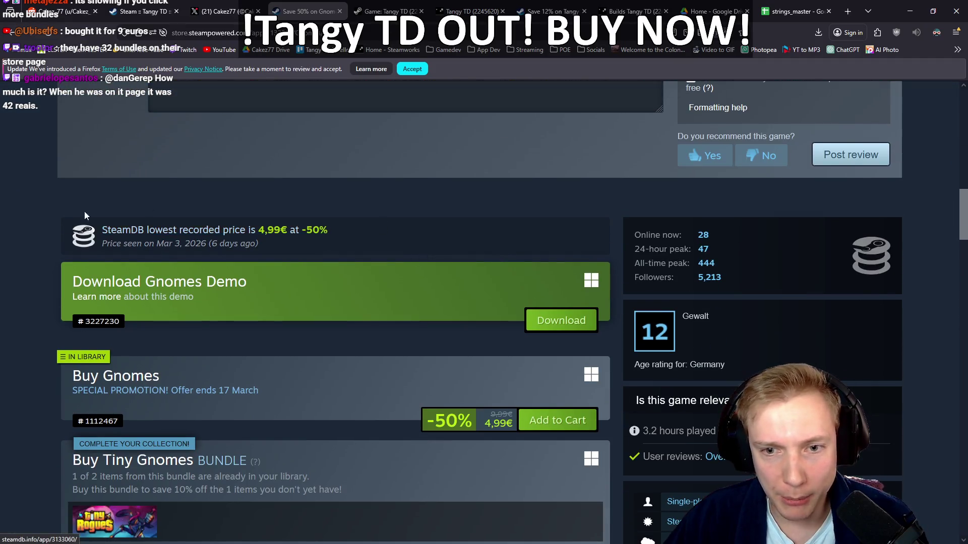
{"action": "scroll", "coordinate": [61, 246], "scroll_direction": "up", "scroll_amount": 7}
{"action": "scroll", "coordinate": [61, 246], "scroll_direction": "up", "scroll_amount": 3}
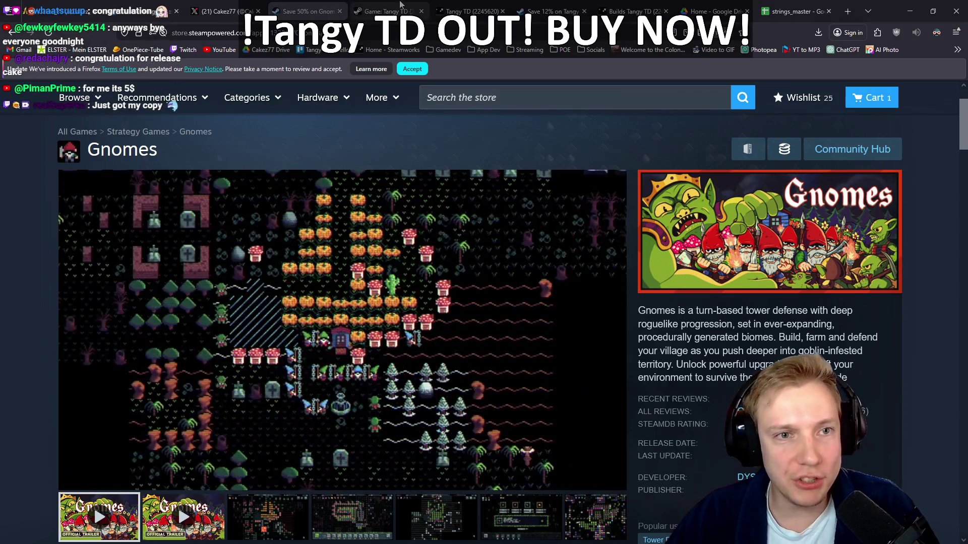
{"action": "key", "text": "ctrl+Tab"}
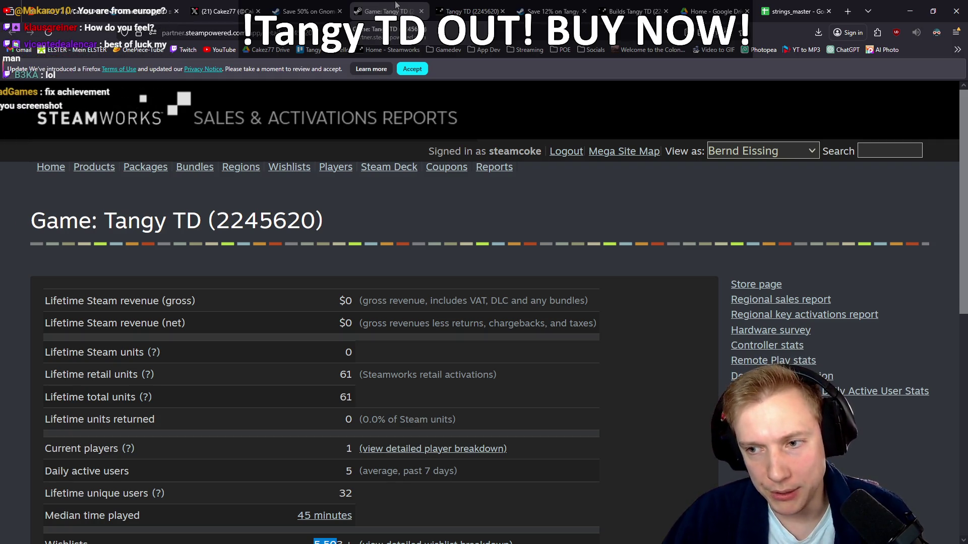
Close the sales report and find Tangy TD on SteamDB via a Google search in a new tab.
{"action": "middle_click", "coordinate": [395, 5]}
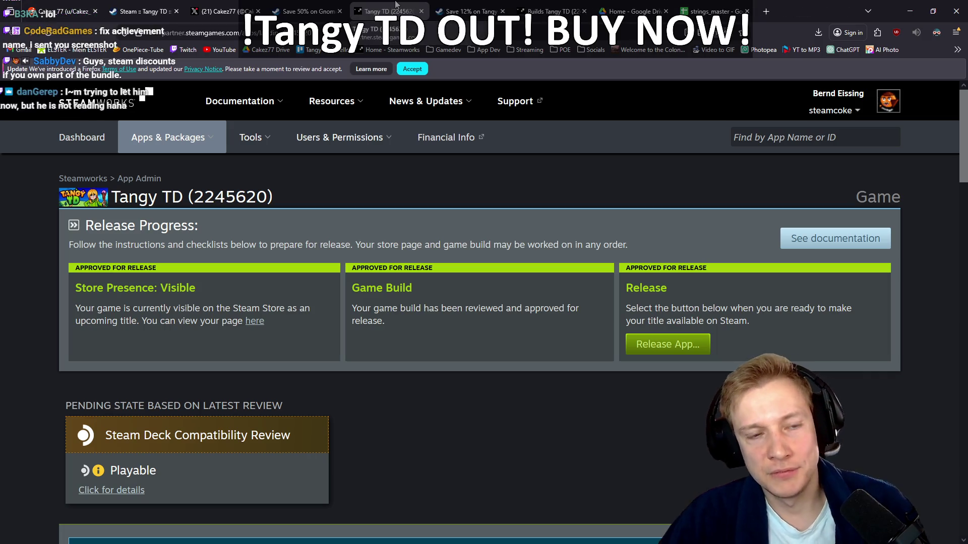
{"action": "key", "text": "ctrl+t"}
{"action": "type", "text": "tang"}
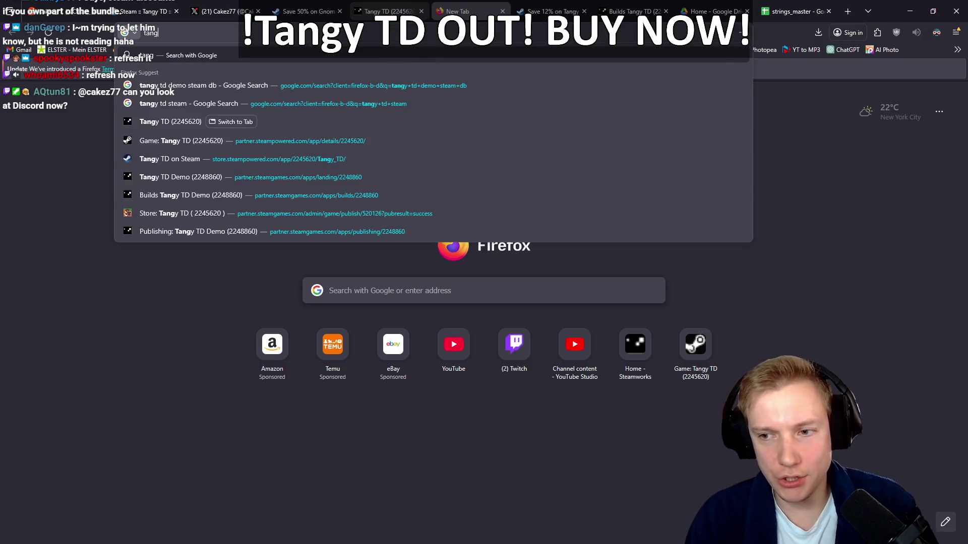
{"action": "type", "text": "y"}
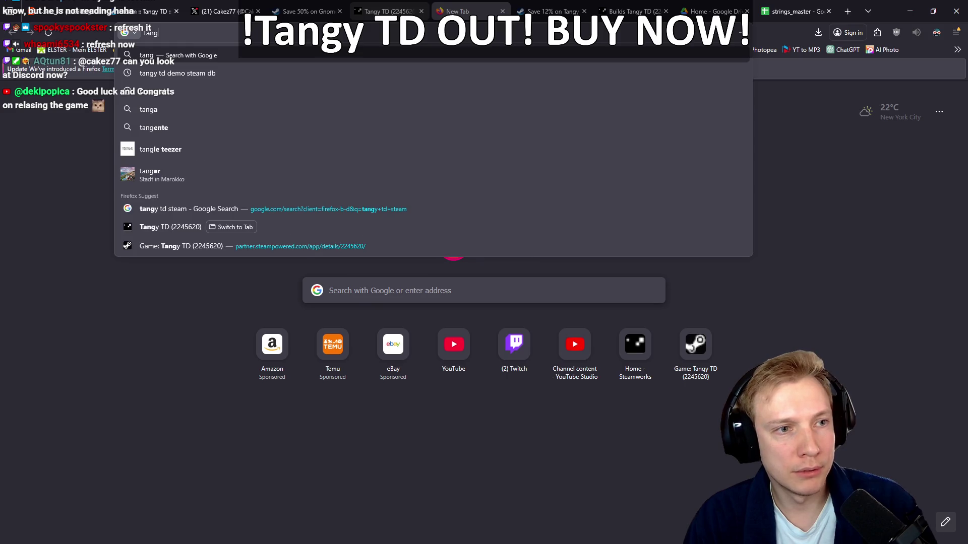
{"action": "type", "text": " td steam"}
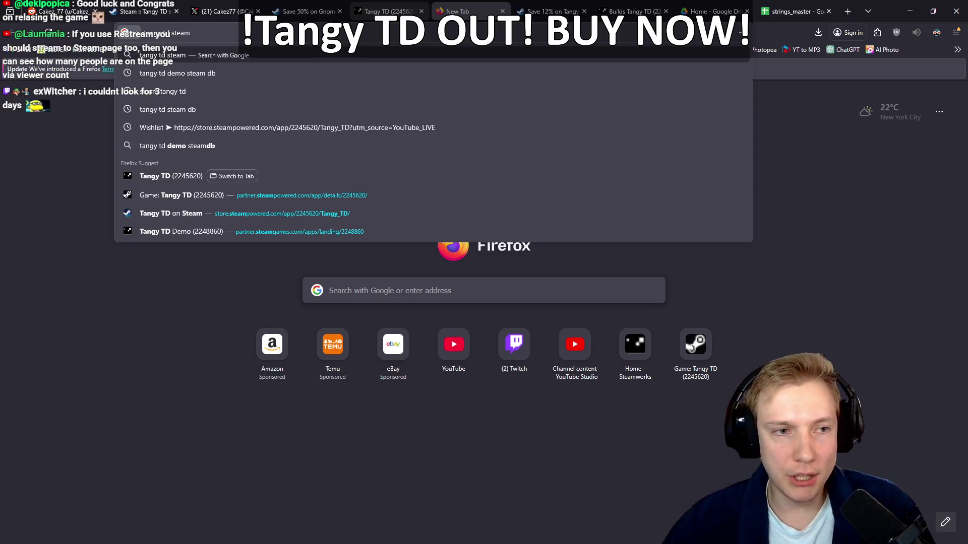
{"action": "left_click", "coordinate": [173, 111]}
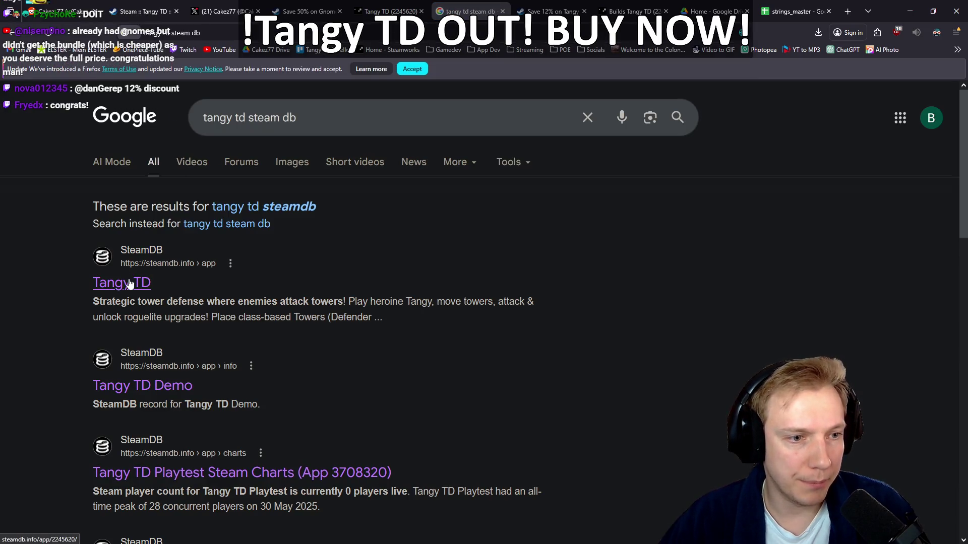
{"action": "left_click", "coordinate": [129, 282]}
{"action": "scroll", "coordinate": [91, 269], "scroll_direction": "down", "scroll_amount": 4}
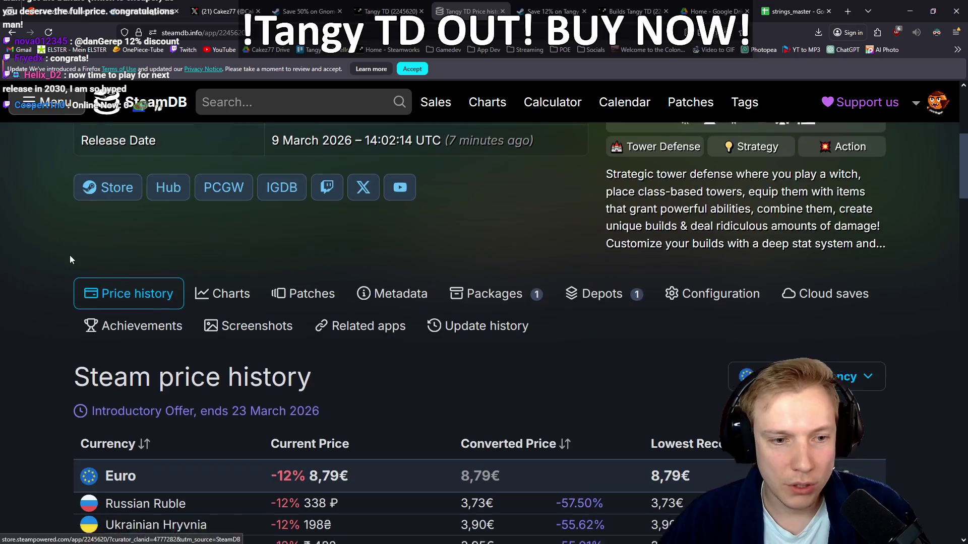
{"action": "scroll", "coordinate": [68, 253], "scroll_direction": "down", "scroll_amount": 4}
{"action": "scroll", "coordinate": [61, 235], "scroll_direction": "down", "scroll_amount": 4}
{"action": "scroll", "coordinate": [30, 230], "scroll_direction": "up", "scroll_amount": 6}
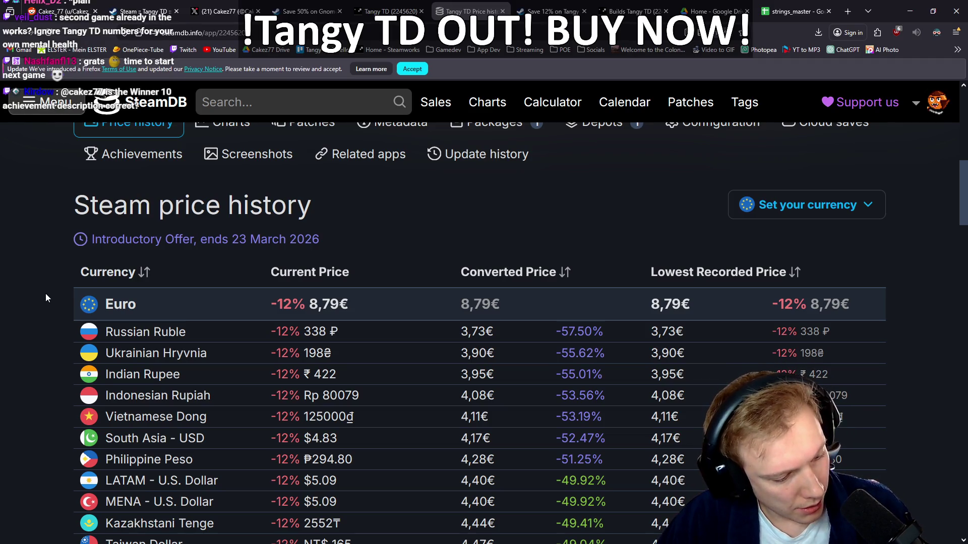
{"action": "scroll", "coordinate": [38, 318], "scroll_direction": "down", "scroll_amount": 5}
{"action": "scroll", "coordinate": [29, 298], "scroll_direction": "down", "scroll_amount": 5}
{"action": "scroll", "coordinate": [22, 290], "scroll_direction": "up", "scroll_amount": 5}
{"action": "scroll", "coordinate": [26, 288], "scroll_direction": "up", "scroll_amount": 10}
{"action": "scroll", "coordinate": [9, 271], "scroll_direction": "up", "scroll_amount": 3}
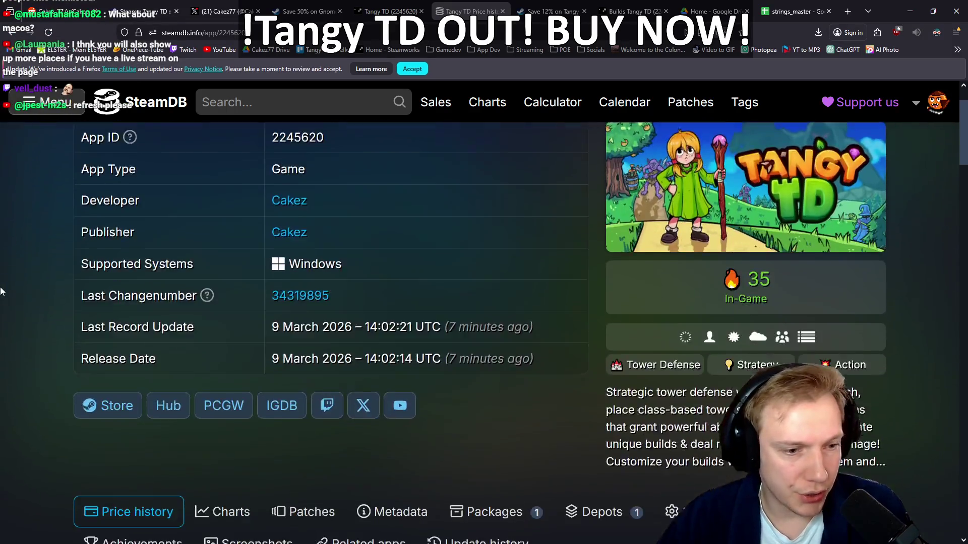
{"action": "scroll", "coordinate": [2, 291], "scroll_direction": "down", "scroll_amount": 3}
Show Tangy TD's SteamDB player chart over its full history, then switch to YouTube Studio.
{"action": "left_click", "coordinate": [220, 304]}
{"action": "scroll", "coordinate": [5, 285], "scroll_direction": "down", "scroll_amount": 1}
{"action": "scroll", "coordinate": [152, 244], "scroll_direction": "down", "scroll_amount": 1}
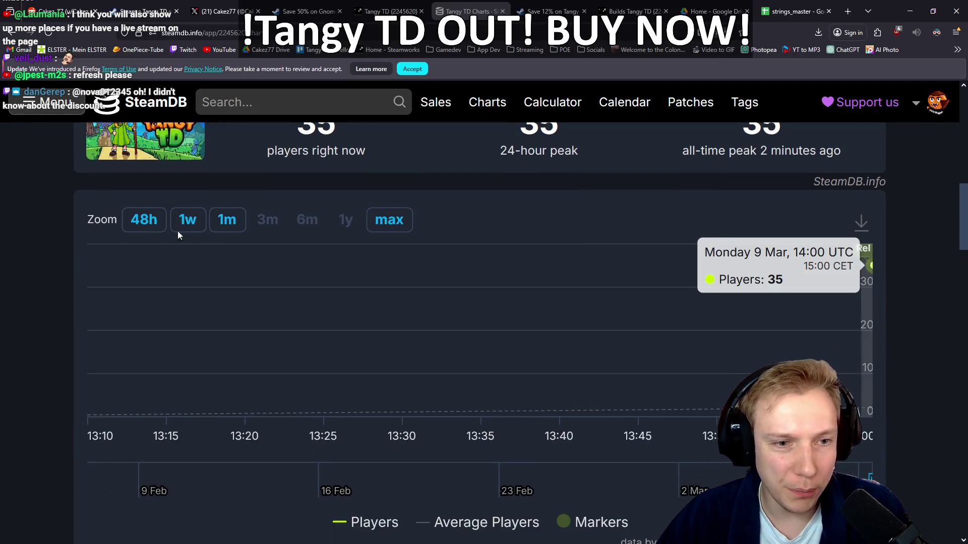
{"action": "left_click", "coordinate": [391, 219]}
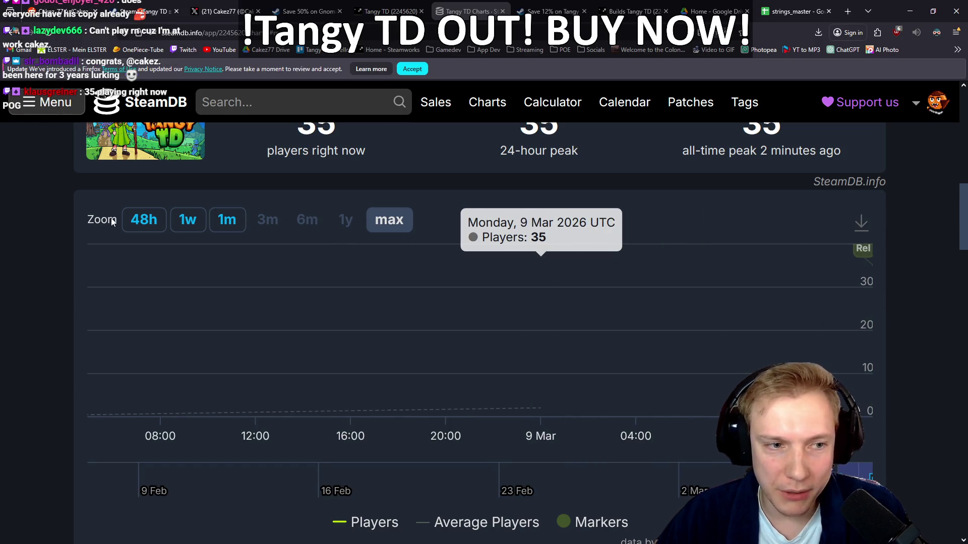
{"action": "scroll", "coordinate": [906, 268], "scroll_direction": "up", "scroll_amount": 5}
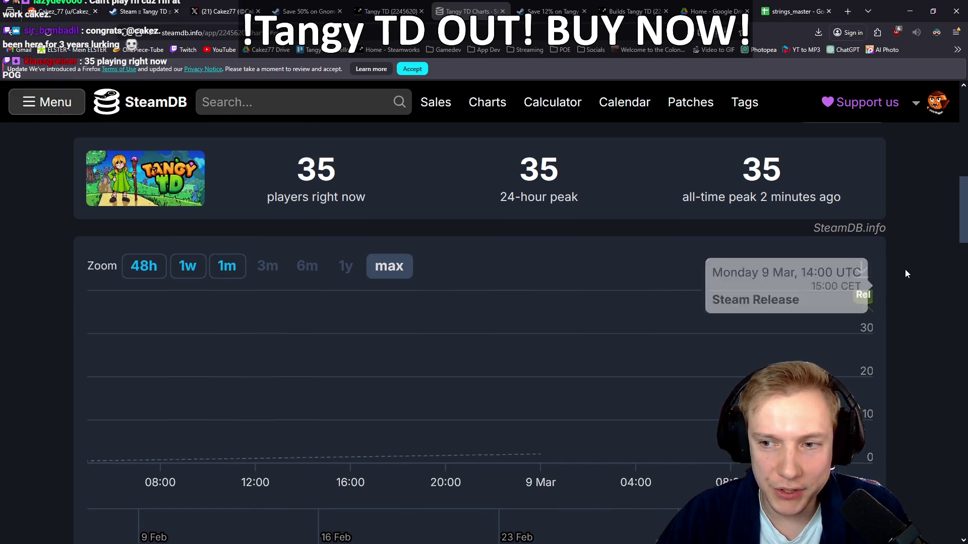
{"action": "scroll", "coordinate": [889, 291], "scroll_direction": "up", "scroll_amount": 2}
{"action": "scroll", "coordinate": [892, 291], "scroll_direction": "down", "scroll_amount": 2}
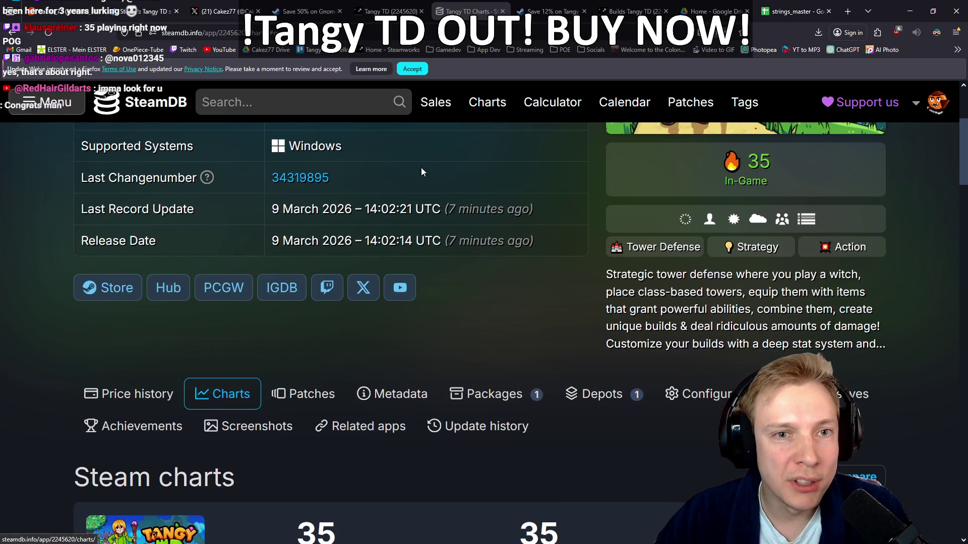
{"action": "scroll", "coordinate": [563, 267], "scroll_direction": "up", "scroll_amount": 3}
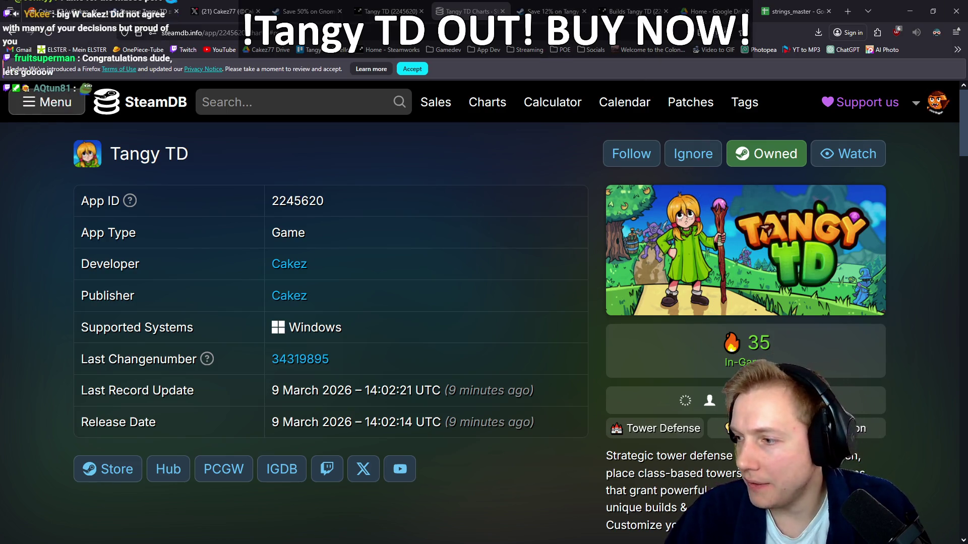
{"action": "key", "text": "alt+Tab"}
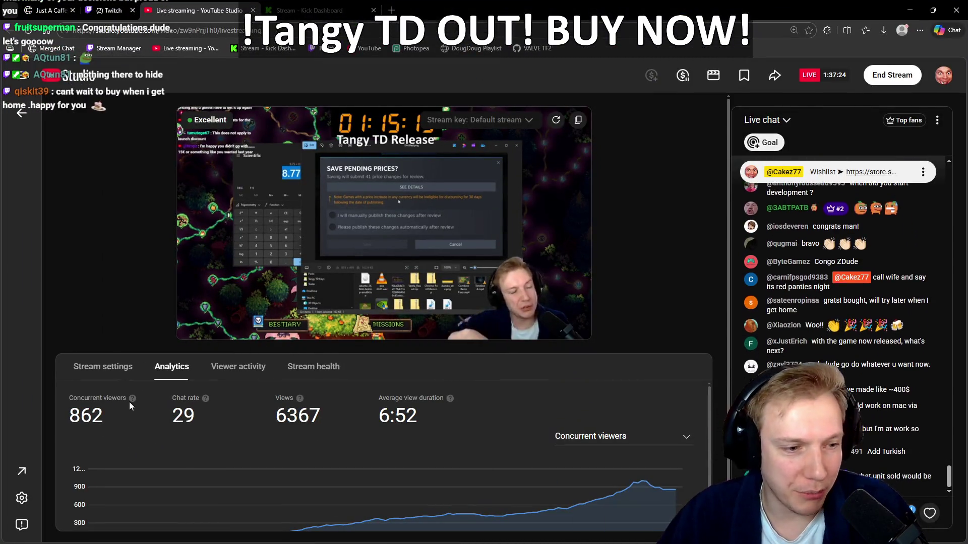
In the TODO notes, join "Tangy TD" into "TangyTD" on the BUY link lines.
{"action": "left_click_drag", "start_coordinate": [189, 105], "coordinate": [103, 415]}
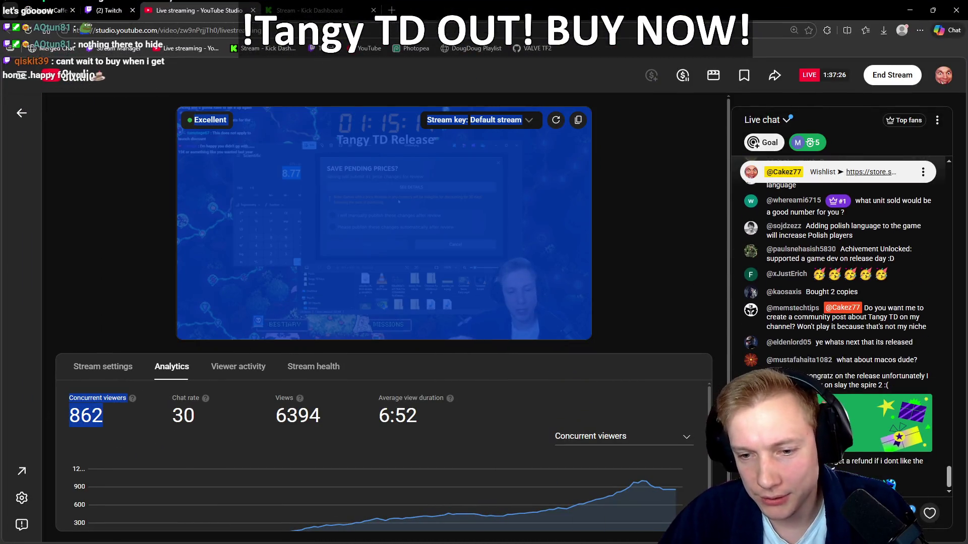
{"action": "key", "text": "alt+Tab"}
{"action": "left_click", "coordinate": [288, 437]}
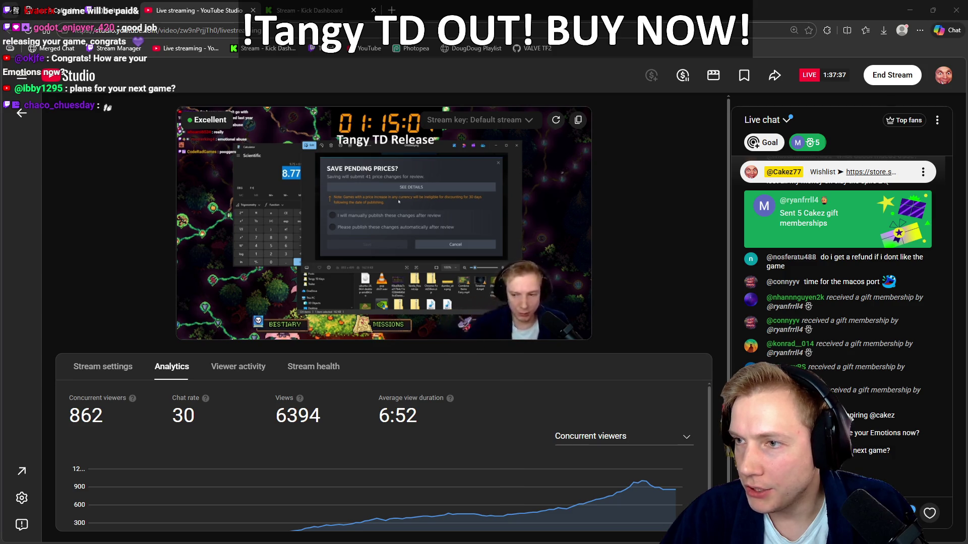
{"action": "key", "text": "alt+Tab"}
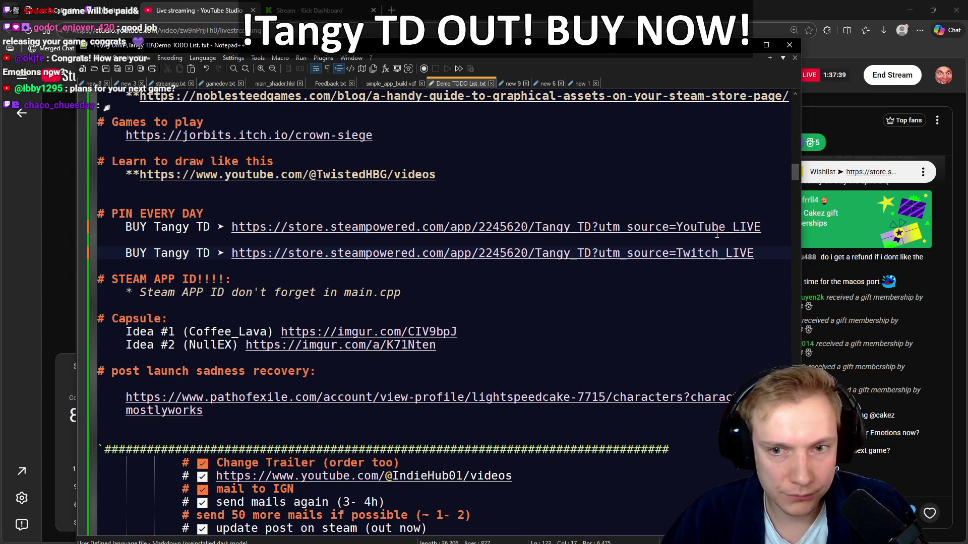
{"action": "left_click_drag", "start_coordinate": [126, 226], "coordinate": [148, 226]}
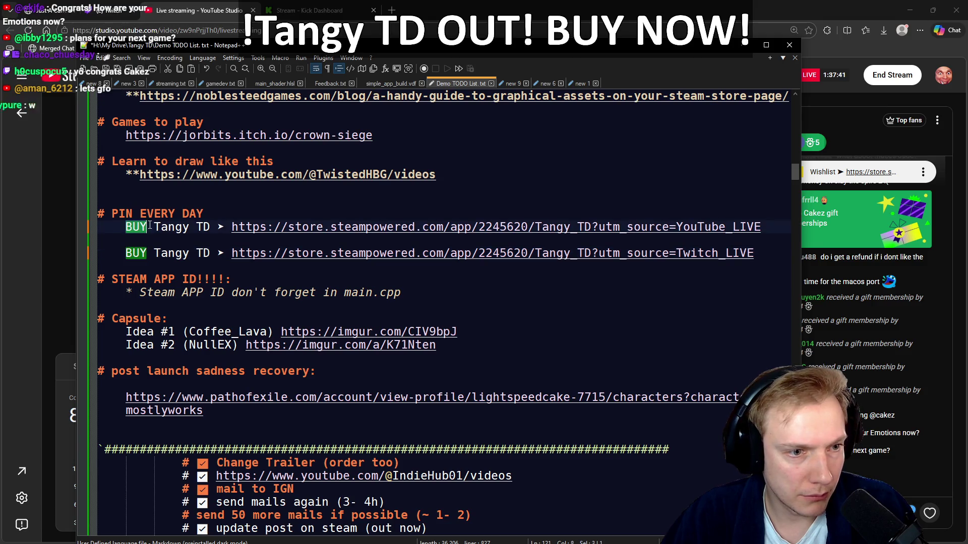
{"action": "left_click", "coordinate": [196, 227]}
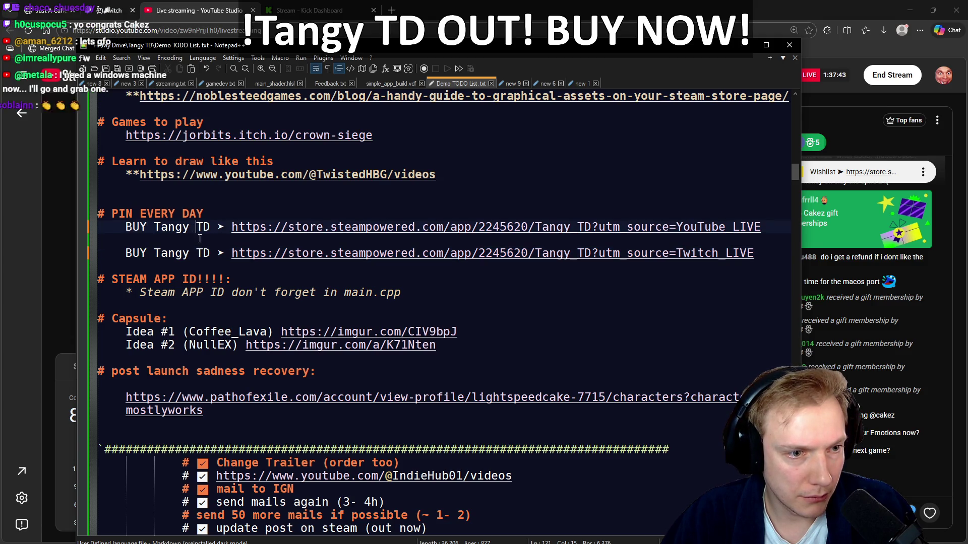
{"action": "key", "text": "BackSpace"}
{"action": "key", "text": "Down"}
{"action": "key", "text": "Down"}
{"action": "key", "text": "BackSpace"}
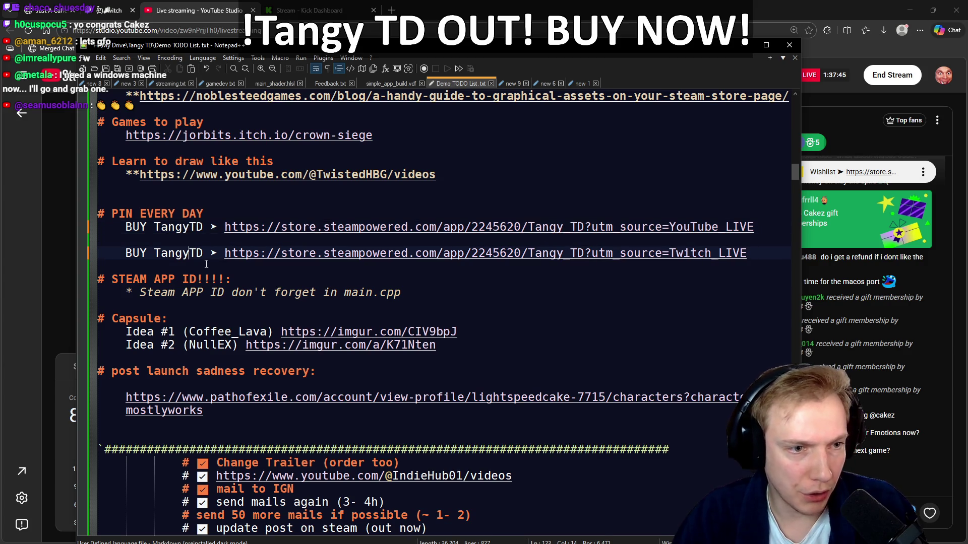
Post the BUY TangyTD link in the YouTube live chat, pin it, and shrink the window to reveal the notes.
{"action": "left_click_drag", "start_coordinate": [126, 226], "coordinate": [754, 228]}
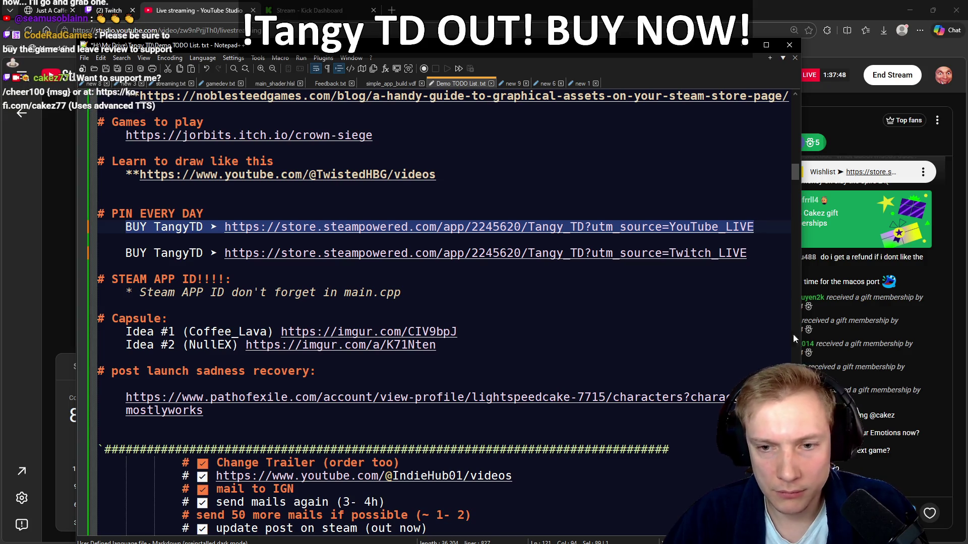
{"action": "key", "text": "alt+Tab"}
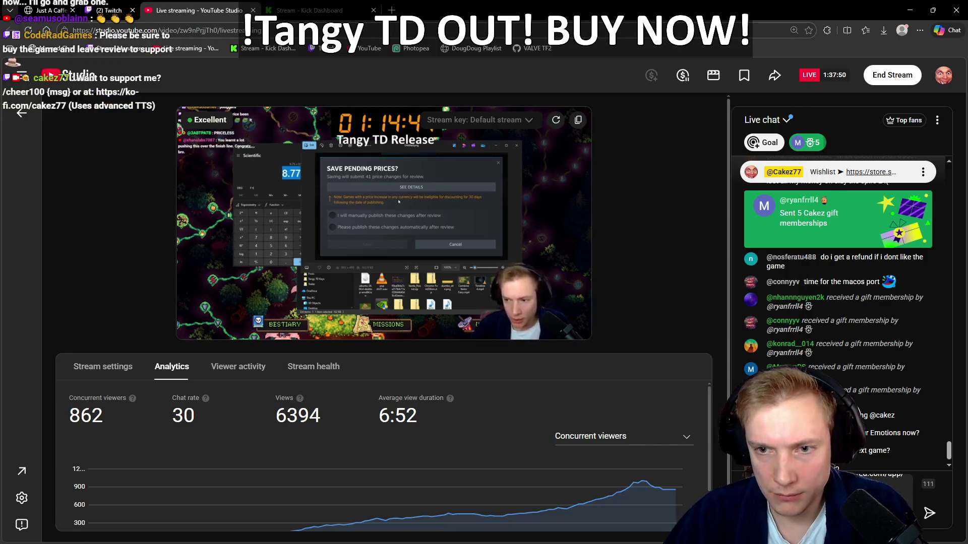
{"action": "key", "text": "Return"}
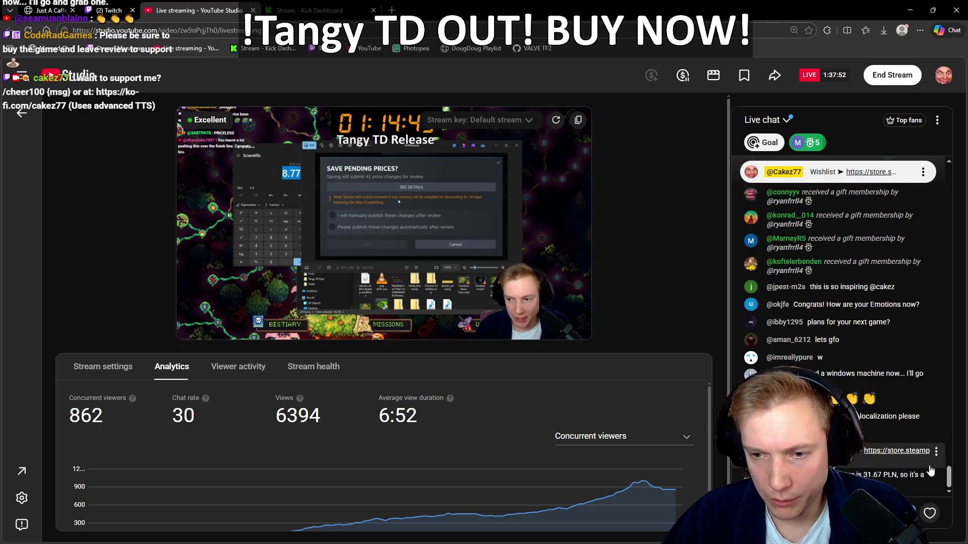
{"action": "left_click", "coordinate": [880, 475]}
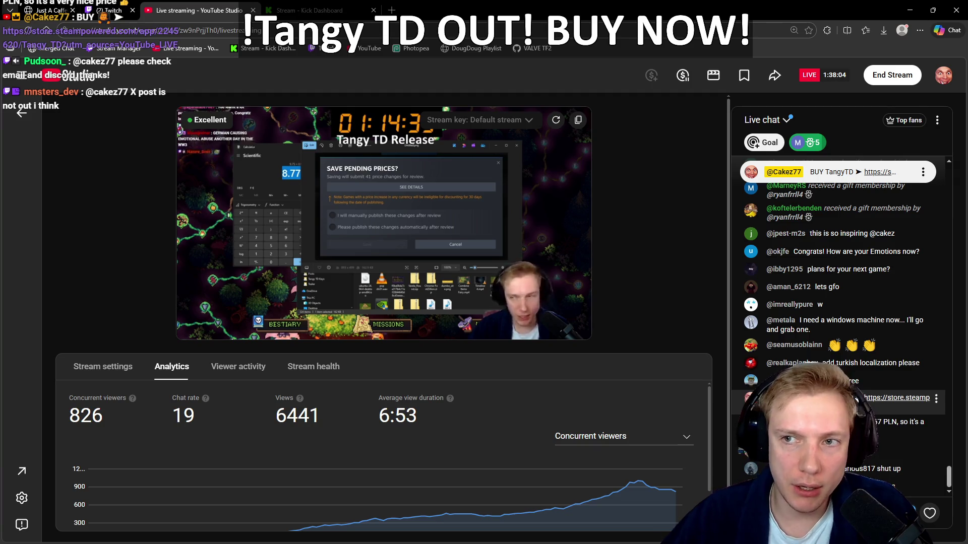
{"action": "mouse_move", "coordinate": [384, 224]}
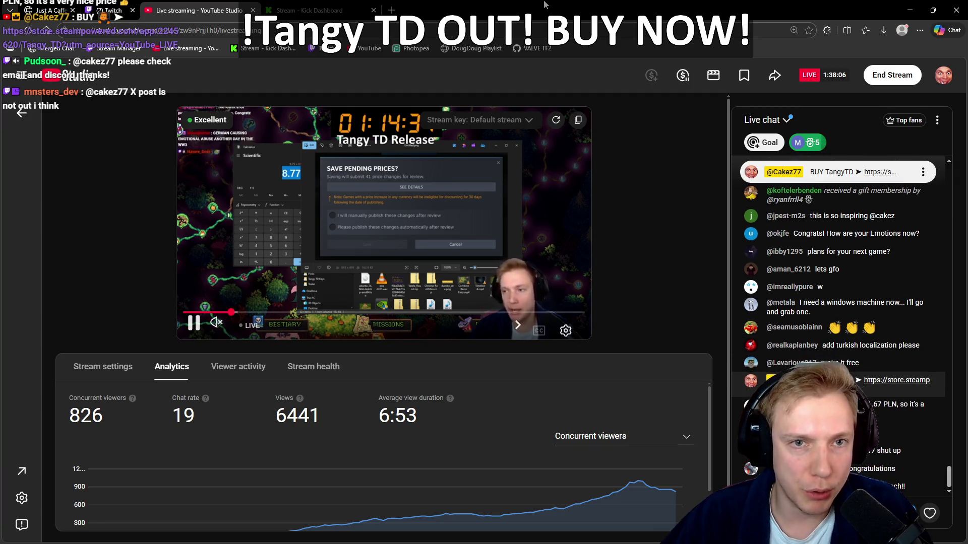
{"action": "mouse_move", "coordinate": [588, 5]}
{"action": "left_mouse_down"}
{"action": "mouse_move", "coordinate": [831, 146]}
{"action": "mouse_move", "coordinate": [967, 151]}
{"action": "left_mouse_up"}
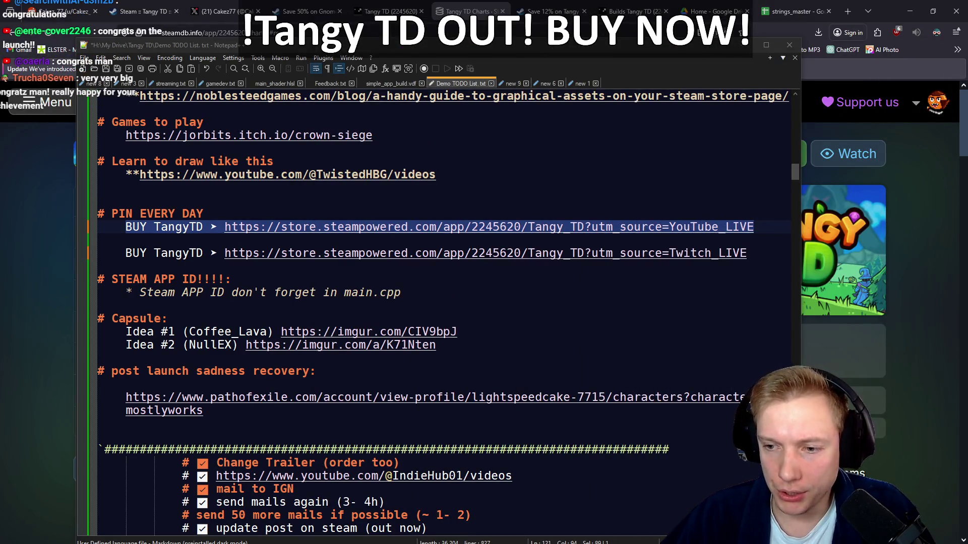
Reload the SteamDB Tangy TD page, highlight the 35 current players figure, then return to the TODO list.
{"action": "key", "text": "alt+Tab"}
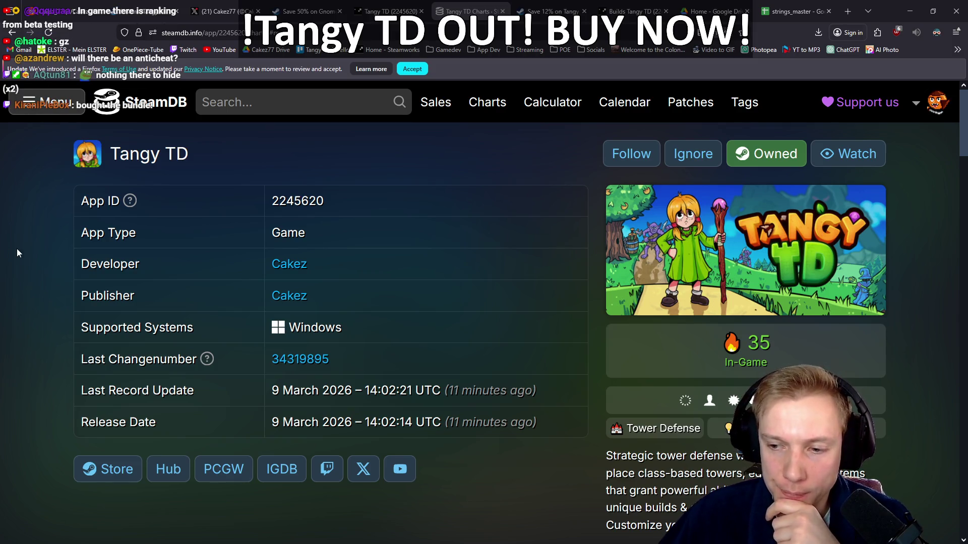
{"action": "left_click", "coordinate": [46, 34]}
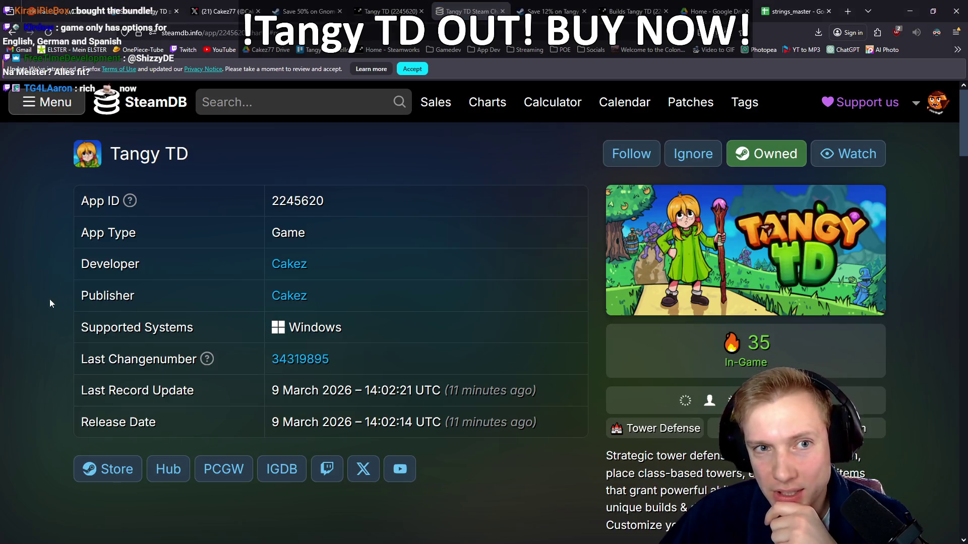
{"action": "scroll", "coordinate": [560, 287], "scroll_direction": "down", "scroll_amount": 3}
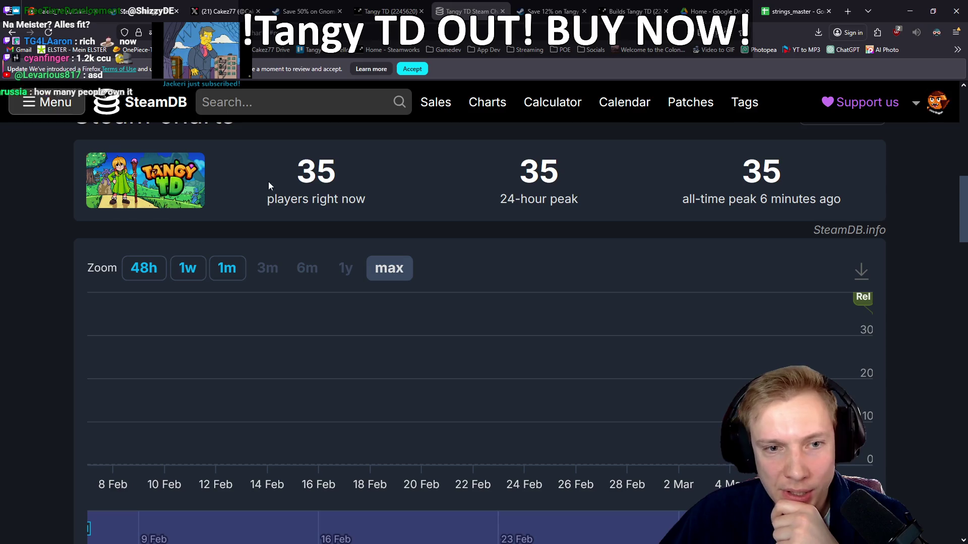
{"action": "left_click_drag", "start_coordinate": [617, 169], "coordinate": [375, 185]}
{"action": "left_click_drag", "start_coordinate": [317, 173], "coordinate": [350, 190]}
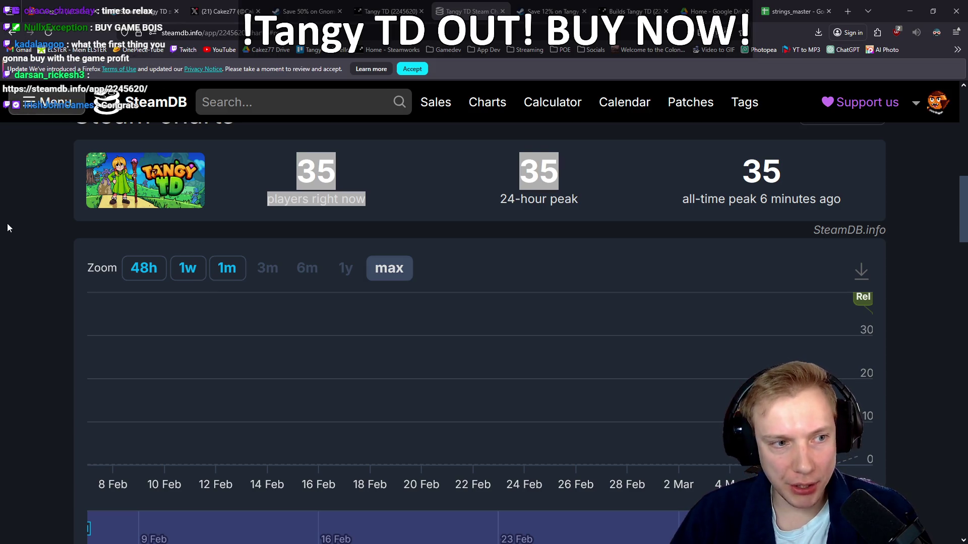
{"action": "left_click", "coordinate": [26, 245]}
{"action": "scroll", "coordinate": [26, 245], "scroll_direction": "up", "scroll_amount": 5}
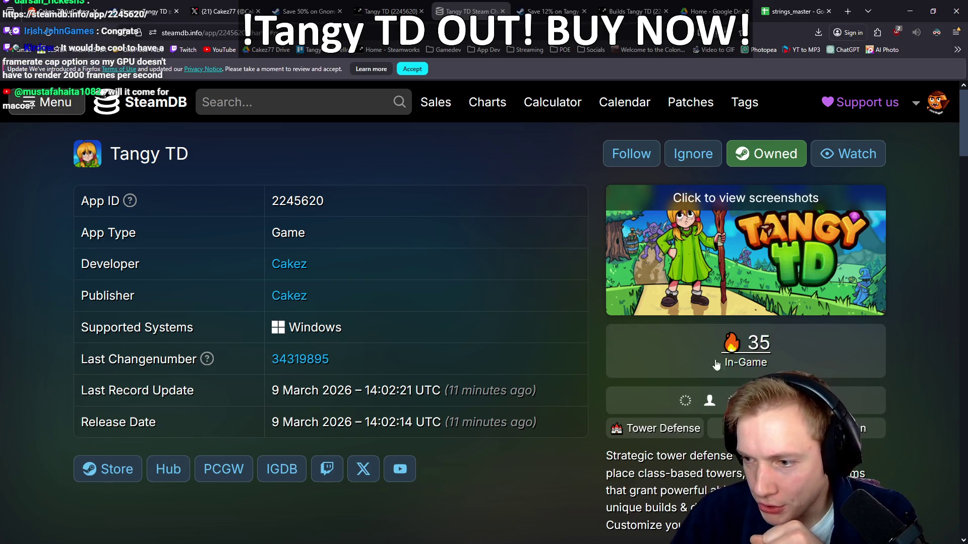
{"action": "key", "text": "alt+Tab"}
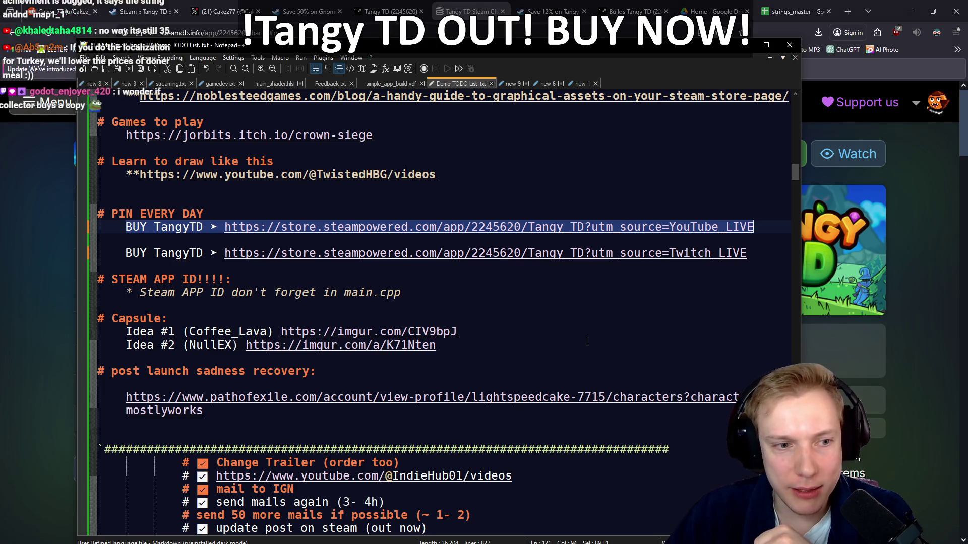
{"action": "scroll", "coordinate": [498, 269], "scroll_direction": "down", "scroll_amount": 2}
{"action": "scroll", "coordinate": [486, 262], "scroll_direction": "down", "scroll_amount": 2}
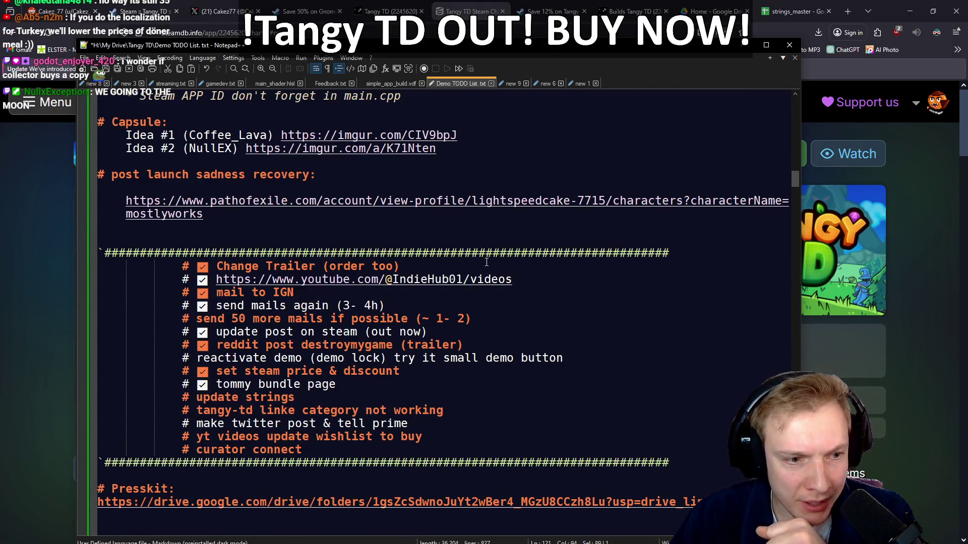
Mark 'update strings' and 'make twitter post & tell prime' with ✅ checkmarks via the emoji picker.
{"action": "left_click", "coordinate": [196, 396]}
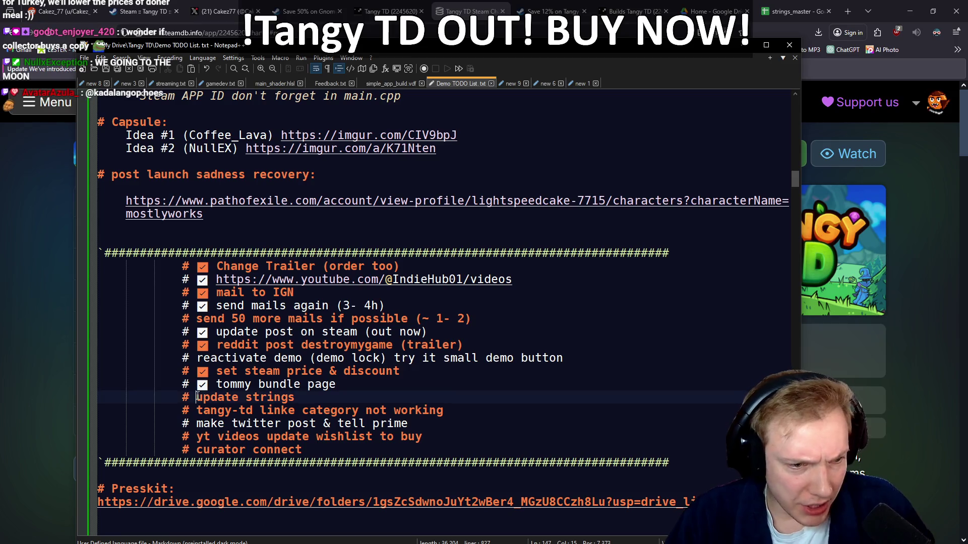
{"action": "key", "text": "super+period"}
{"action": "type", "text": "check"}
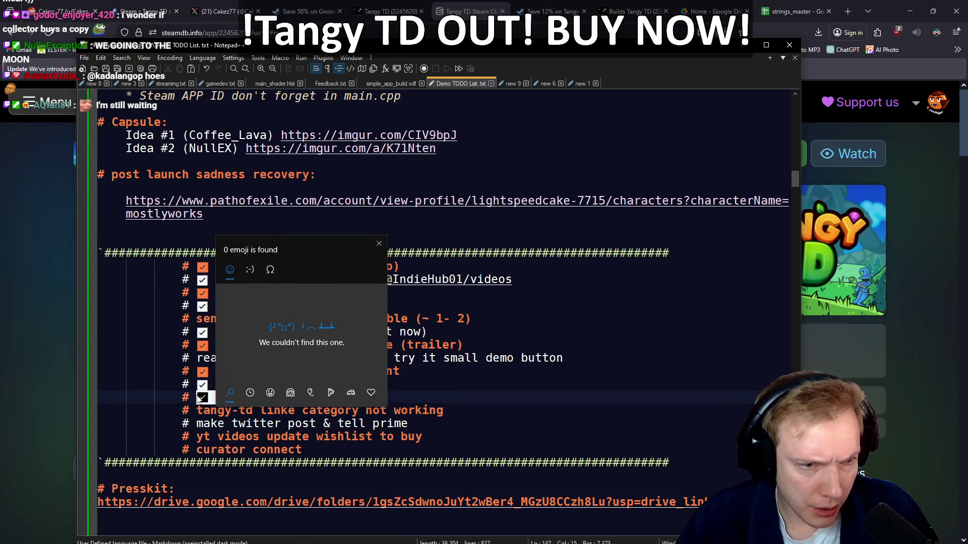
{"action": "key", "text": "Return"}
{"action": "key", "text": "Down"}
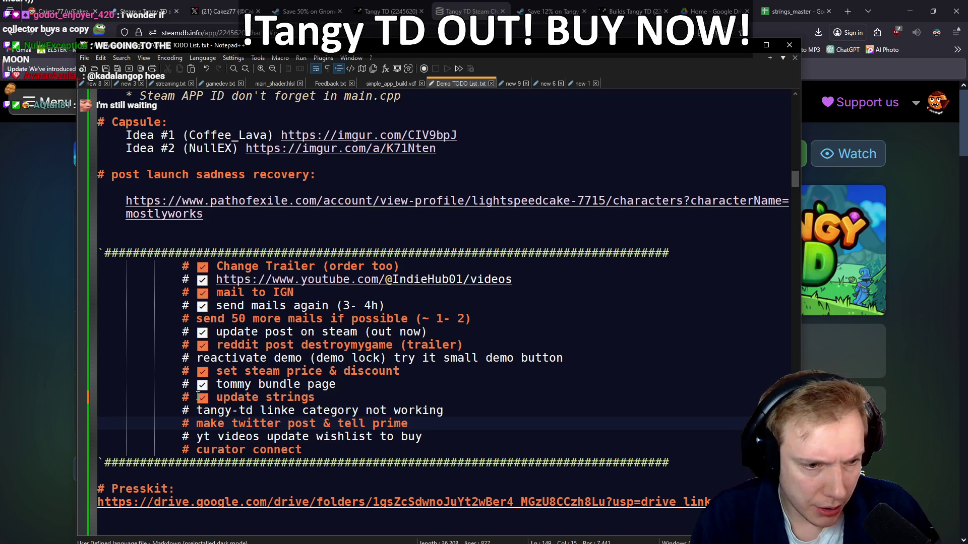
{"action": "key", "text": "super+period"}
{"action": "type", "text": "check"}
{"action": "key", "text": "Return"}
{"action": "key", "text": "Up"}
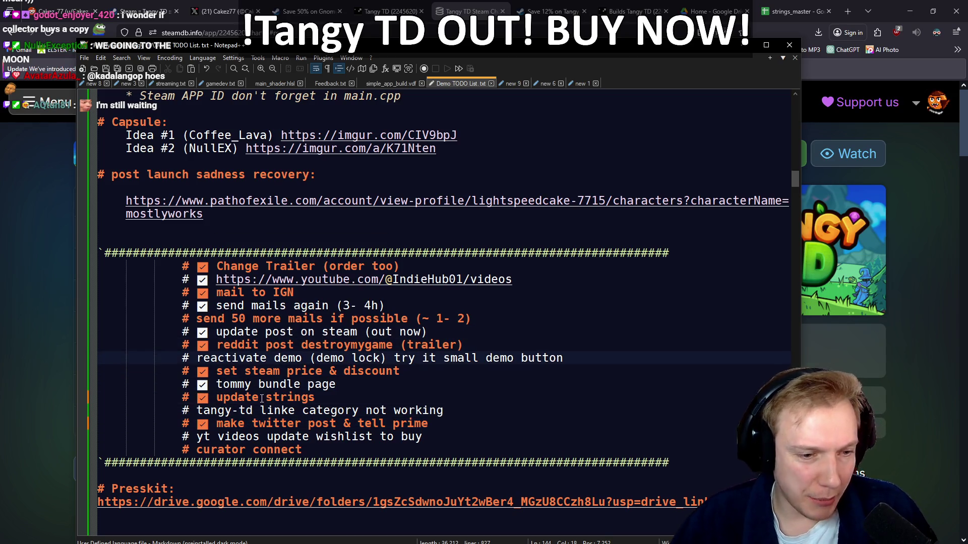
Highlight the 'curator connect' task in the notes, then bring SteamDB back up.
{"action": "left_click_drag", "start_coordinate": [307, 453], "coordinate": [126, 450]}
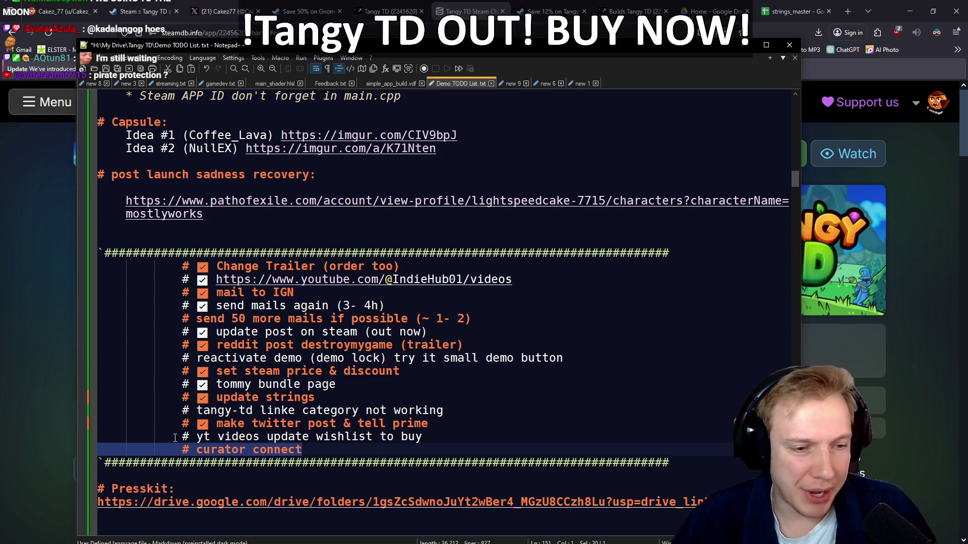
{"action": "left_click", "coordinate": [316, 438]}
{"action": "mouse_move", "coordinate": [197, 450]}
{"action": "left_mouse_down"}
{"action": "mouse_move", "coordinate": [322, 450]}
{"action": "mouse_move", "coordinate": [185, 449]}
{"action": "left_mouse_up"}
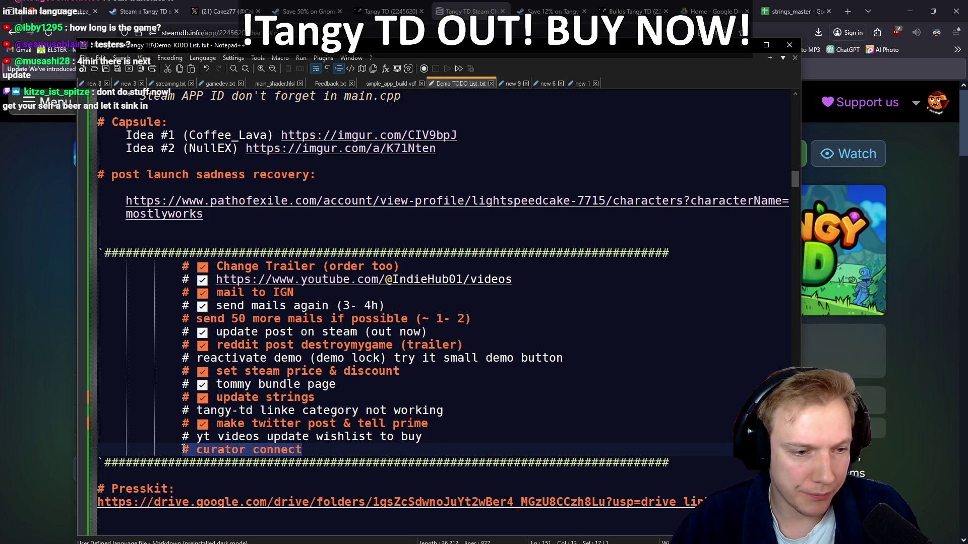
{"action": "scroll", "coordinate": [303, 431], "scroll_direction": "down", "scroll_amount": 4}
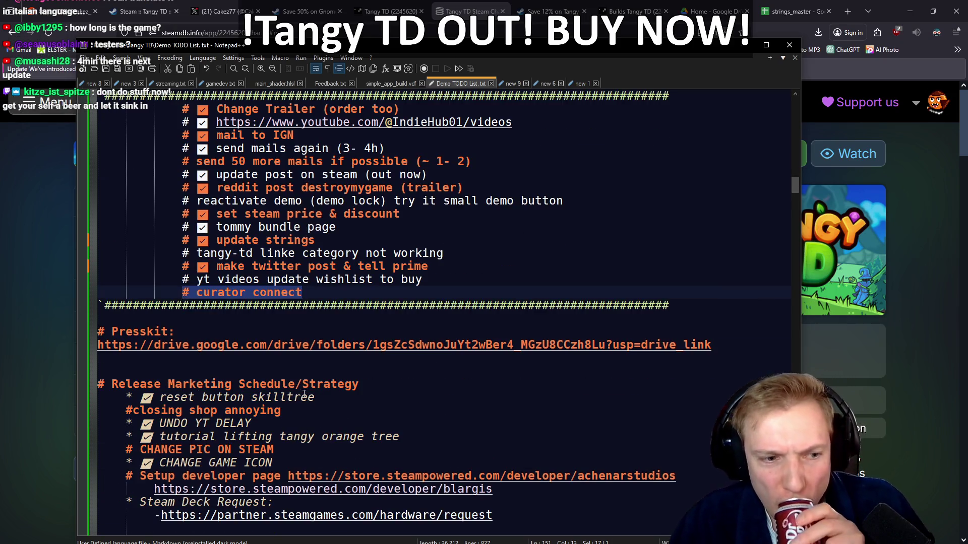
{"action": "scroll", "coordinate": [303, 393], "scroll_direction": "down", "scroll_amount": 3}
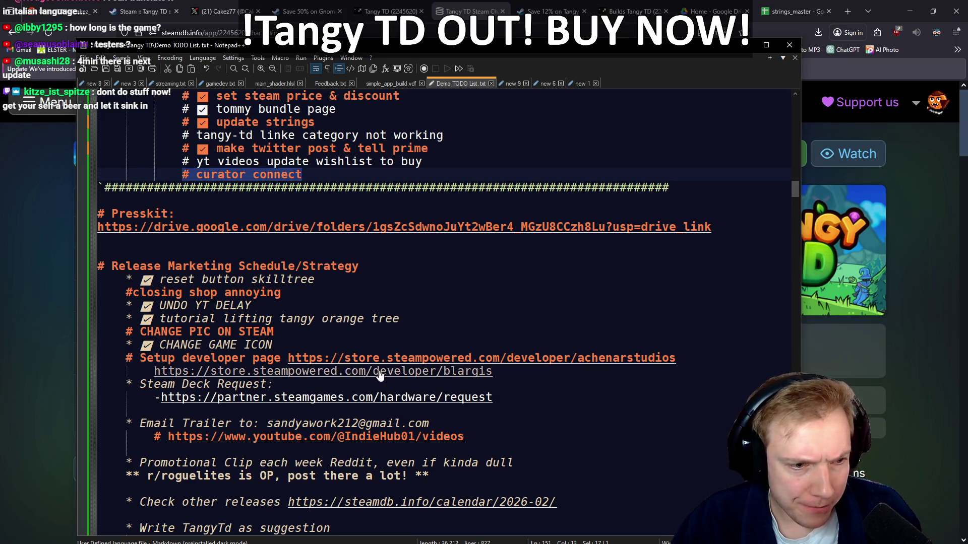
{"action": "scroll", "coordinate": [380, 367], "scroll_direction": "down", "scroll_amount": 4}
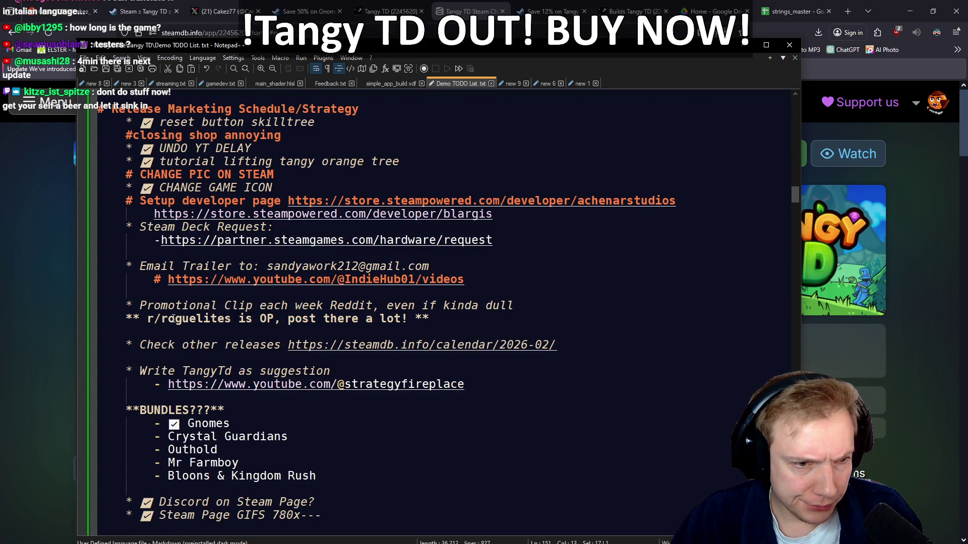
{"action": "left_click", "coordinate": [2, 316]}
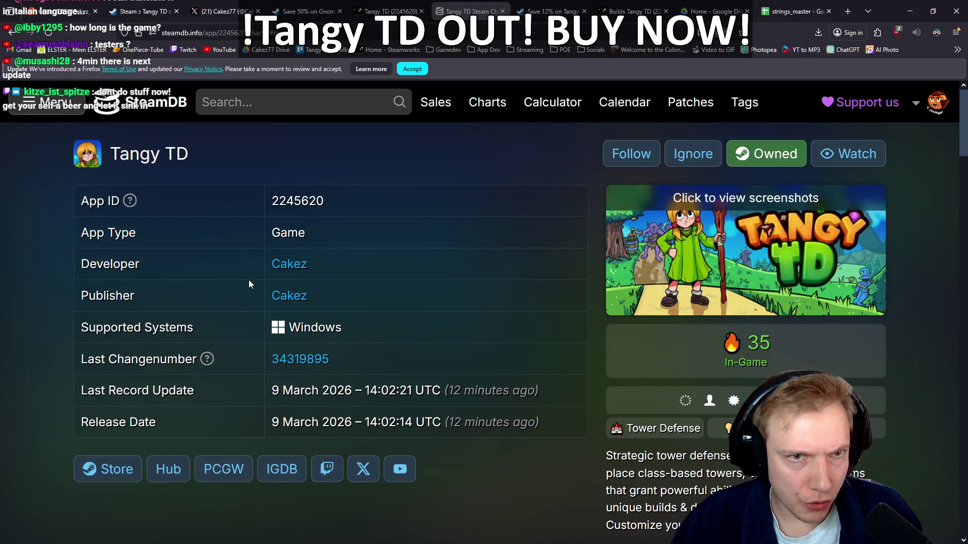
{"action": "scroll", "coordinate": [249, 280], "scroll_direction": "down", "scroll_amount": 2}
{"action": "scroll", "coordinate": [401, 205], "scroll_direction": "up", "scroll_amount": 2}
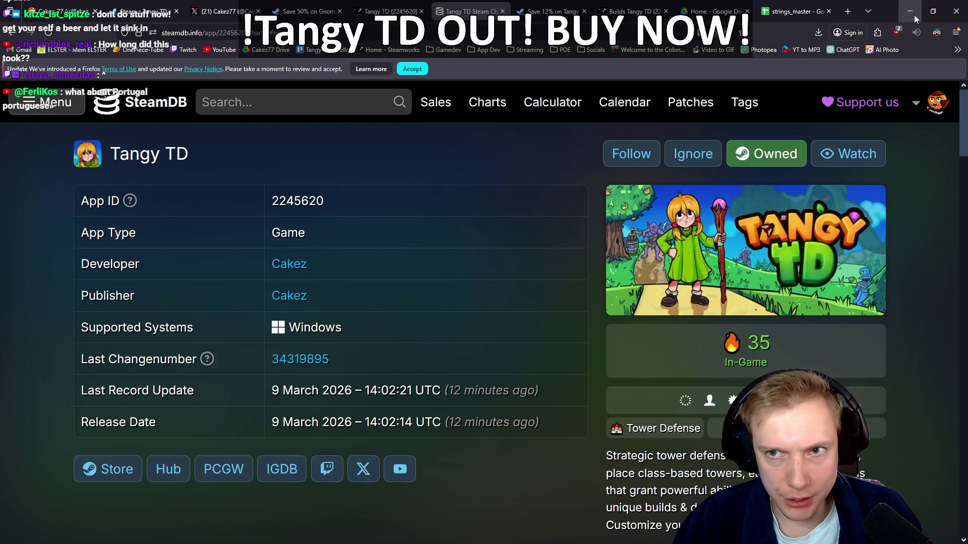
Minimize Firefox so the Tangy TD game window fills the screen.
{"action": "left_click", "coordinate": [915, 17]}
{"action": "left_click", "coordinate": [915, 191]}
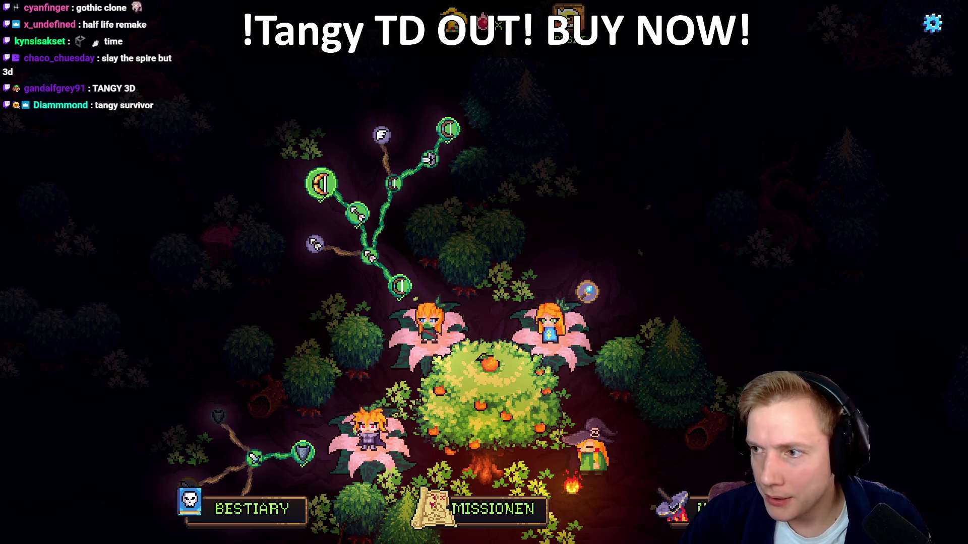
Watch the pixel-art water clip in the Discord DM full screen, reloading SteamDB in between.
{"action": "key", "text": "alt+Tab"}
{"action": "scroll", "coordinate": [535, 276], "scroll_direction": "down", "scroll_amount": 3}
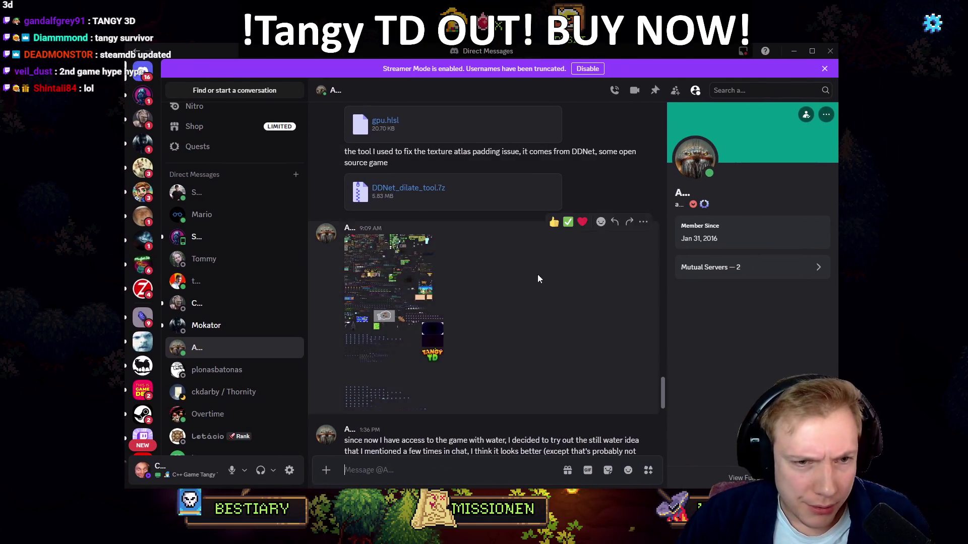
{"action": "scroll", "coordinate": [520, 252], "scroll_direction": "down", "scroll_amount": 1}
{"action": "scroll", "coordinate": [521, 253], "scroll_direction": "down", "scroll_amount": 3}
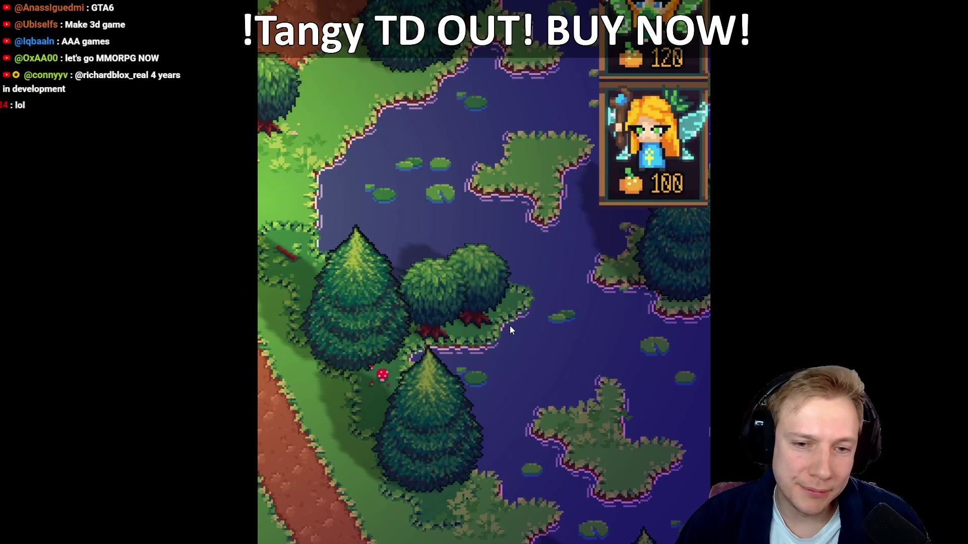
{"action": "left_click", "coordinate": [510, 326]}
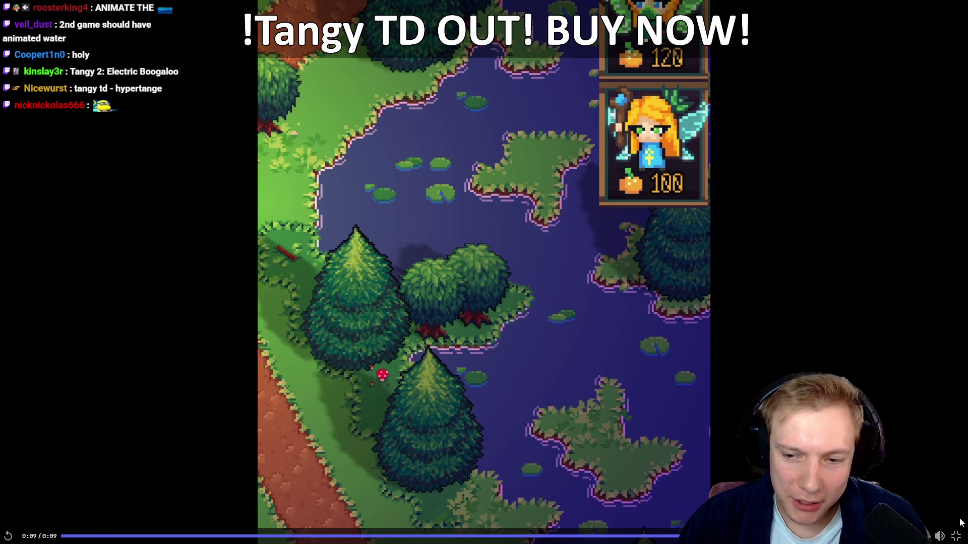
{"action": "left_click", "coordinate": [957, 536]}
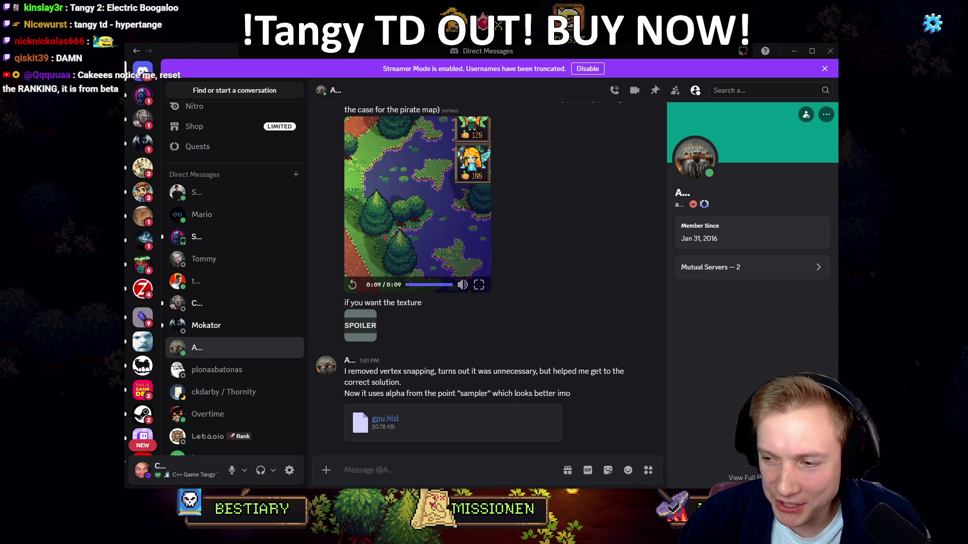
{"action": "key", "text": "alt+Tab"}
{"action": "left_click", "coordinate": [46, 34]}
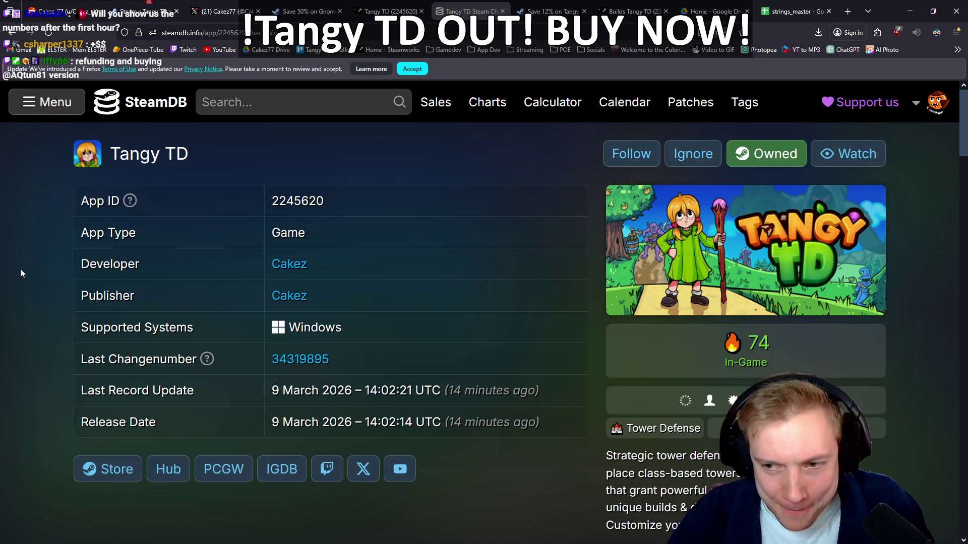
{"action": "key", "text": "alt+Tab"}
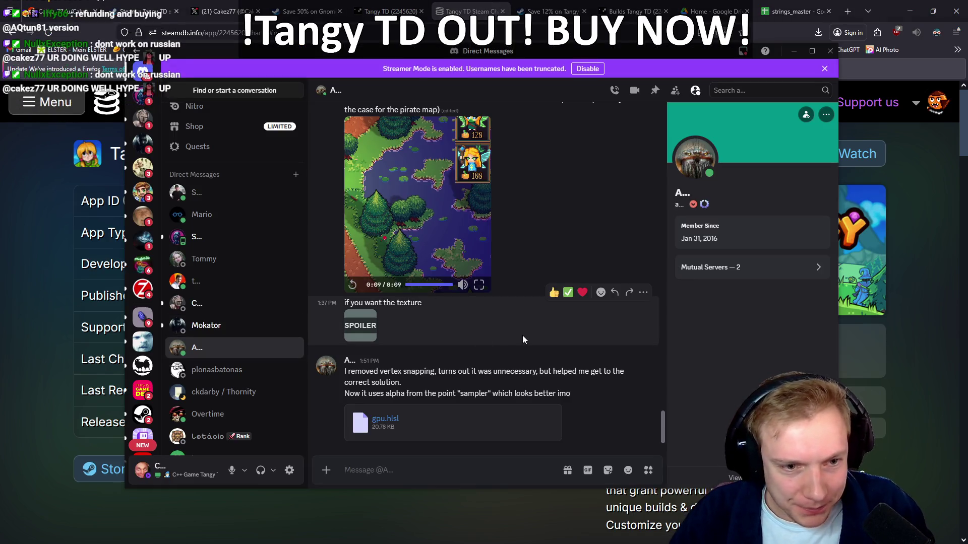
Reveal the spoilered water texture image, copy it to the clipboard, and switch to the Aseprite atlas.
{"action": "left_click", "coordinate": [371, 328]}
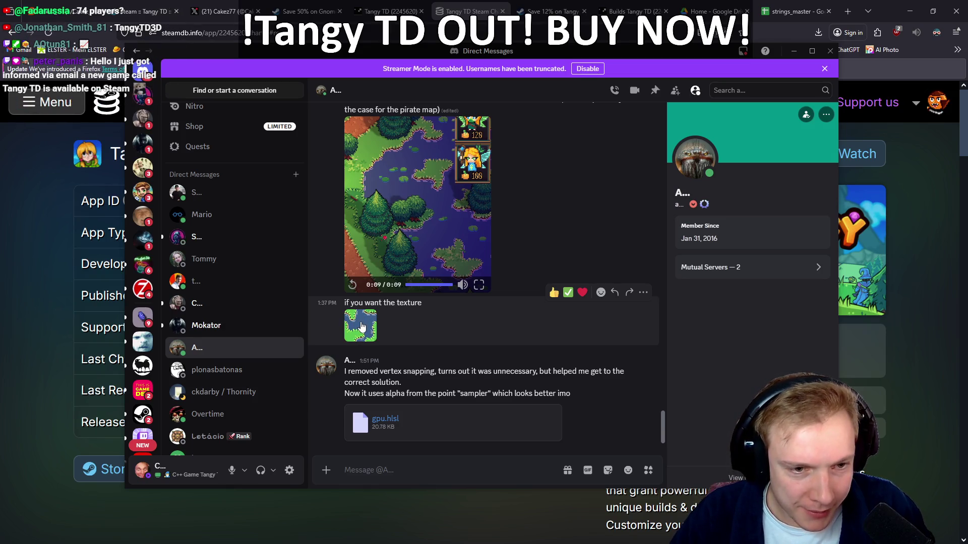
{"action": "left_click", "coordinate": [361, 326]}
{"action": "right_click", "coordinate": [494, 262]}
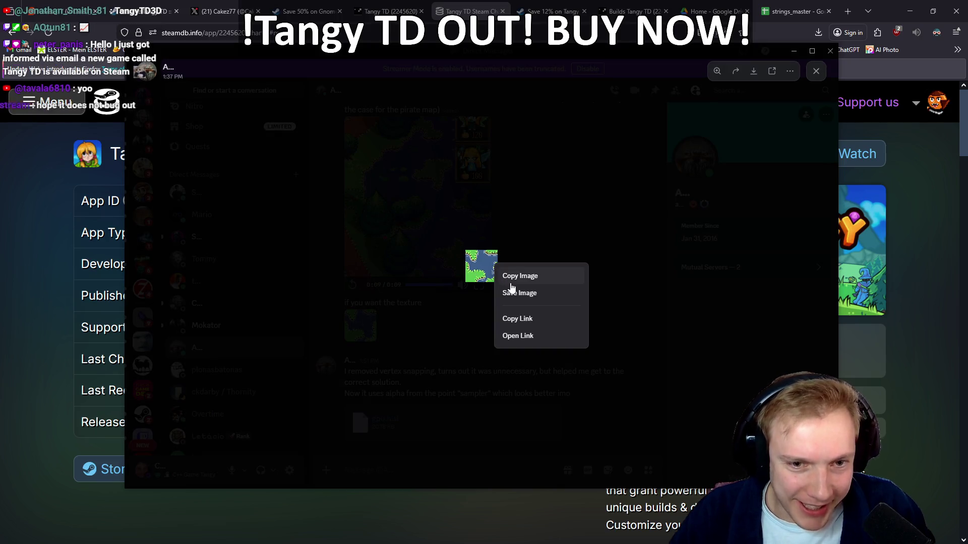
{"action": "left_click", "coordinate": [517, 277]}
{"action": "left_click", "coordinate": [819, 71]}
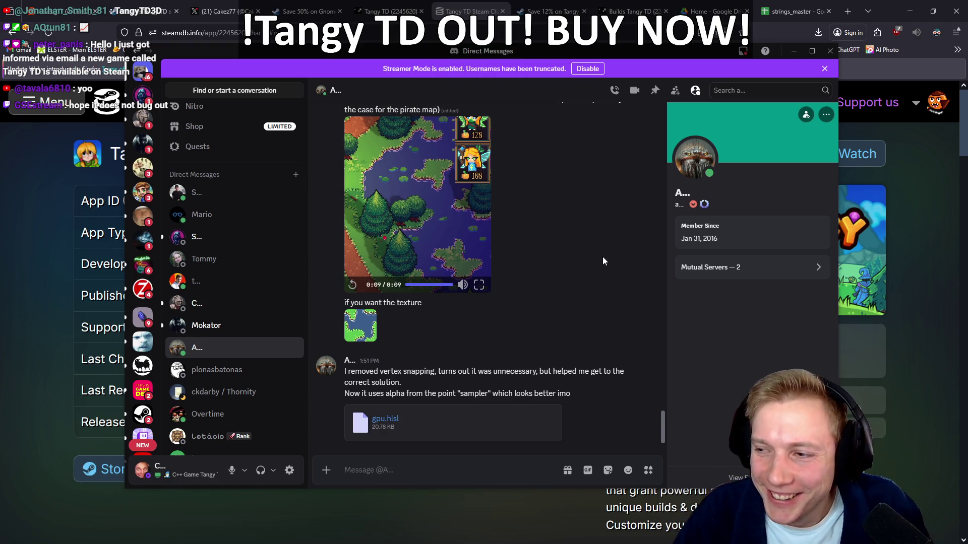
{"action": "key", "text": "alt+Tab"}
{"action": "scroll", "coordinate": [618, 164], "scroll_direction": "down", "scroll_amount": 3}
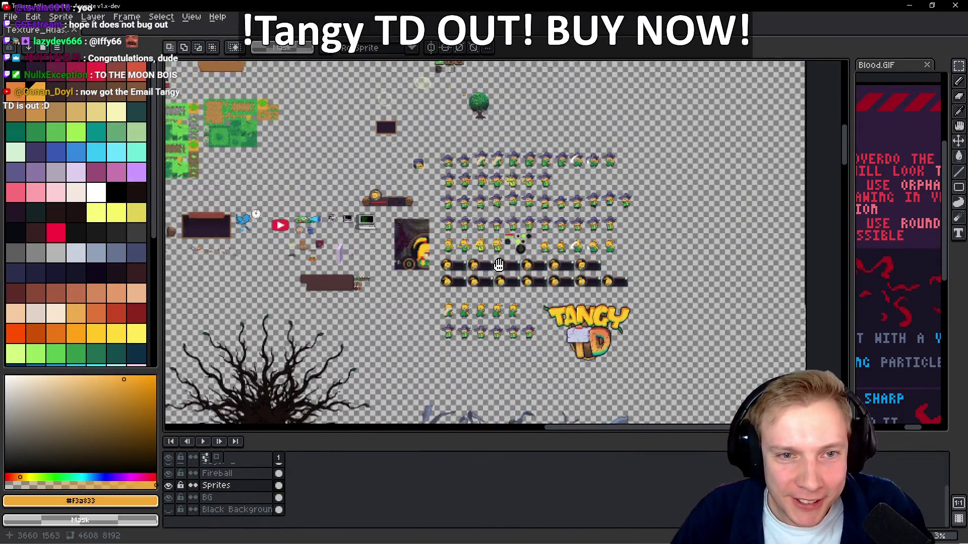
Paste the dark-blue water tile into the atlas and position it beside the teal water tile.
{"action": "left_click_drag", "start_coordinate": [619, 165], "coordinate": [484, 318]}
{"action": "left_click_drag", "start_coordinate": [412, 231], "coordinate": [401, 230]}
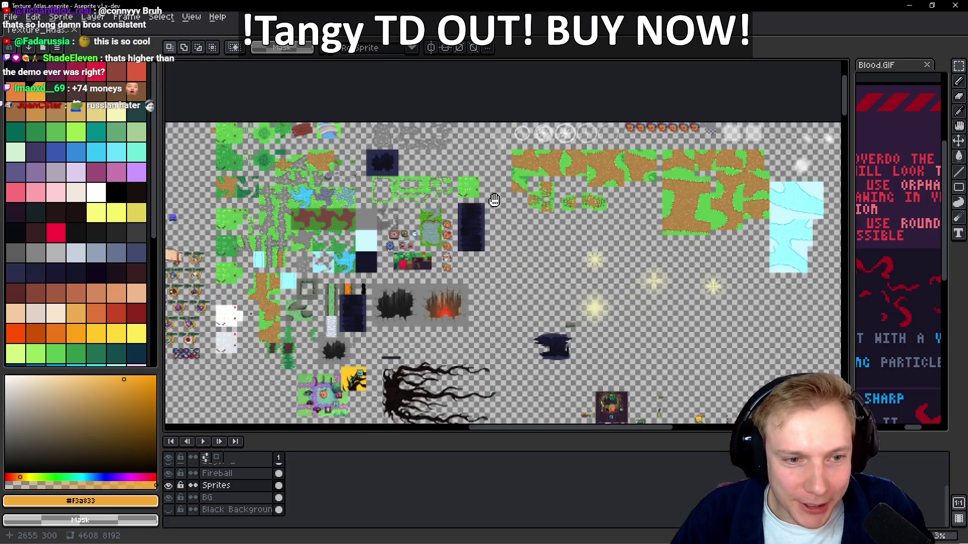
{"action": "scroll", "coordinate": [401, 230], "scroll_direction": "up", "scroll_amount": 5}
{"action": "scroll", "coordinate": [401, 230], "scroll_direction": "up", "scroll_amount": 3}
{"action": "key", "text": "ctrl+v"}
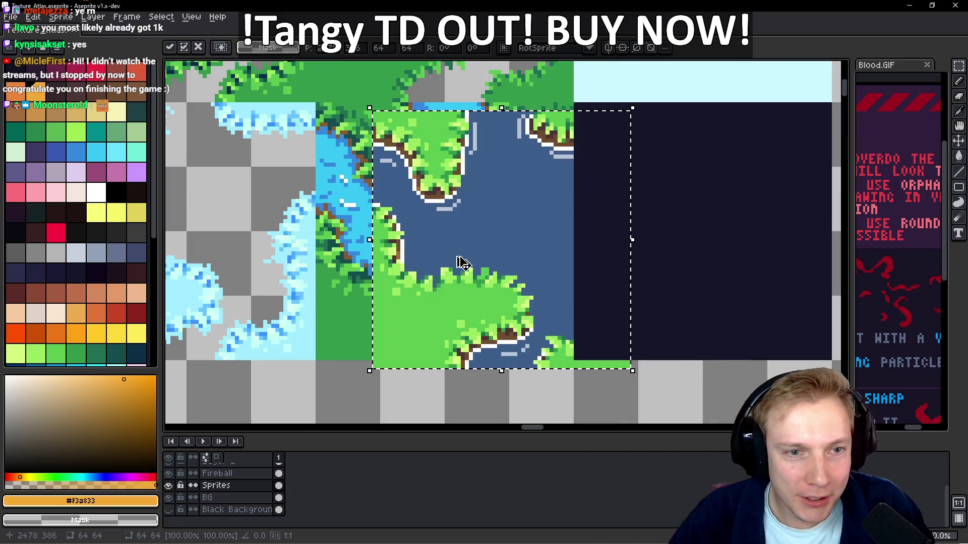
{"action": "mouse_move", "coordinate": [502, 246]}
{"action": "left_mouse_down"}
{"action": "mouse_move", "coordinate": [459, 292]}
{"action": "mouse_move", "coordinate": [444, 361]}
{"action": "mouse_move", "coordinate": [325, 358]}
{"action": "mouse_move", "coordinate": [408, 68]}
{"action": "mouse_move", "coordinate": [456, 270]}
{"action": "mouse_move", "coordinate": [443, 280]}
{"action": "mouse_move", "coordinate": [843, 302]}
{"action": "mouse_move", "coordinate": [588, 268]}
{"action": "mouse_move", "coordinate": [732, 302]}
{"action": "left_mouse_up"}
{"action": "left_click_drag", "start_coordinate": [705, 289], "coordinate": [457, 177]}
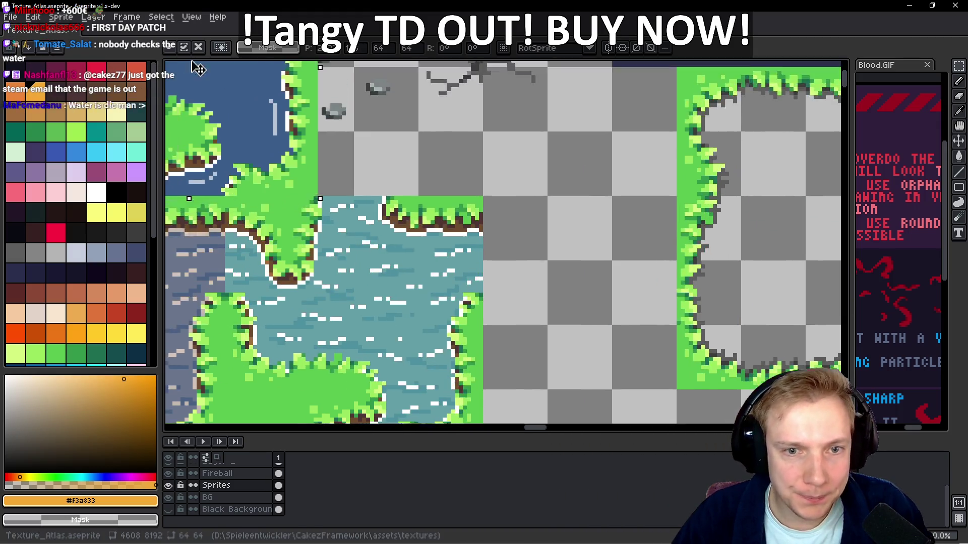
{"action": "scroll", "coordinate": [456, 177], "scroll_direction": "down", "scroll_amount": 2}
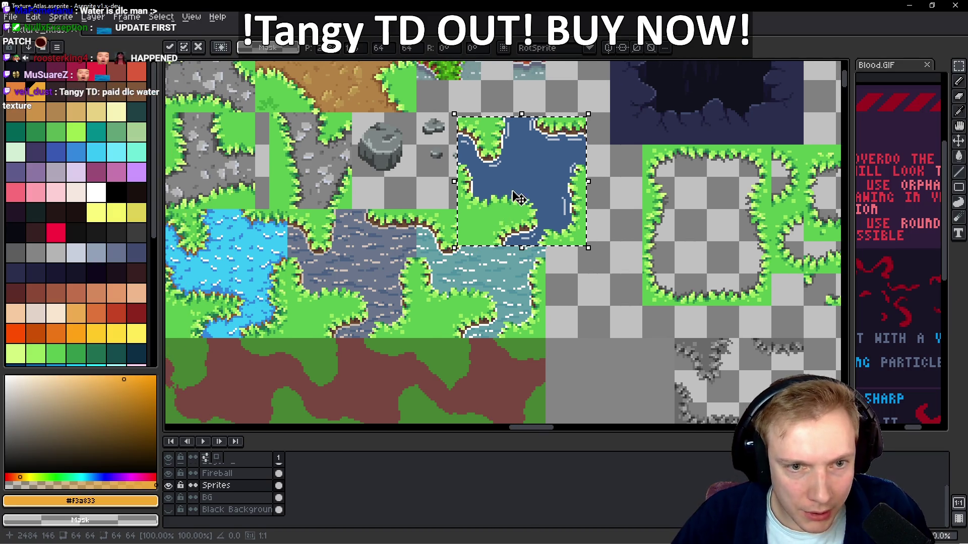
{"action": "mouse_move", "coordinate": [457, 177]}
{"action": "left_mouse_down"}
{"action": "mouse_move", "coordinate": [327, 296]}
{"action": "mouse_move", "coordinate": [404, 274]}
{"action": "left_mouse_up"}
Save the texture atlas and export it as a sprite sheet (Ctrl+E), twice.
{"action": "key", "text": "ctrl+s"}
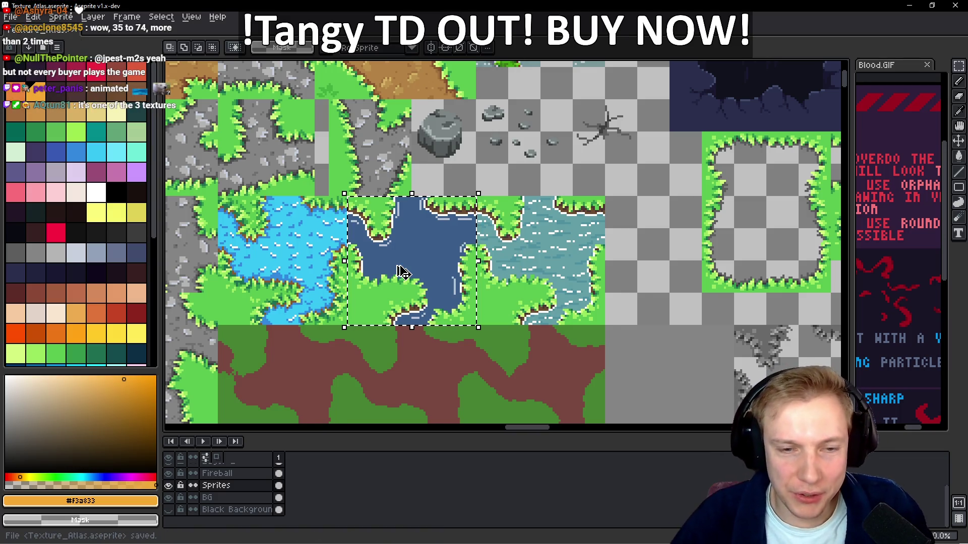
{"action": "key", "text": "ctrl+e"}
{"action": "left_click", "coordinate": [559, 386]}
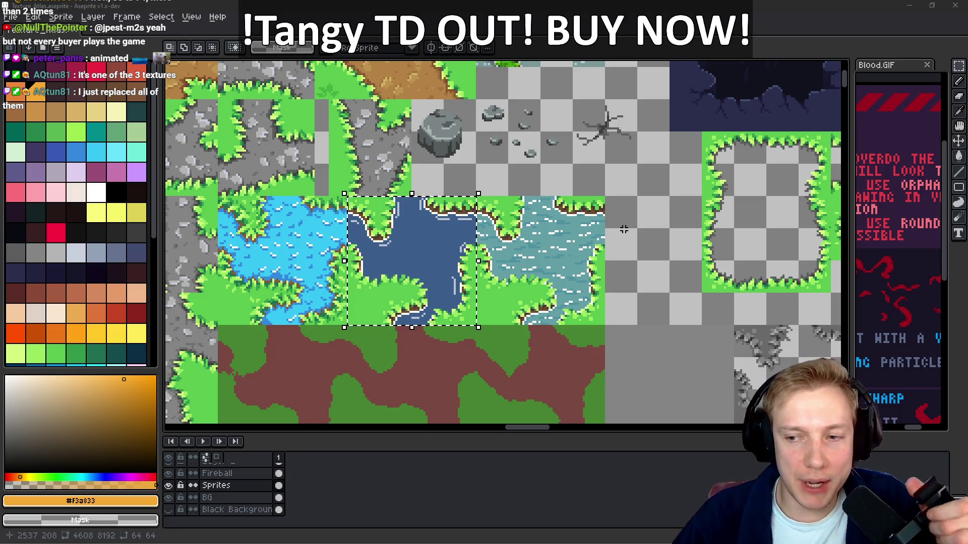
{"action": "scroll", "coordinate": [607, 246], "scroll_direction": "down", "scroll_amount": 1}
{"action": "scroll", "coordinate": [607, 246], "scroll_direction": "left", "scroll_amount": 2}
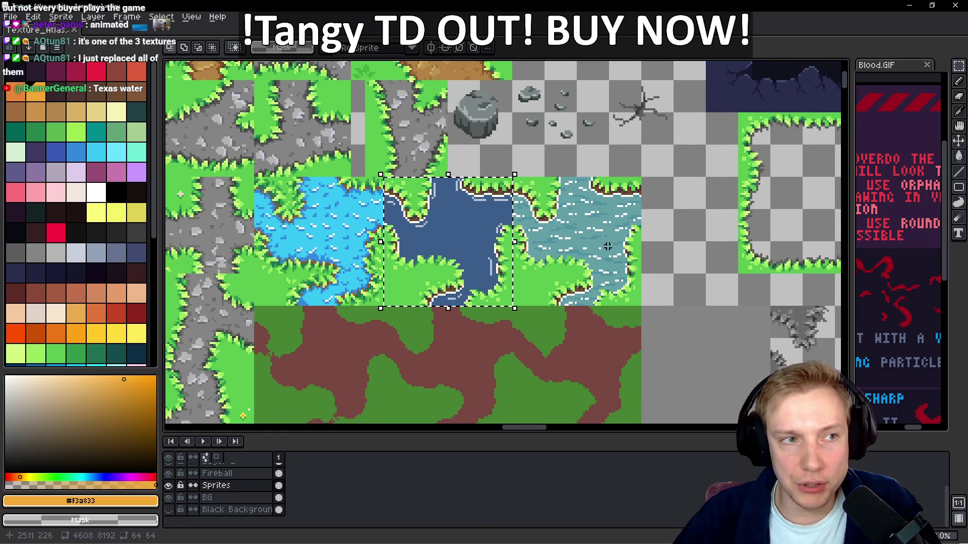
{"action": "key", "text": "ctrl+s"}
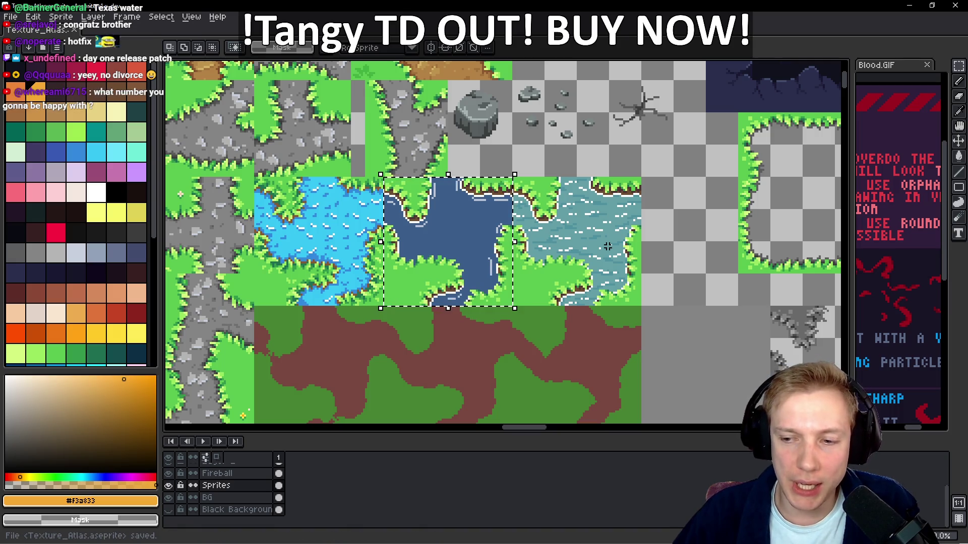
{"action": "key", "text": "ctrl+e"}
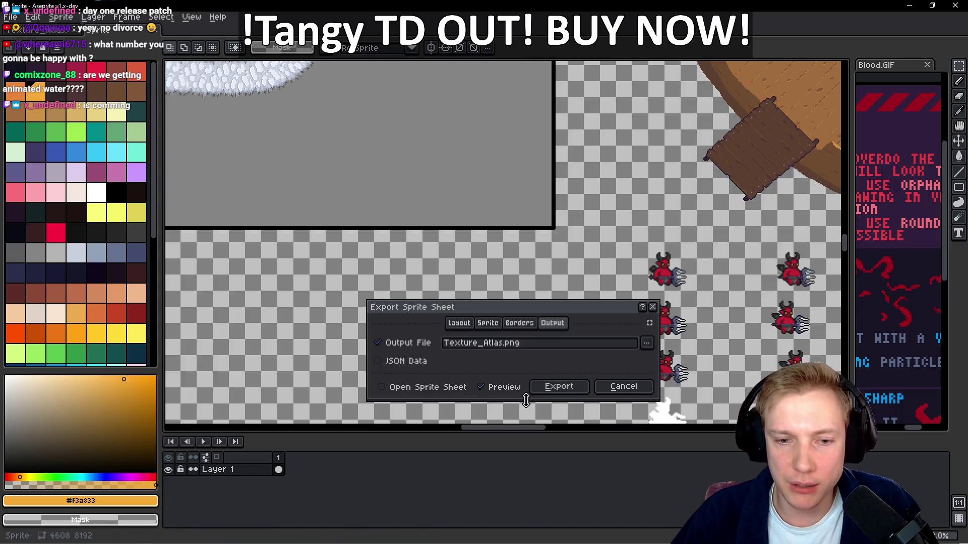
{"action": "left_click", "coordinate": [563, 389]}
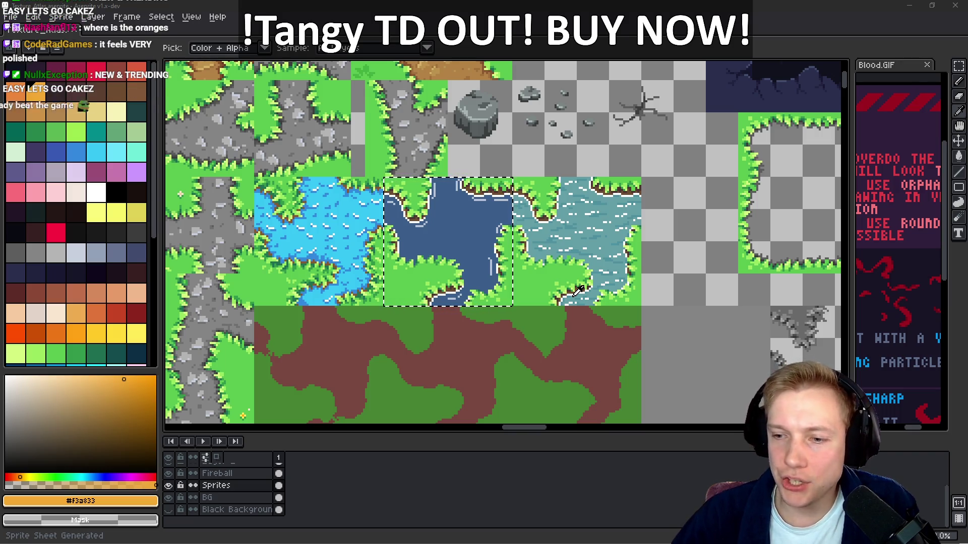
Switch from Aseprite to the SteamDB page in Firefox after the sprite sheet generates.
{"action": "key", "text": "alt+Tab"}
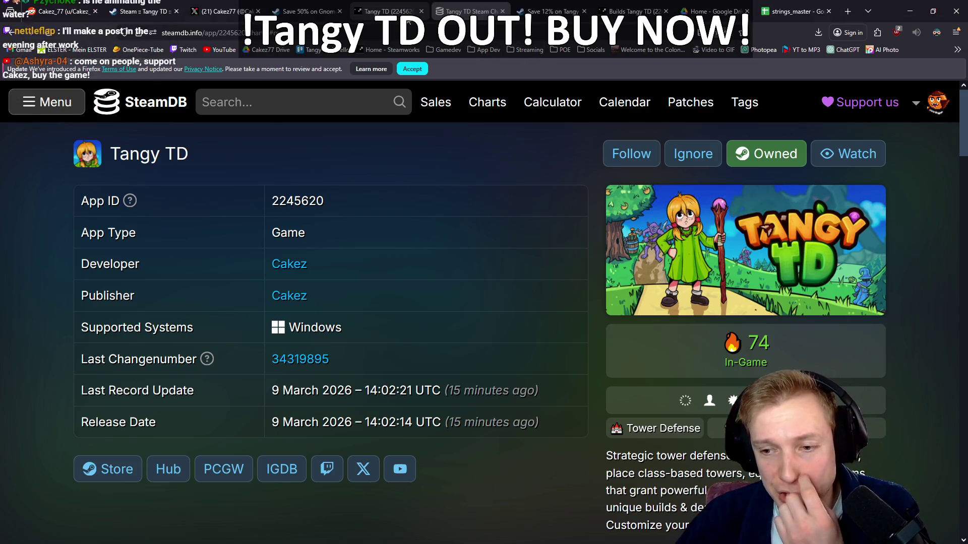
{"action": "left_click", "coordinate": [391, 9]}
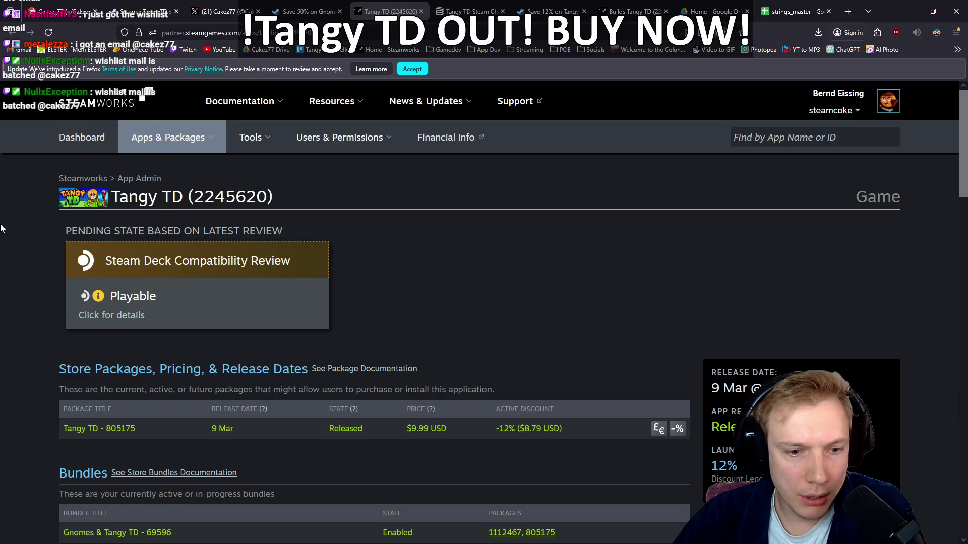
{"action": "scroll", "coordinate": [2, 229], "scroll_direction": "down", "scroll_amount": 3}
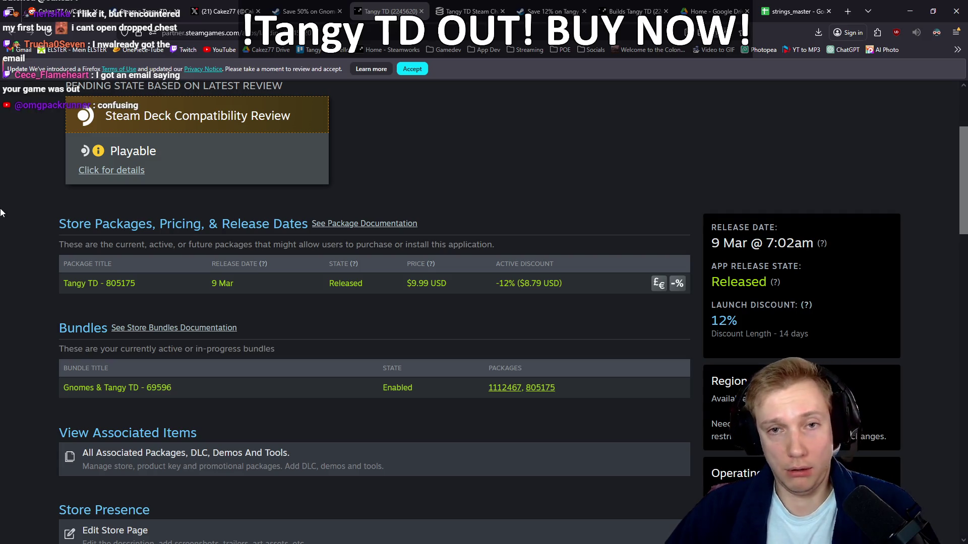
{"action": "scroll", "coordinate": [426, 169], "scroll_direction": "up", "scroll_amount": 5}
{"action": "key", "text": "ctrl+Tab"}
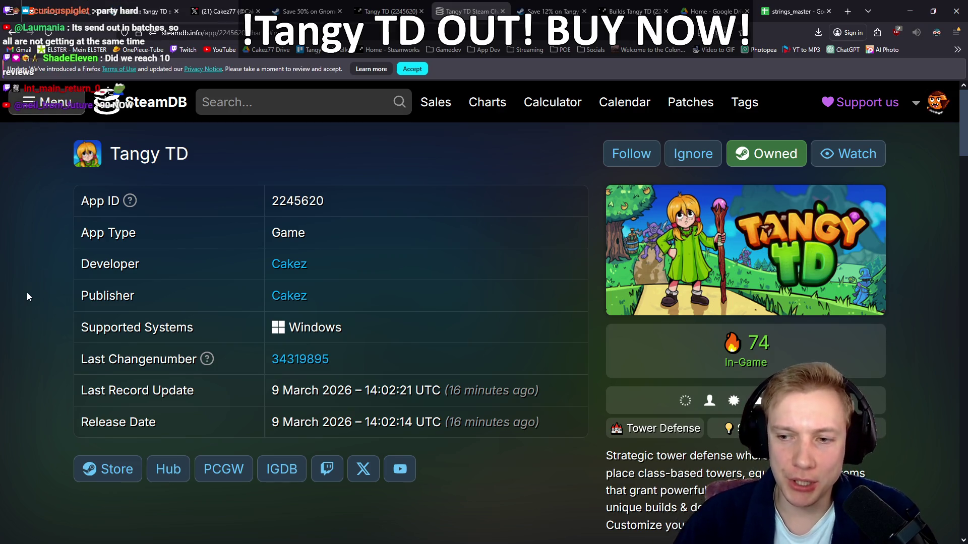
Refresh SteamDB to 74 players, flip through the store and Steamworks builds tabs, and focus the address bar.
{"action": "key", "text": "F5"}
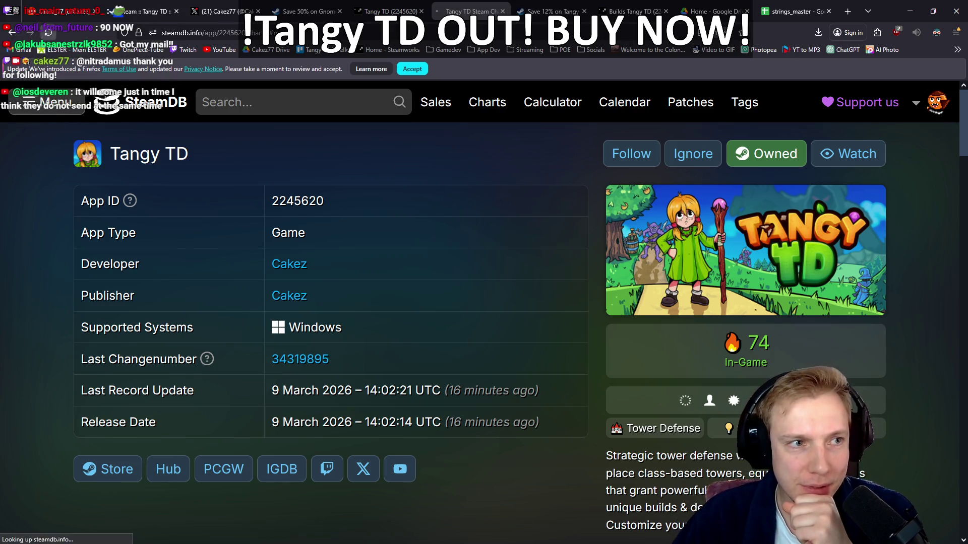
{"action": "scroll", "coordinate": [70, 228], "scroll_direction": "down", "scroll_amount": 3}
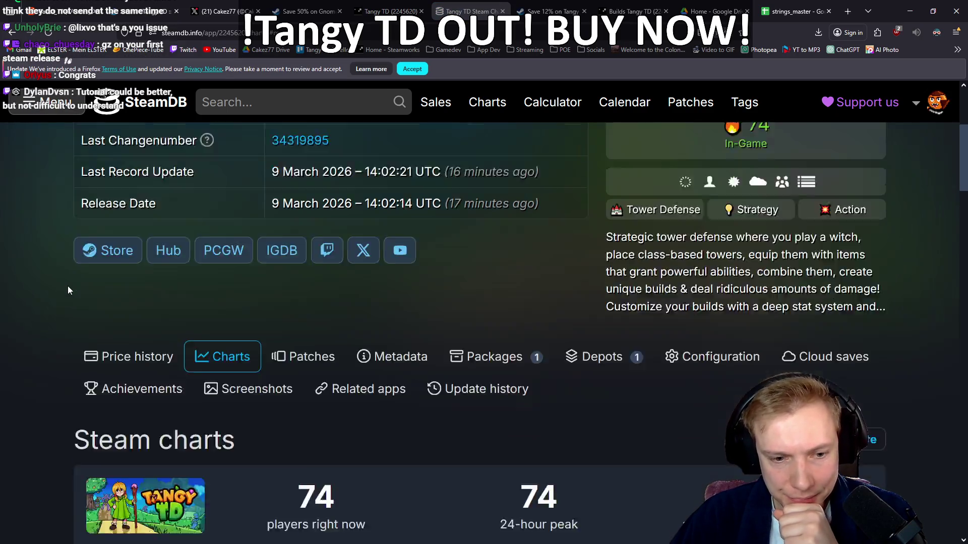
{"action": "scroll", "coordinate": [68, 286], "scroll_direction": "down", "scroll_amount": 3}
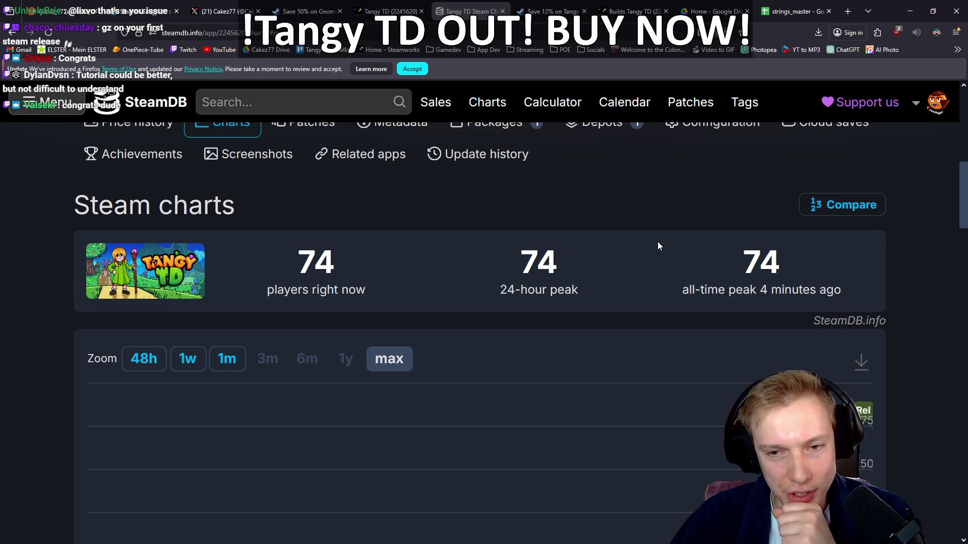
{"action": "scroll", "coordinate": [627, 216], "scroll_direction": "up", "scroll_amount": 5}
{"action": "left_click", "coordinate": [529, 11]}
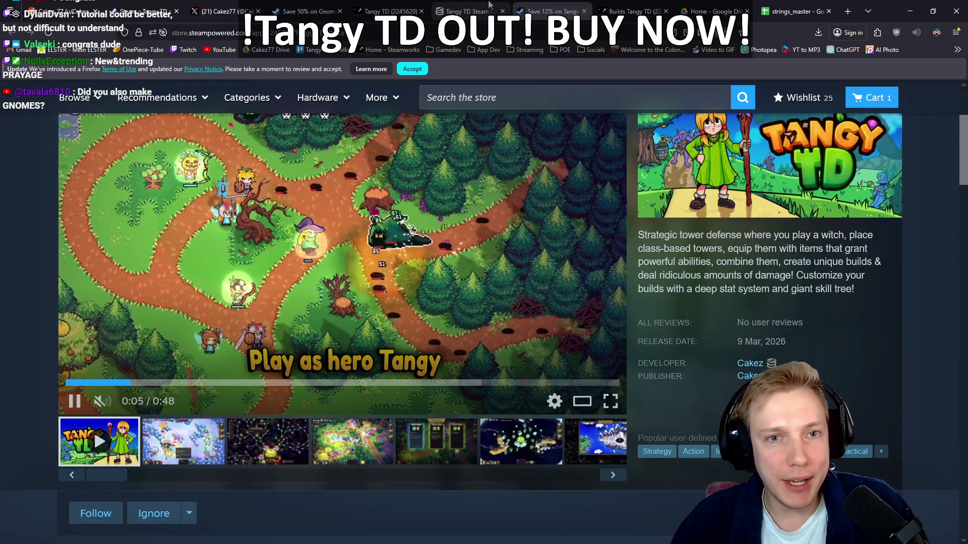
{"action": "left_click", "coordinate": [490, 11]}
{"action": "left_click", "coordinate": [552, 10]}
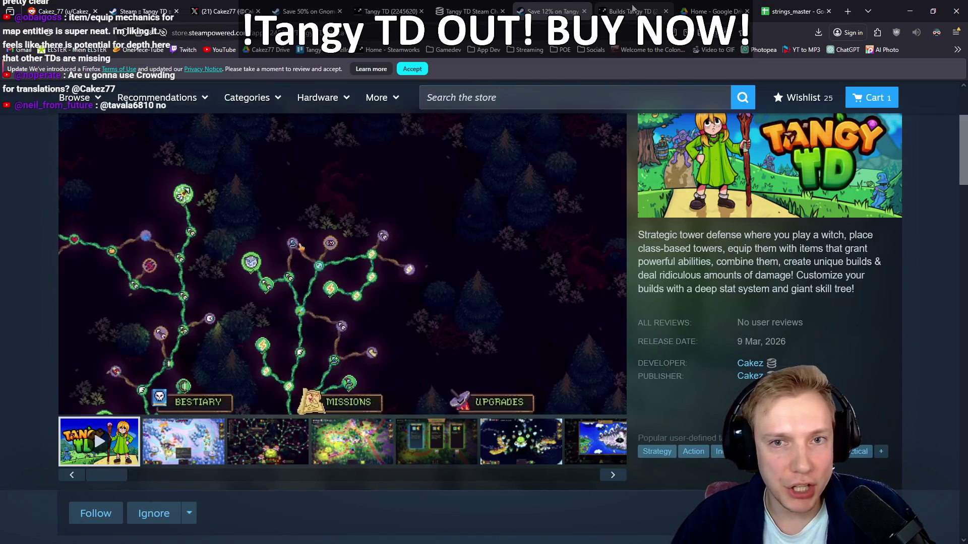
{"action": "left_click", "coordinate": [635, 11]}
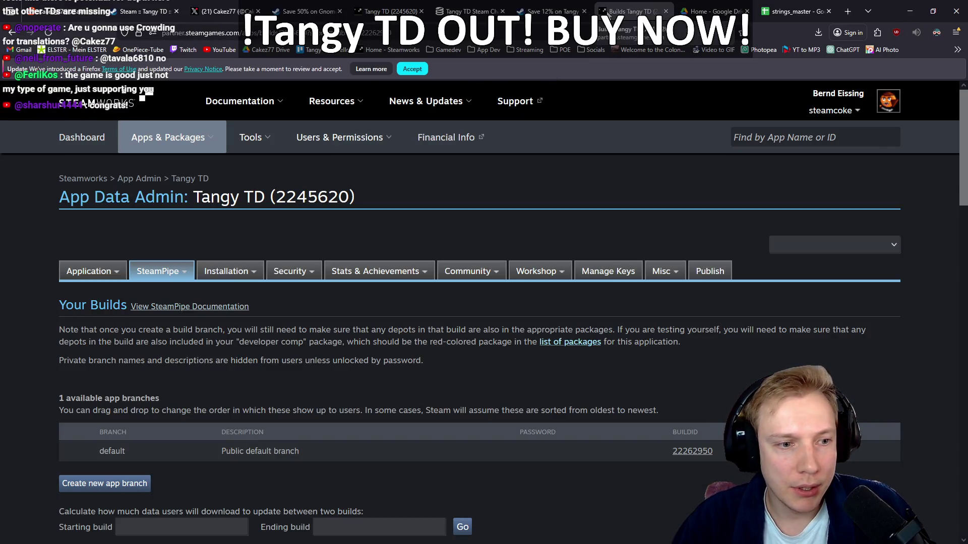
{"action": "left_click", "coordinate": [534, 30]}
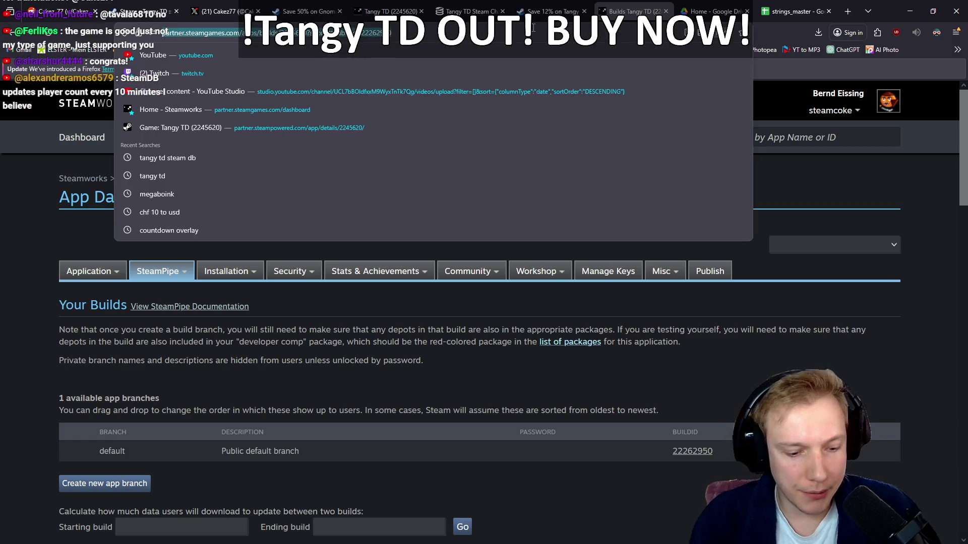
{"action": "type", "text": "bean beasts"}
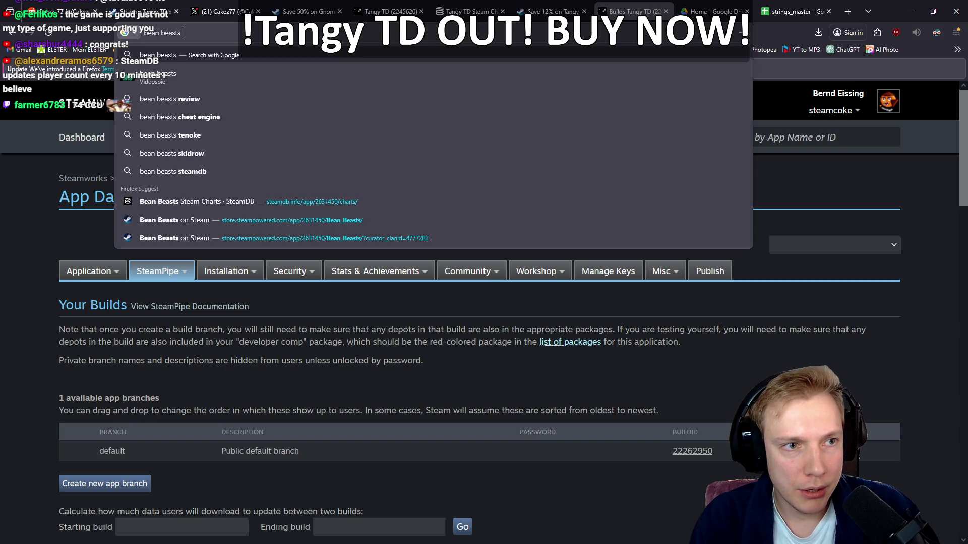
{"action": "type", "text": "steam d b"}
Search Bean Beasts on SteamDB, view its full player-history chart, then return to the Tangy TD charts.
{"action": "key", "text": "Return"}
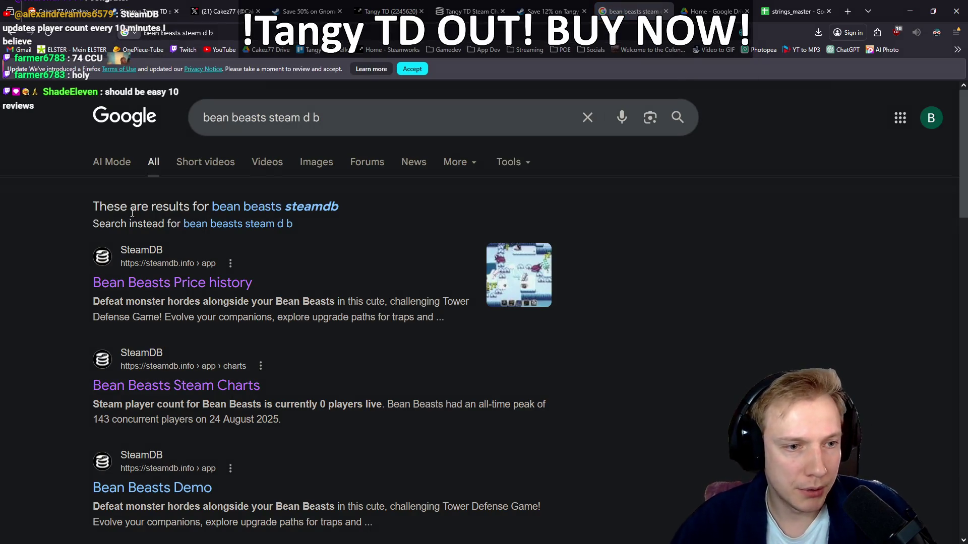
{"action": "left_click", "coordinate": [166, 283]}
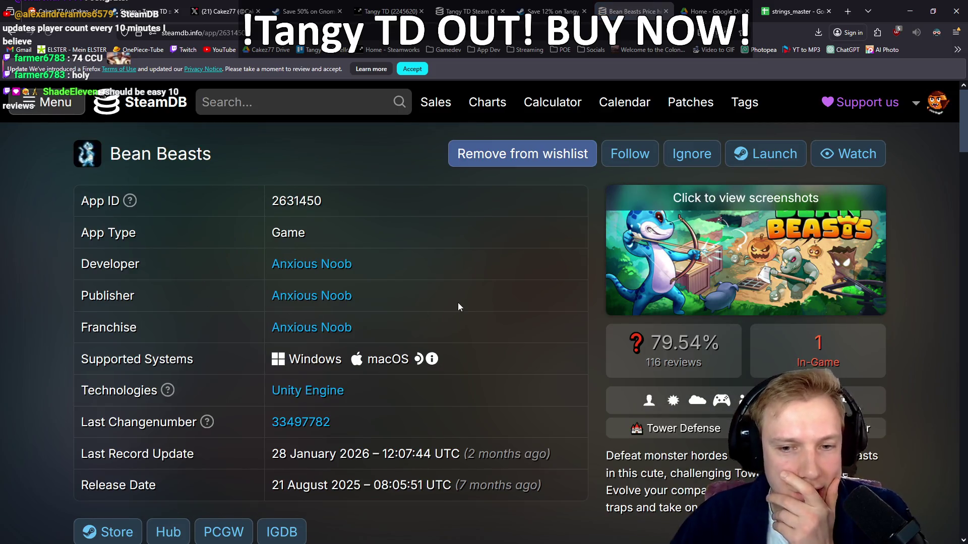
{"action": "scroll", "coordinate": [458, 303], "scroll_direction": "down", "scroll_amount": 5}
{"action": "left_click", "coordinate": [210, 321]}
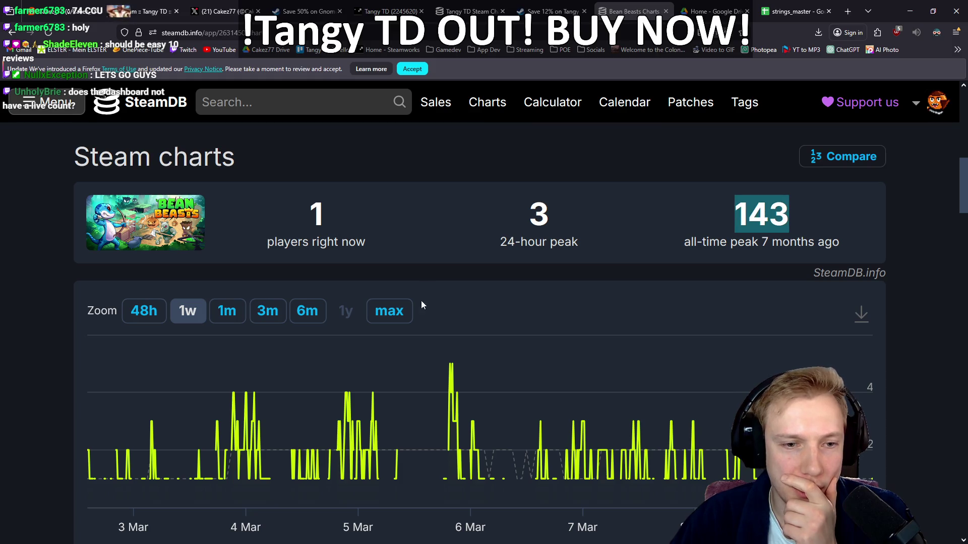
{"action": "left_click", "coordinate": [389, 311]}
{"action": "mouse_move", "coordinate": [99, 385]}
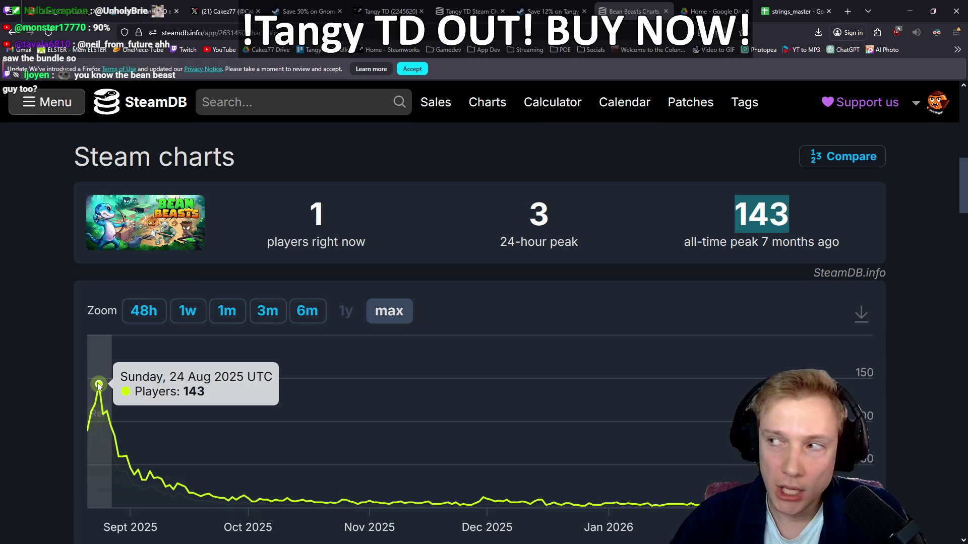
{"action": "scroll", "coordinate": [3, 326], "scroll_direction": "up", "scroll_amount": 3}
{"action": "scroll", "coordinate": [3, 333], "scroll_direction": "up", "scroll_amount": 3}
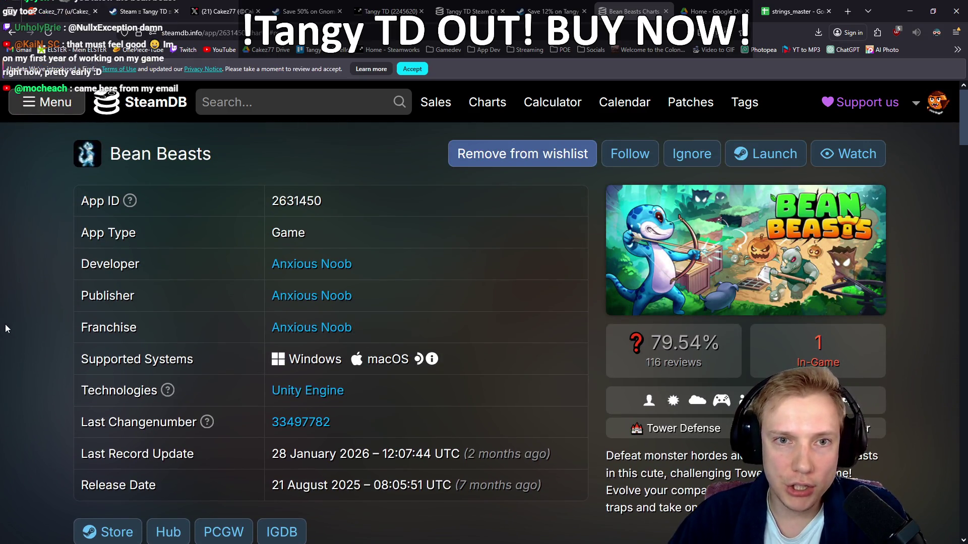
{"action": "left_click", "coordinate": [472, 9]}
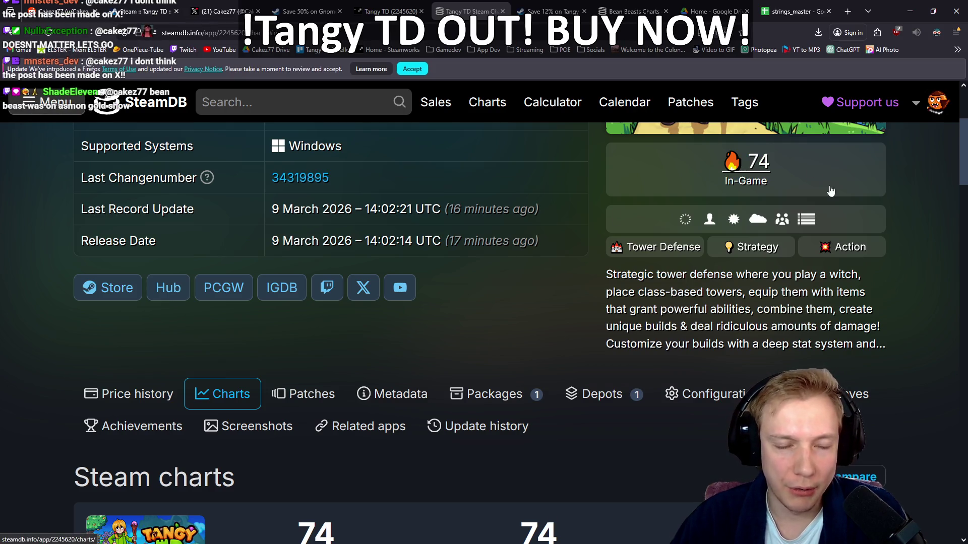
{"action": "scroll", "coordinate": [931, 246], "scroll_direction": "down", "scroll_amount": 3}
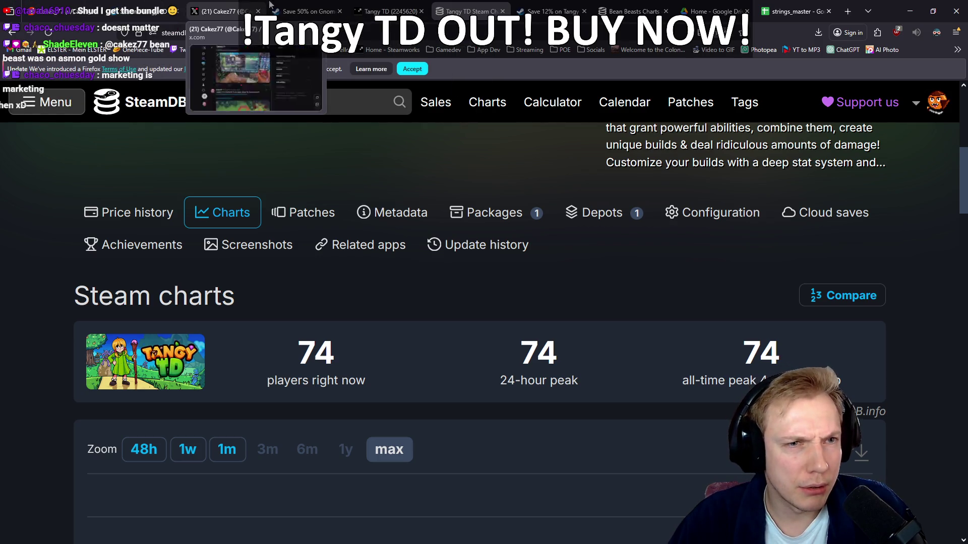
Reload the developer's own X profile and peek at the launch post's repost options.
{"action": "left_click", "coordinate": [219, 10]}
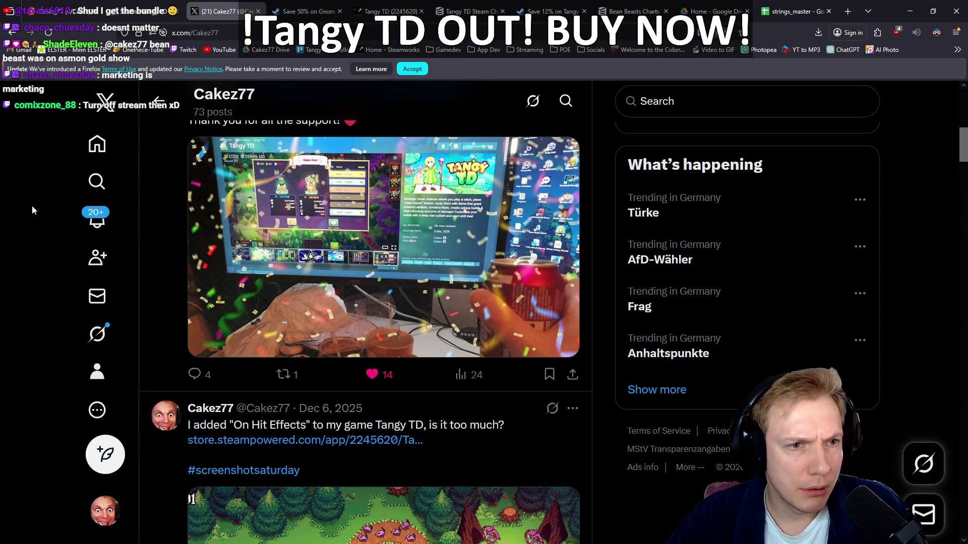
{"action": "scroll", "coordinate": [46, 225], "scroll_direction": "up", "scroll_amount": 3}
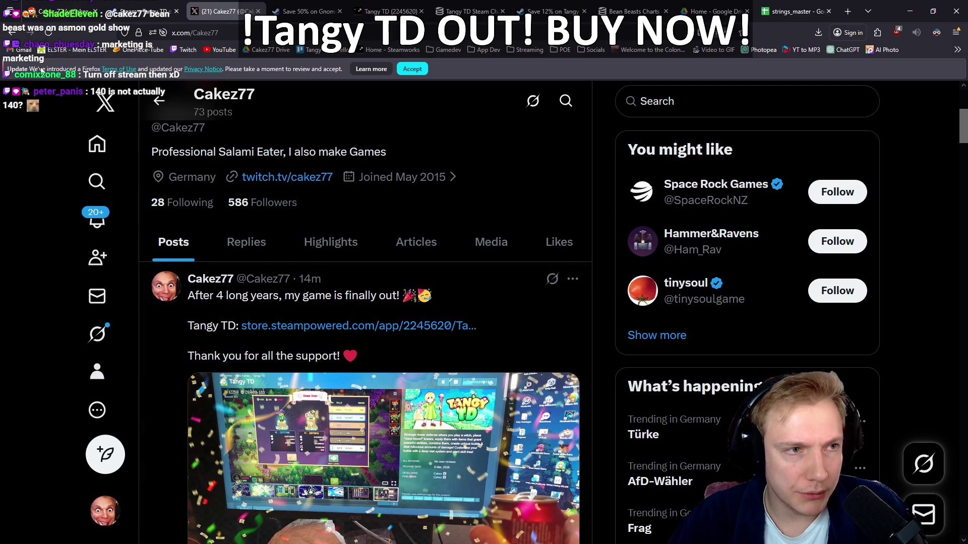
{"action": "left_click", "coordinate": [45, 33]}
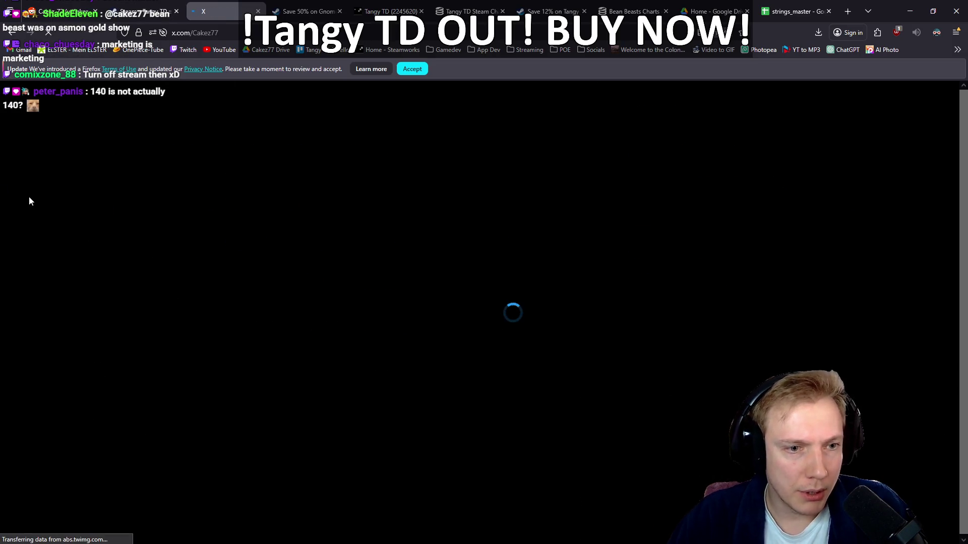
{"action": "scroll", "coordinate": [23, 215], "scroll_direction": "down", "scroll_amount": 2}
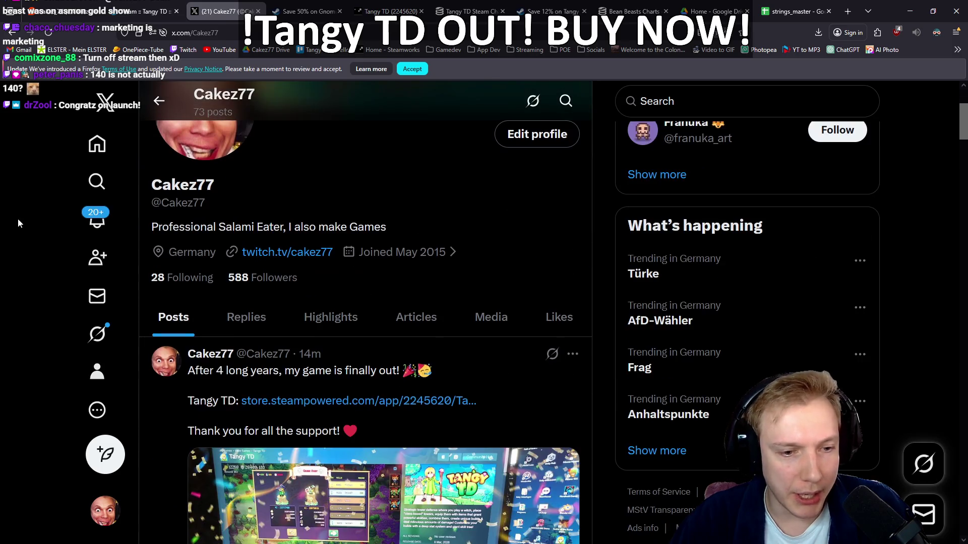
{"action": "scroll", "coordinate": [17, 219], "scroll_direction": "down", "scroll_amount": 2}
{"action": "scroll", "coordinate": [21, 222], "scroll_direction": "down", "scroll_amount": 2}
{"action": "scroll", "coordinate": [21, 222], "scroll_direction": "up", "scroll_amount": 3}
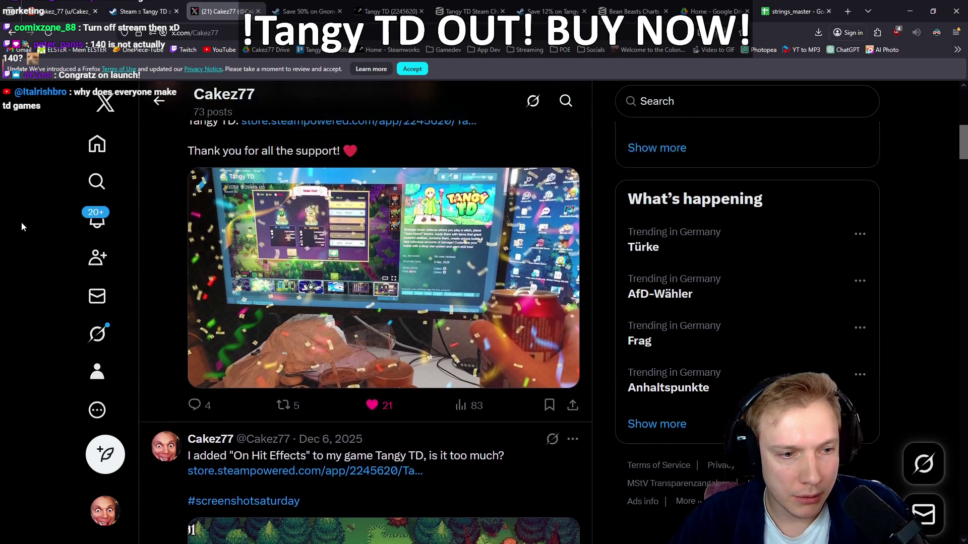
{"action": "scroll", "coordinate": [22, 221], "scroll_direction": "down", "scroll_amount": 1}
{"action": "scroll", "coordinate": [21, 221], "scroll_direction": "down", "scroll_amount": 1}
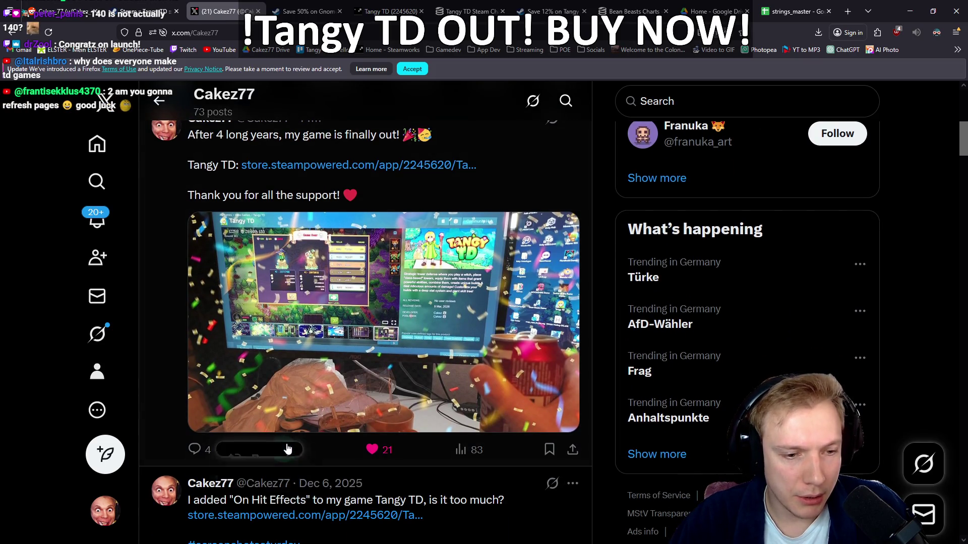
{"action": "left_click", "coordinate": [287, 449]}
{"action": "left_click", "coordinate": [47, 346]}
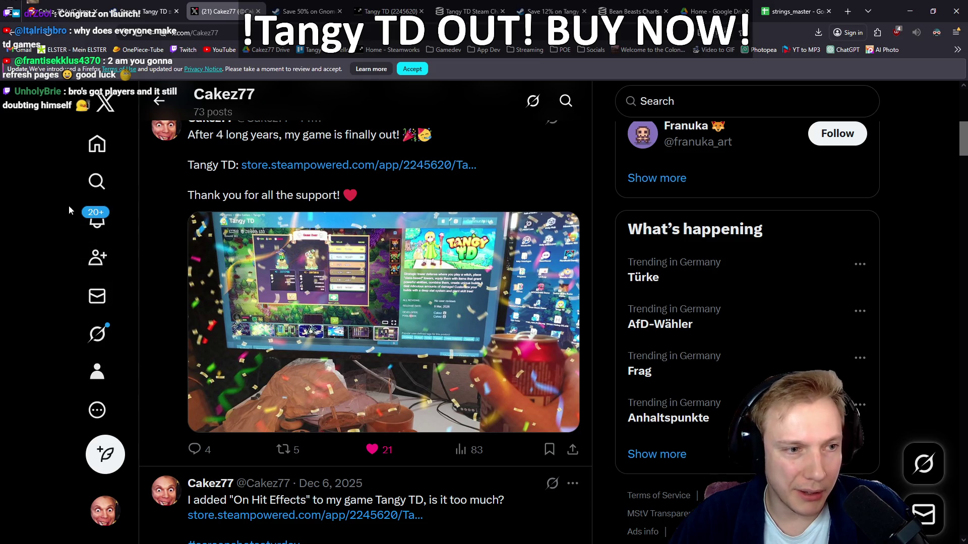
{"action": "scroll", "coordinate": [54, 215], "scroll_direction": "up", "scroll_amount": 1}
{"action": "scroll", "coordinate": [35, 216], "scroll_direction": "up", "scroll_amount": 2}
{"action": "scroll", "coordinate": [29, 210], "scroll_direction": "up", "scroll_amount": 1}
{"action": "scroll", "coordinate": [28, 210], "scroll_direction": "up", "scroll_amount": 1}
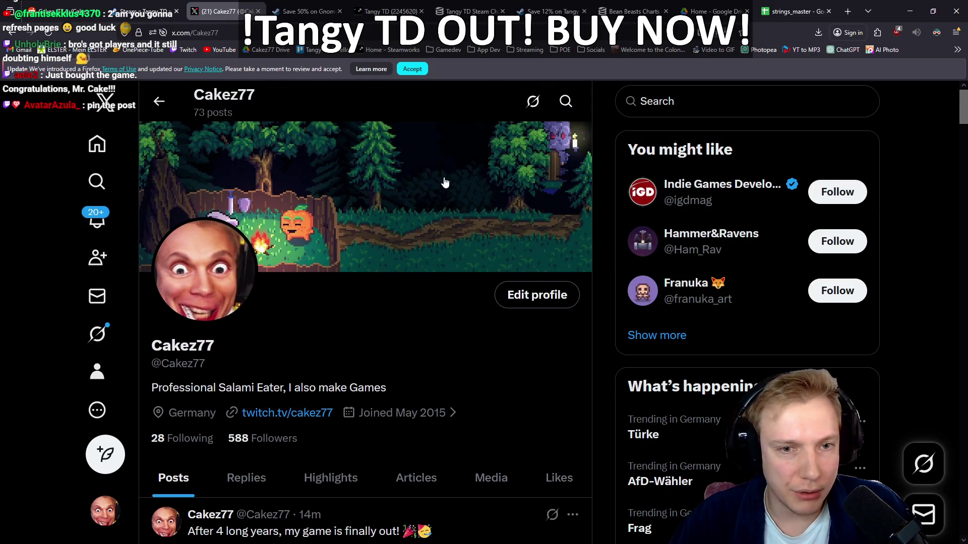
Search for another streamer's account, view that profile, then close the X tab.
{"action": "left_click", "coordinate": [692, 106]}
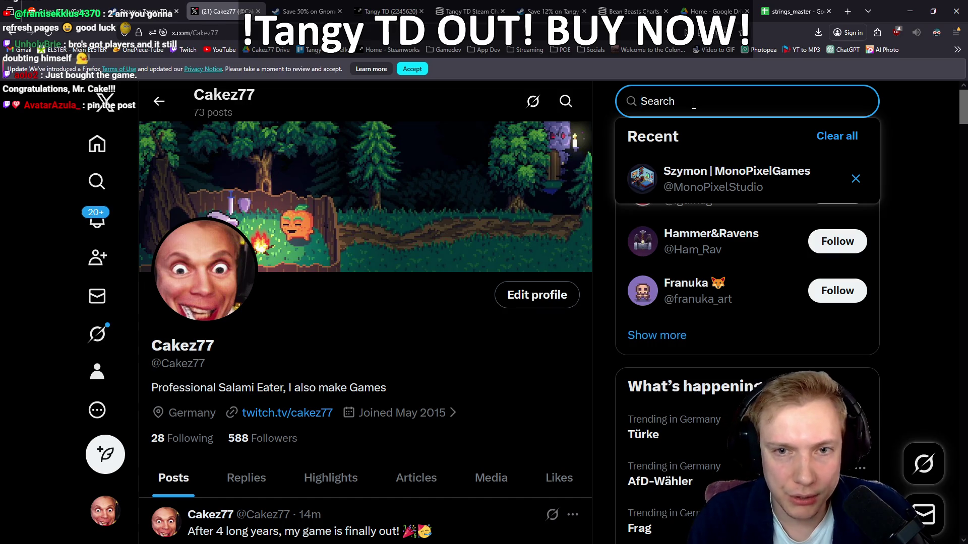
{"action": "type", "text": "theprim"}
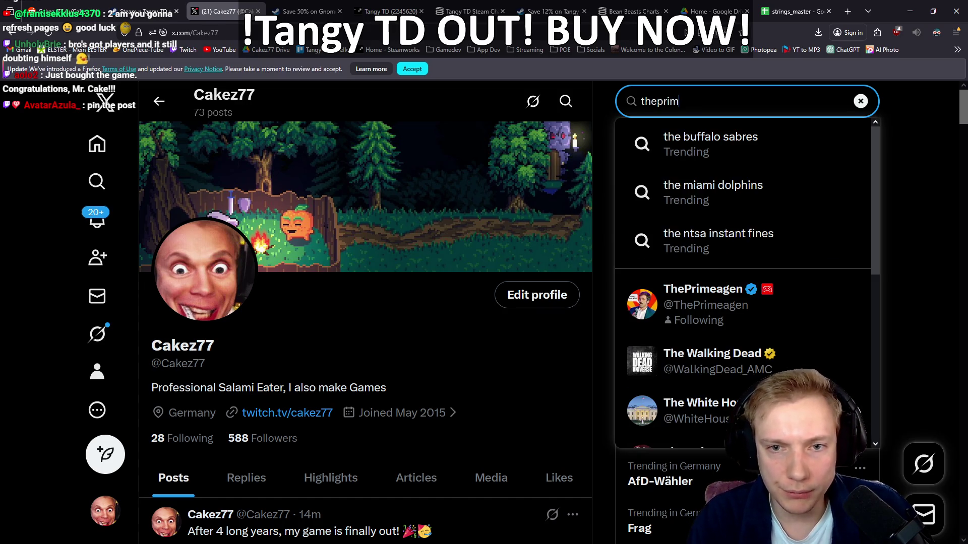
{"action": "left_click", "coordinate": [800, 270]}
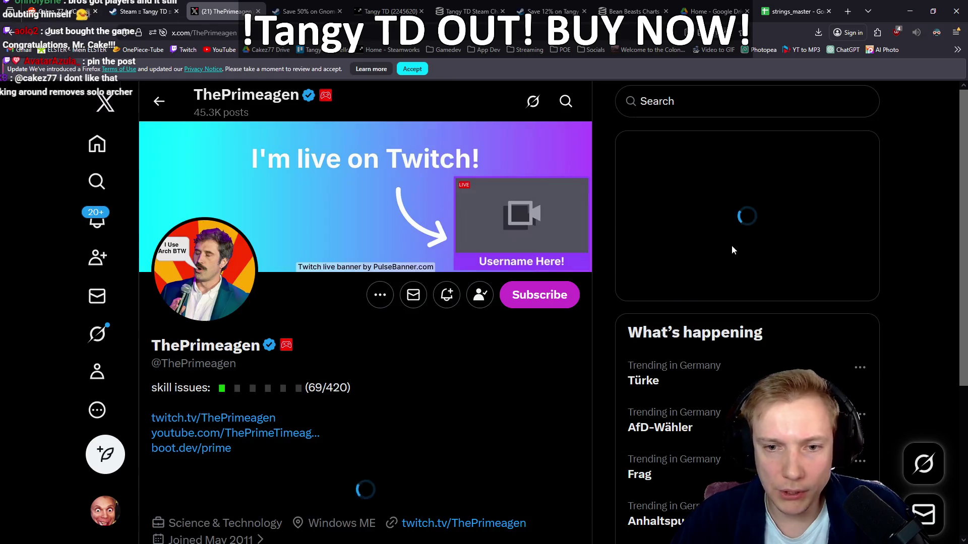
{"action": "scroll", "coordinate": [30, 243], "scroll_direction": "down", "scroll_amount": 2}
{"action": "scroll", "coordinate": [30, 243], "scroll_direction": "down", "scroll_amount": 1}
{"action": "scroll", "coordinate": [48, 231], "scroll_direction": "down", "scroll_amount": 1}
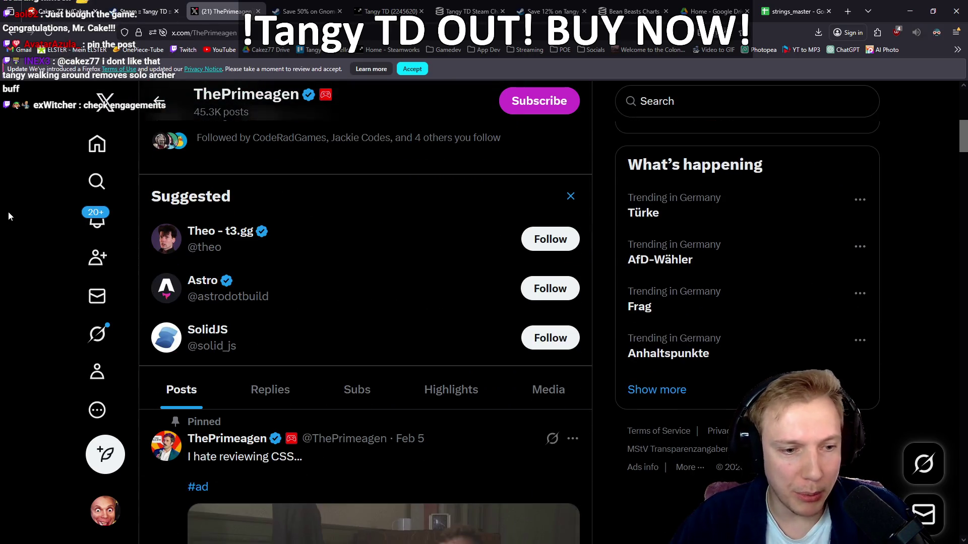
{"action": "scroll", "coordinate": [9, 211], "scroll_direction": "down", "scroll_amount": 2}
{"action": "scroll", "coordinate": [8, 242], "scroll_direction": "down", "scroll_amount": 1}
{"action": "scroll", "coordinate": [30, 227], "scroll_direction": "down", "scroll_amount": 2}
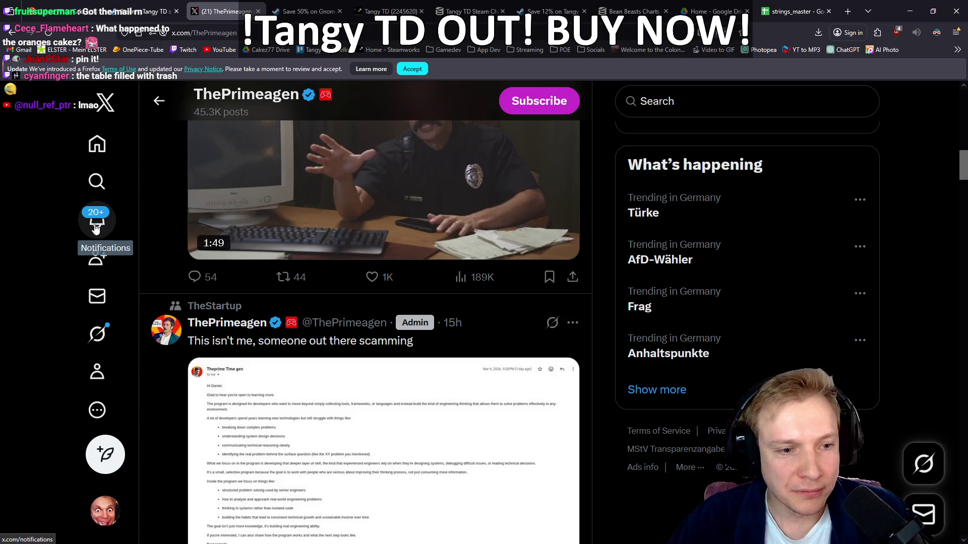
{"action": "scroll", "coordinate": [52, 214], "scroll_direction": "down", "scroll_amount": 2}
{"action": "scroll", "coordinate": [52, 212], "scroll_direction": "down", "scroll_amount": 1}
{"action": "scroll", "coordinate": [79, 215], "scroll_direction": "down", "scroll_amount": 1}
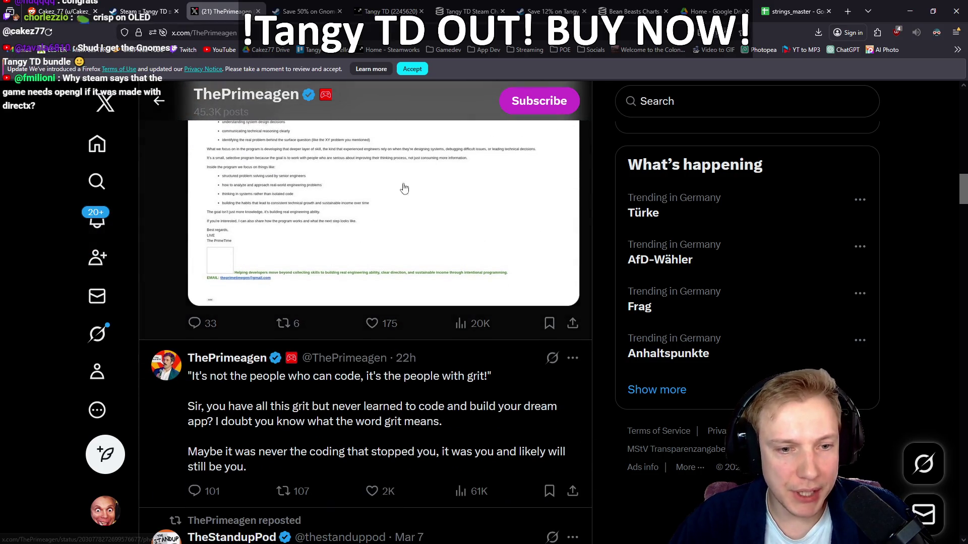
{"action": "scroll", "coordinate": [11, 241], "scroll_direction": "up", "scroll_amount": 3}
{"action": "scroll", "coordinate": [14, 246], "scroll_direction": "up", "scroll_amount": 3}
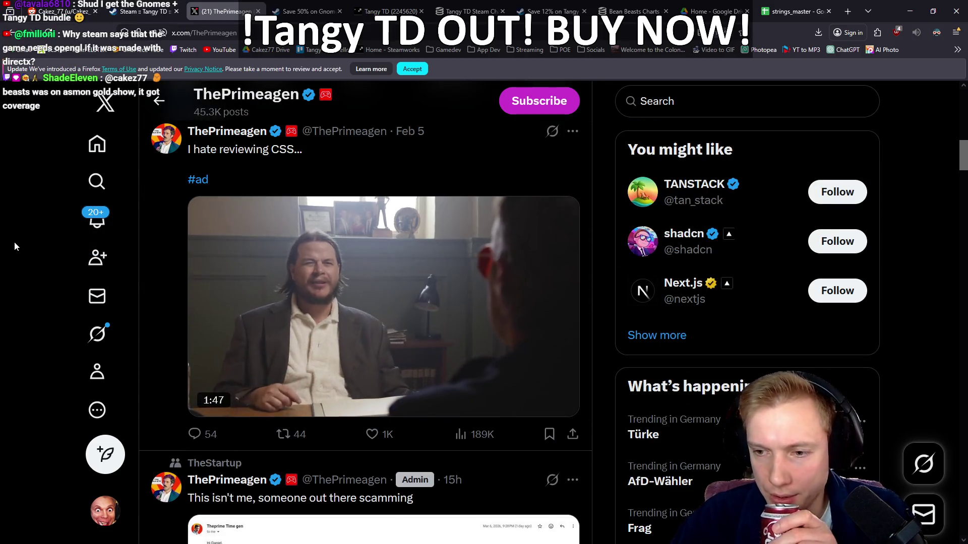
{"action": "scroll", "coordinate": [15, 246], "scroll_direction": "up", "scroll_amount": 1}
{"action": "scroll", "coordinate": [15, 246], "scroll_direction": "up", "scroll_amount": 4}
{"action": "scroll", "coordinate": [14, 246], "scroll_direction": "up", "scroll_amount": 3}
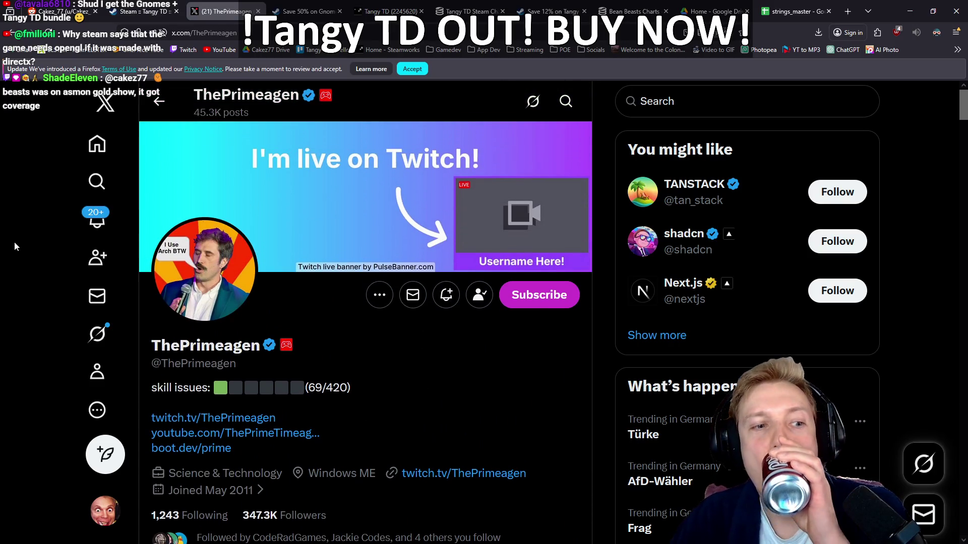
{"action": "left_click", "coordinate": [257, 10]}
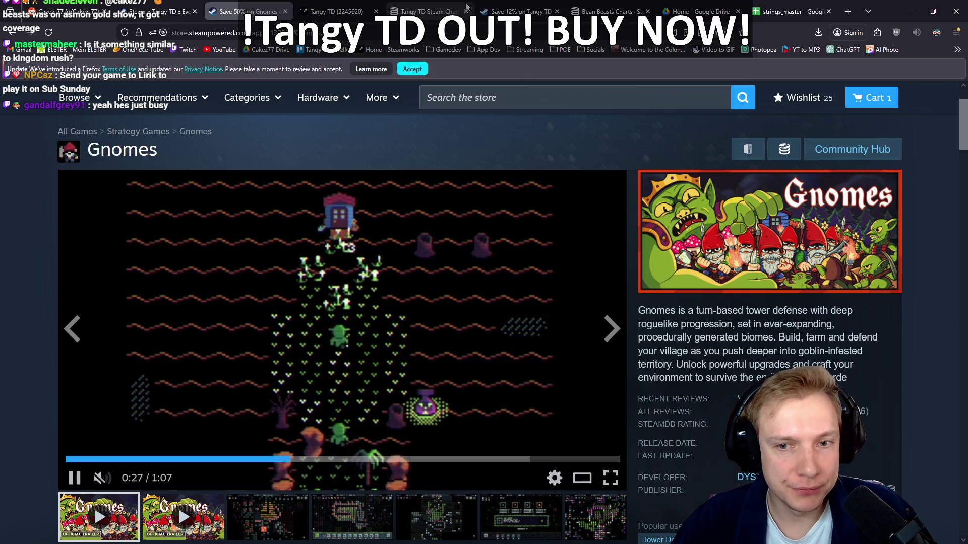
Return via SteamDB to the Tangy TD store page and highlight the 8,79€ introductory price.
{"action": "left_click", "coordinate": [432, 11]}
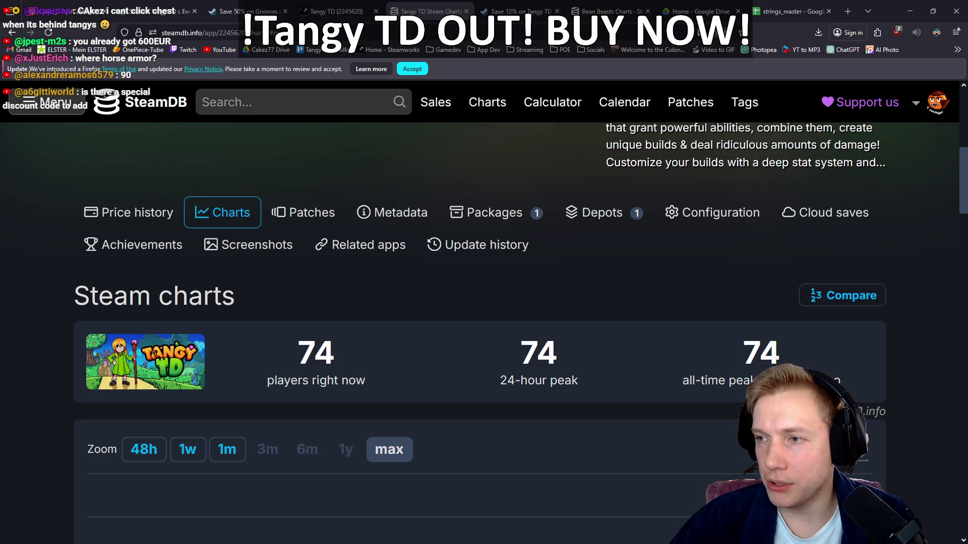
{"action": "left_click", "coordinate": [518, 11]}
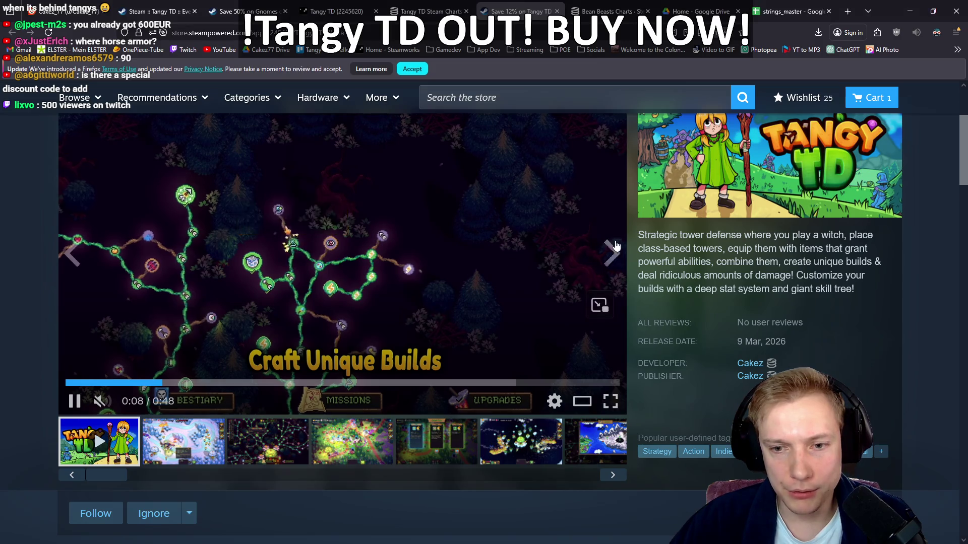
{"action": "scroll", "coordinate": [529, 341], "scroll_direction": "down", "scroll_amount": 4}
{"action": "scroll", "coordinate": [496, 423], "scroll_direction": "down", "scroll_amount": 3}
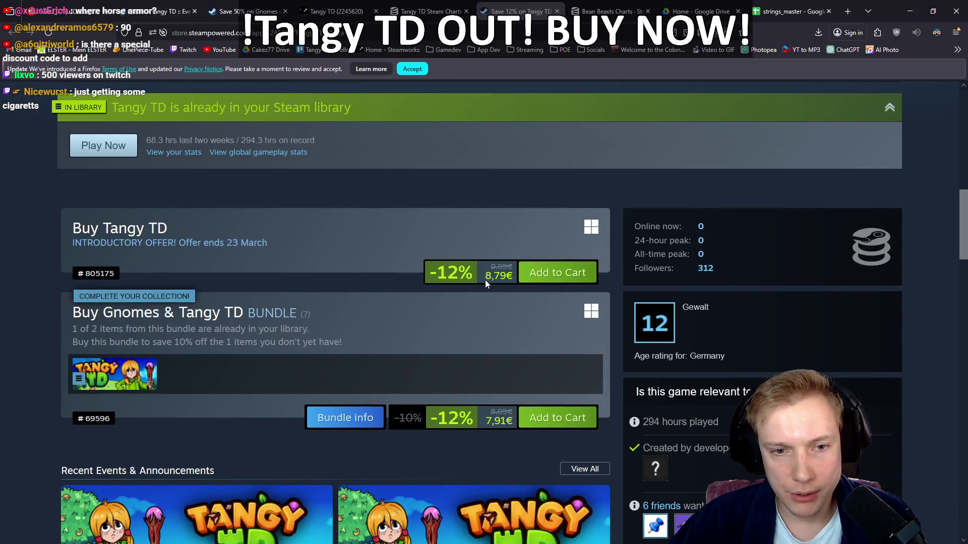
{"action": "left_click_drag", "start_coordinate": [487, 282], "coordinate": [512, 276]}
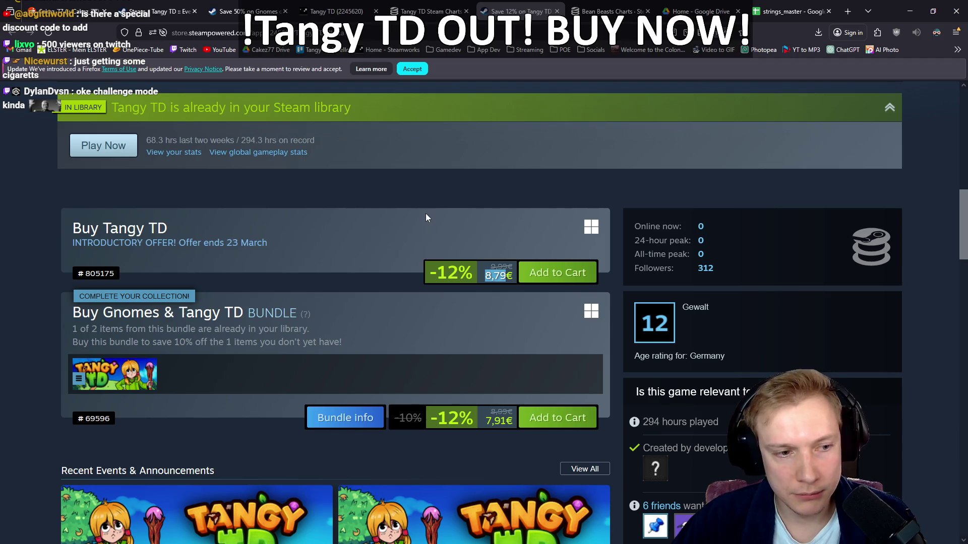
{"action": "scroll", "coordinate": [343, 247], "scroll_direction": "down", "scroll_amount": 2}
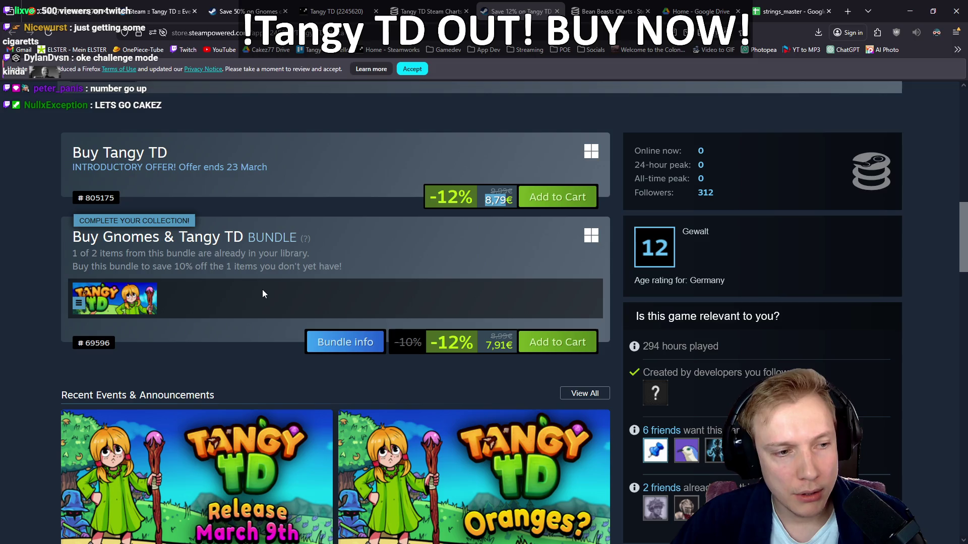
Peek at the address bar suggestions, dismiss them, and bring up the Firefox main menu.
{"action": "key", "text": "ctrl+l"}
{"action": "key", "text": "ctrl+l"}
{"action": "key", "text": "Escape"}
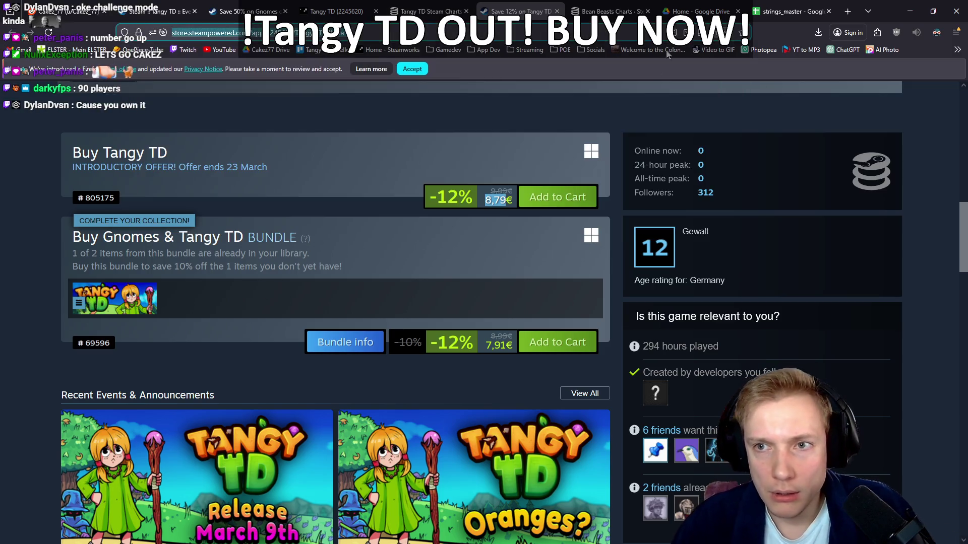
{"action": "left_click", "coordinate": [957, 34]}
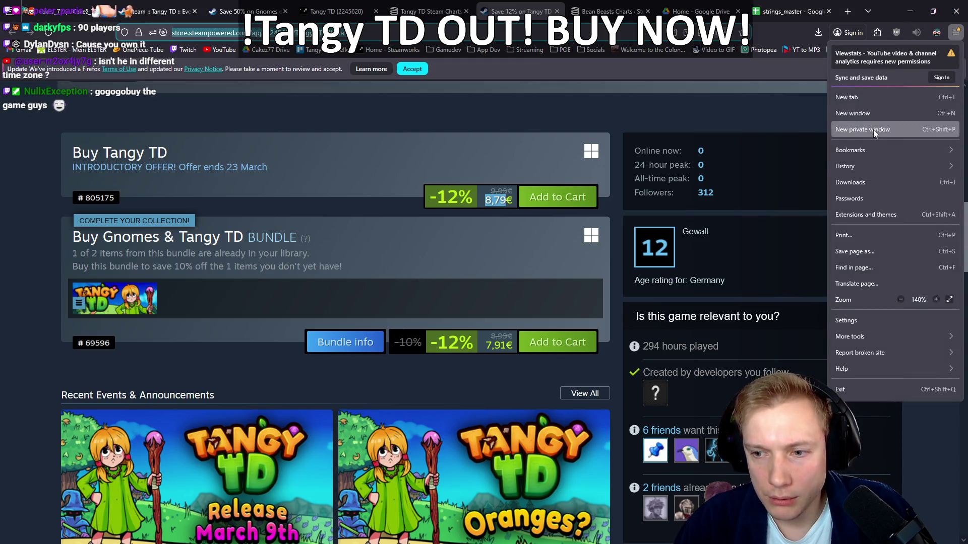
{"action": "left_click", "coordinate": [874, 130]}
{"action": "type", "text": "store.steampowered.com/app/2245620/Tangy_TD/?beta=0"}
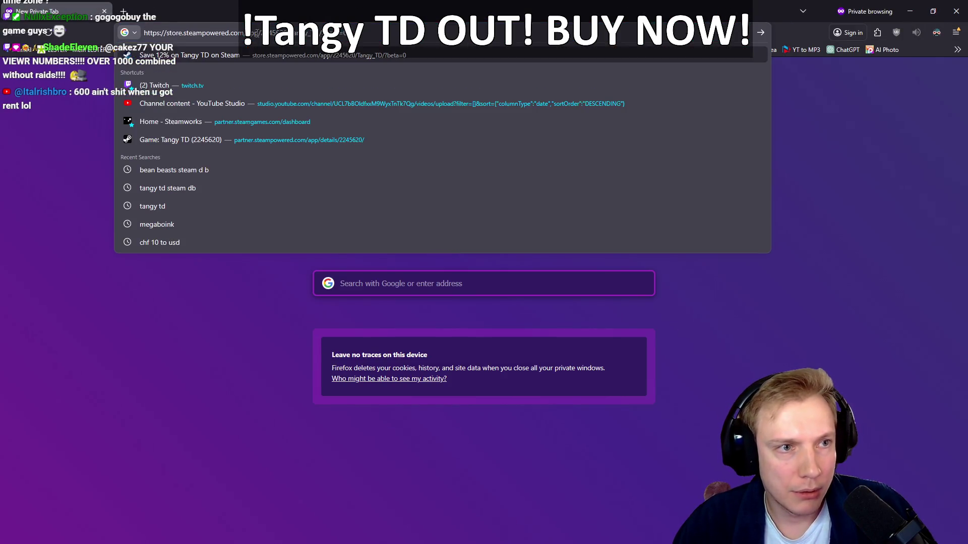
{"action": "key", "text": "Return"}
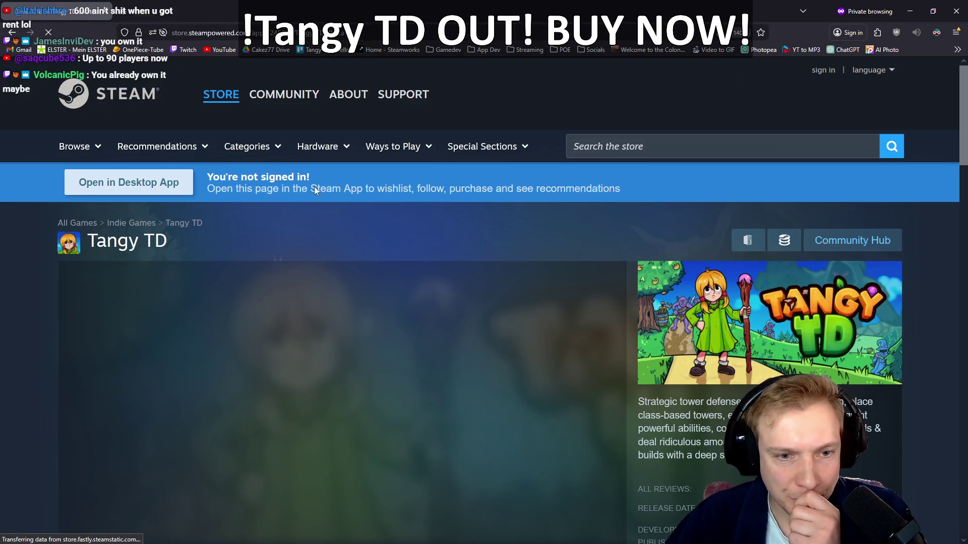
{"action": "scroll", "coordinate": [6, 279], "scroll_direction": "down", "scroll_amount": 5}
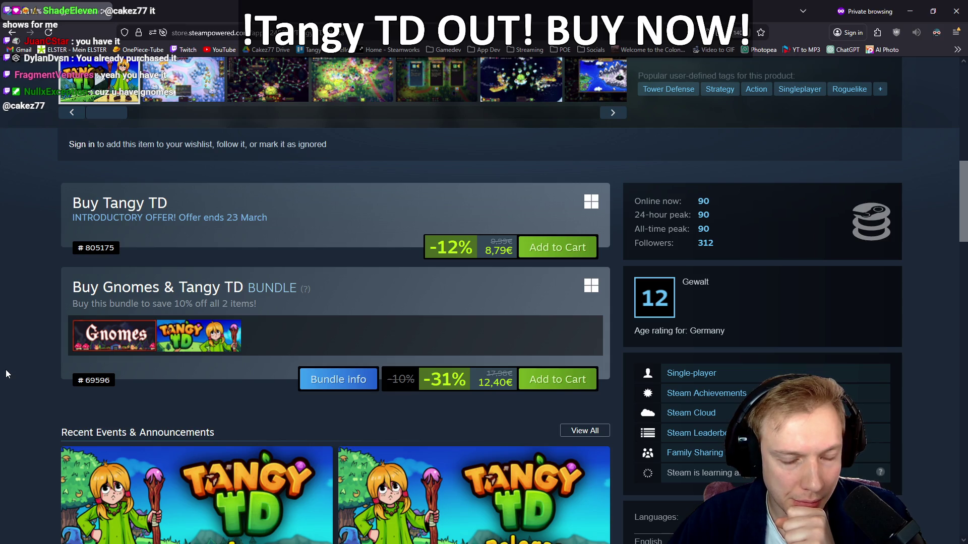
{"action": "scroll", "coordinate": [6, 370], "scroll_direction": "up", "scroll_amount": 5}
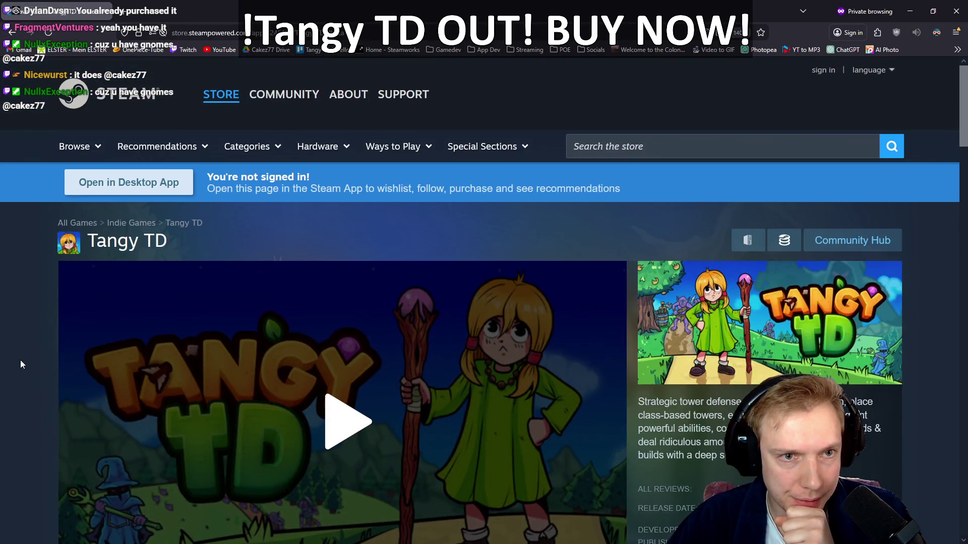
{"action": "scroll", "coordinate": [19, 175], "scroll_direction": "down", "scroll_amount": 5}
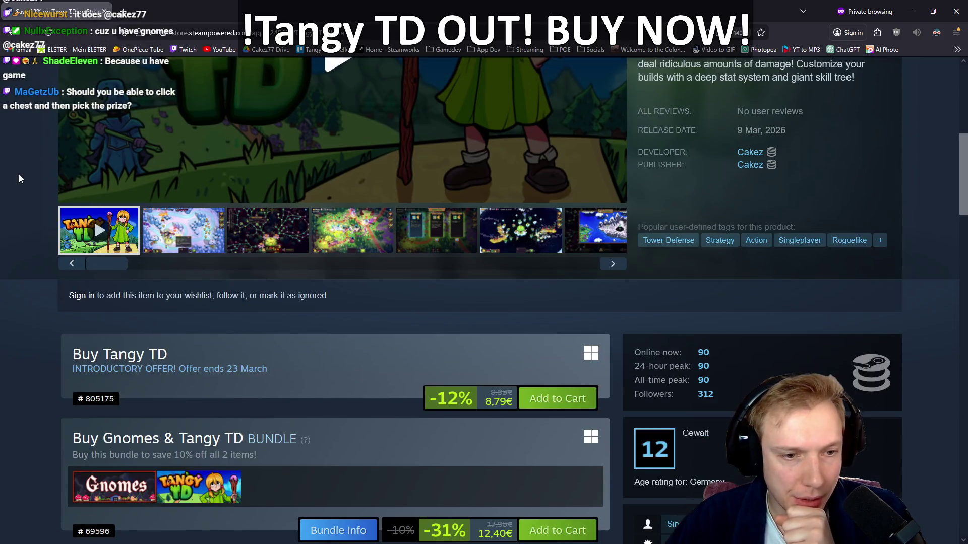
{"action": "scroll", "coordinate": [19, 174], "scroll_direction": "down", "scroll_amount": 3}
{"action": "scroll", "coordinate": [19, 174], "scroll_direction": "down", "scroll_amount": 1}
{"action": "scroll", "coordinate": [9, 172], "scroll_direction": "up", "scroll_amount": 10}
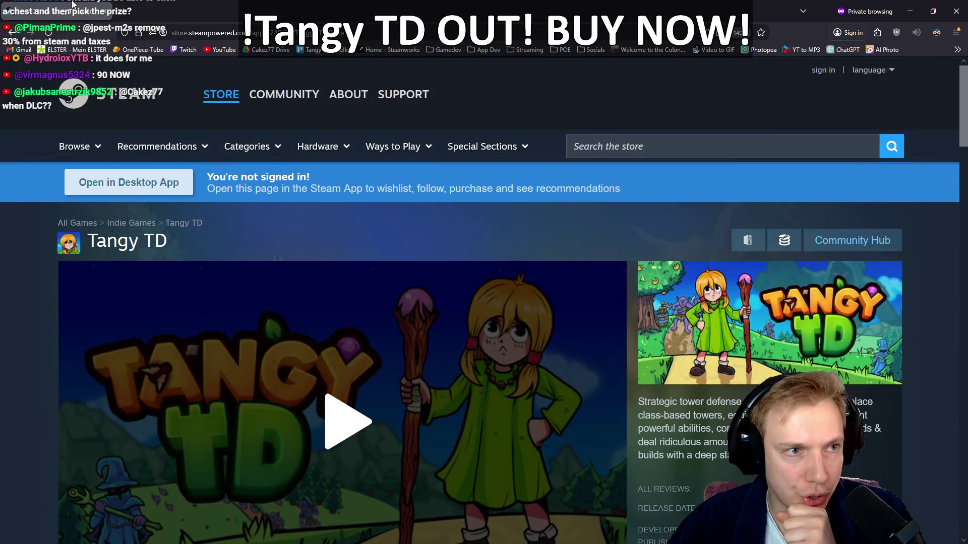
{"action": "scroll", "coordinate": [299, 177], "scroll_direction": "down", "scroll_amount": 10}
{"action": "scroll", "coordinate": [390, 159], "scroll_direction": "up", "scroll_amount": 1}
{"action": "scroll", "coordinate": [389, 159], "scroll_direction": "up", "scroll_amount": 3}
{"action": "scroll", "coordinate": [380, 168], "scroll_direction": "up", "scroll_amount": 2}
{"action": "scroll", "coordinate": [386, 136], "scroll_direction": "down", "scroll_amount": 1}
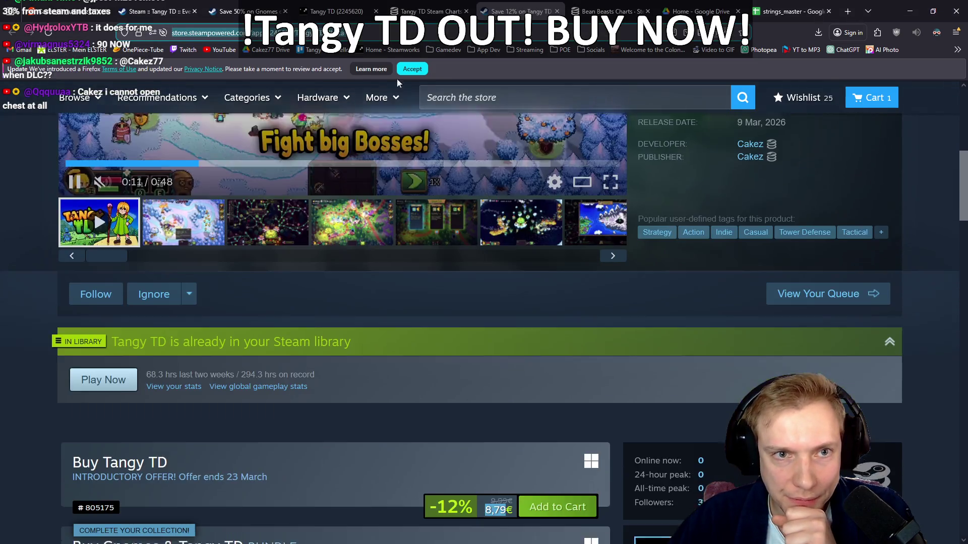
Review the Tangy TD SteamDB page from the top, reading the 90-player in-game and peak counts.
{"action": "key", "text": "ctrl+shift+Tab"}
{"action": "key", "text": "Home"}
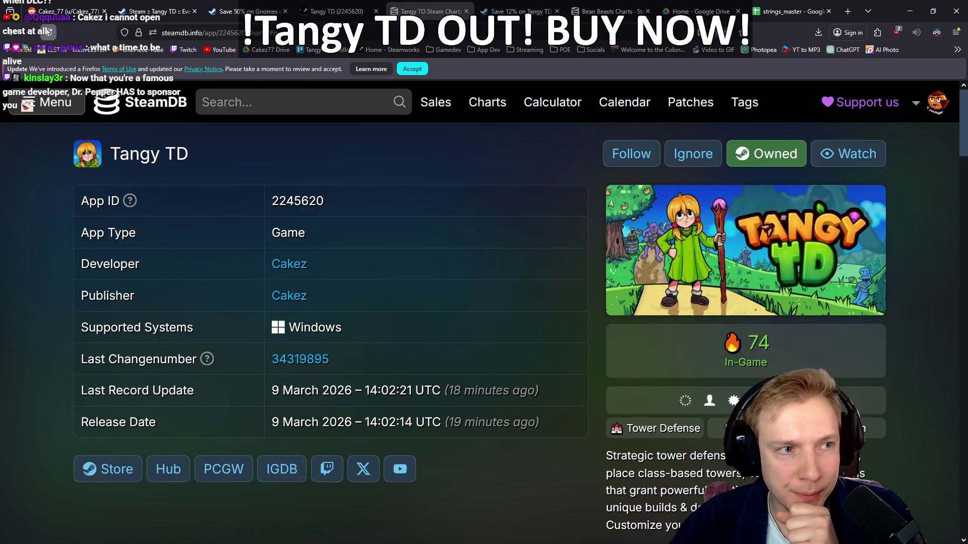
{"action": "scroll", "coordinate": [15, 264], "scroll_direction": "down", "scroll_amount": 5}
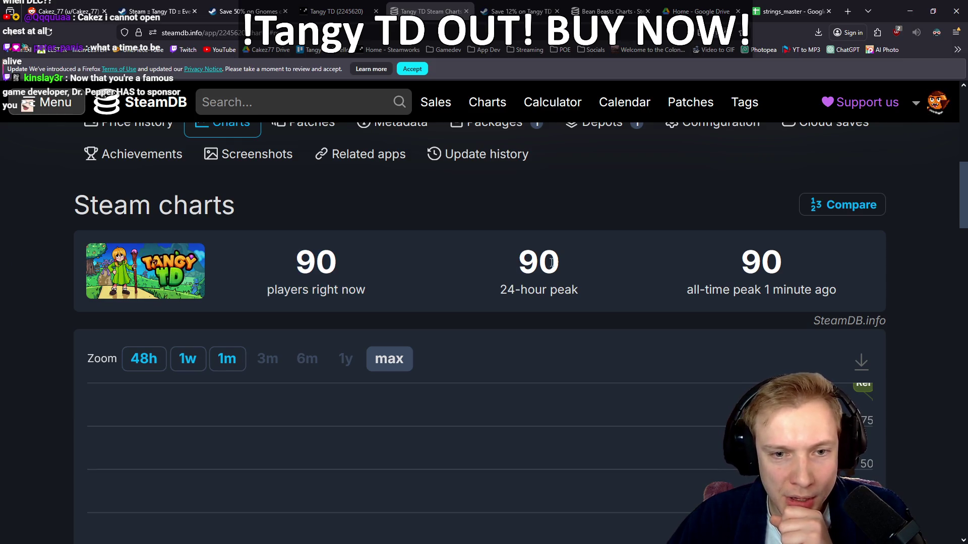
{"action": "left_click", "coordinate": [359, 254]}
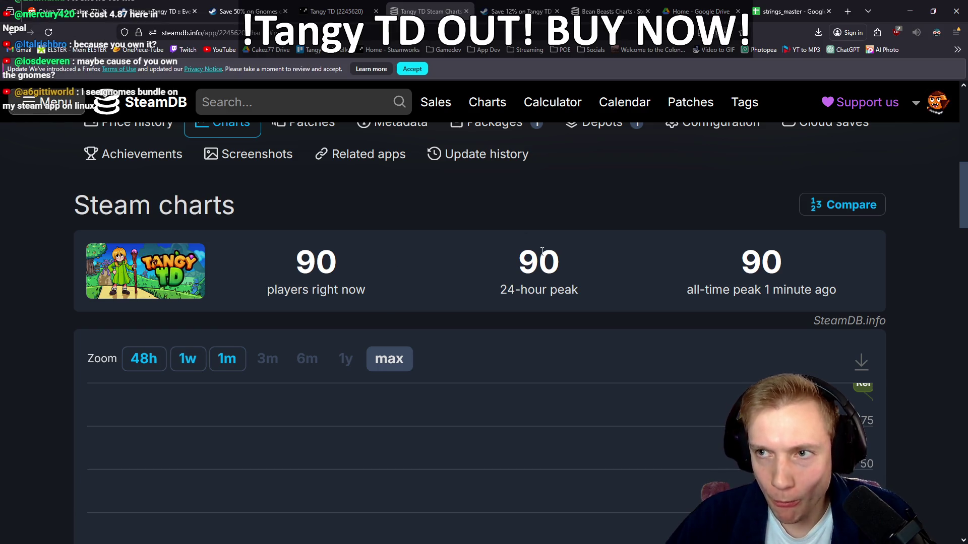
{"action": "scroll", "coordinate": [582, 234], "scroll_direction": "up", "scroll_amount": 5}
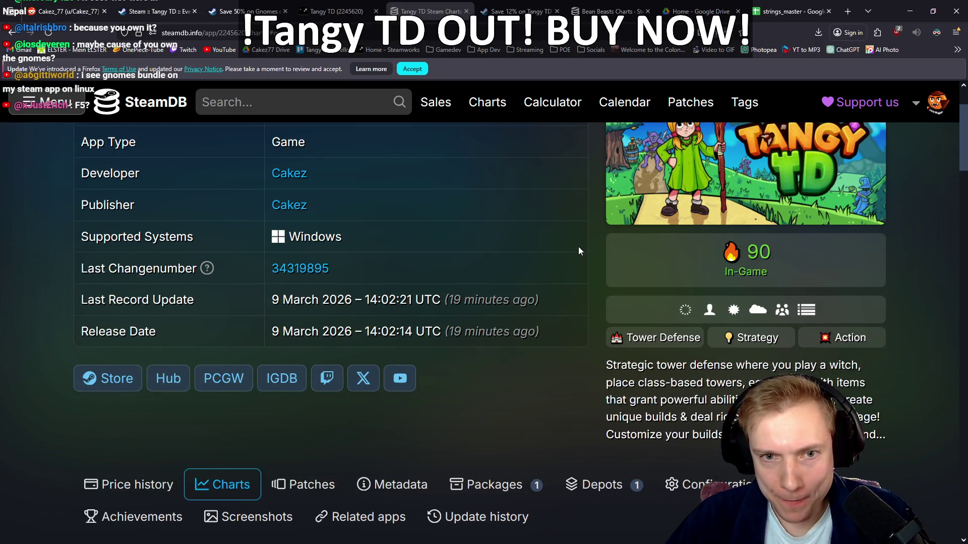
Save the texture atlas in Aseprite and export its sprite sheet to Texture_Atlas.png.
{"action": "left_click", "coordinate": [912, 13]}
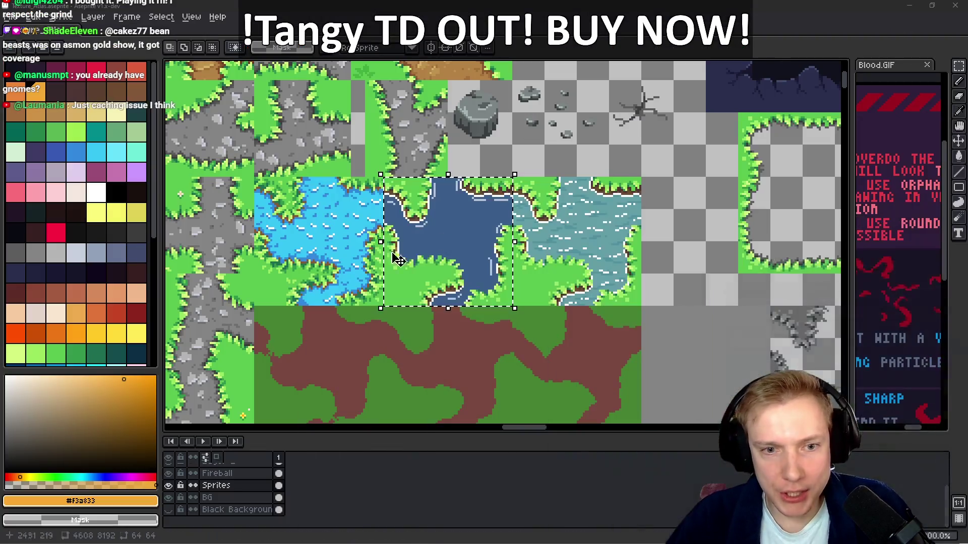
{"action": "key", "text": "ctrl+s"}
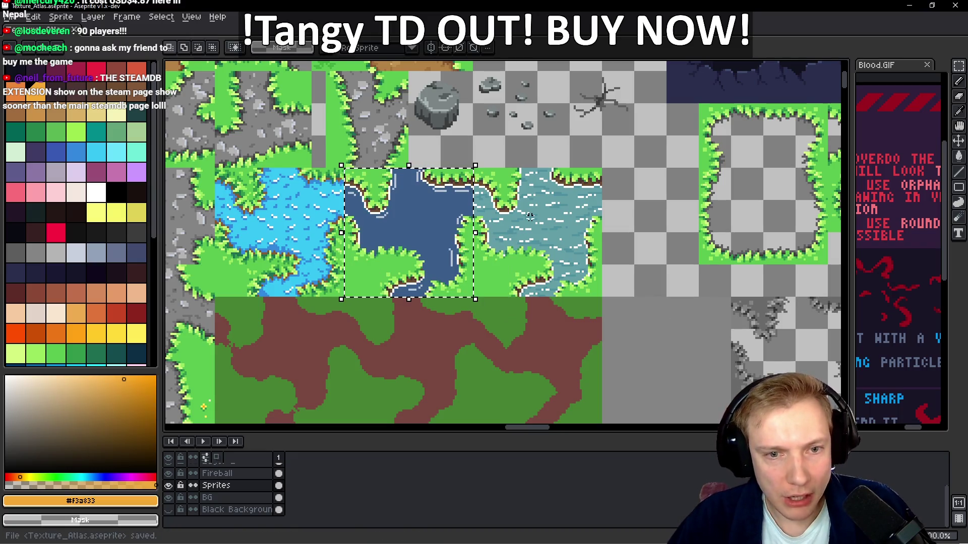
{"action": "key", "text": "ctrl+d"}
{"action": "key", "text": "ctrl+e"}
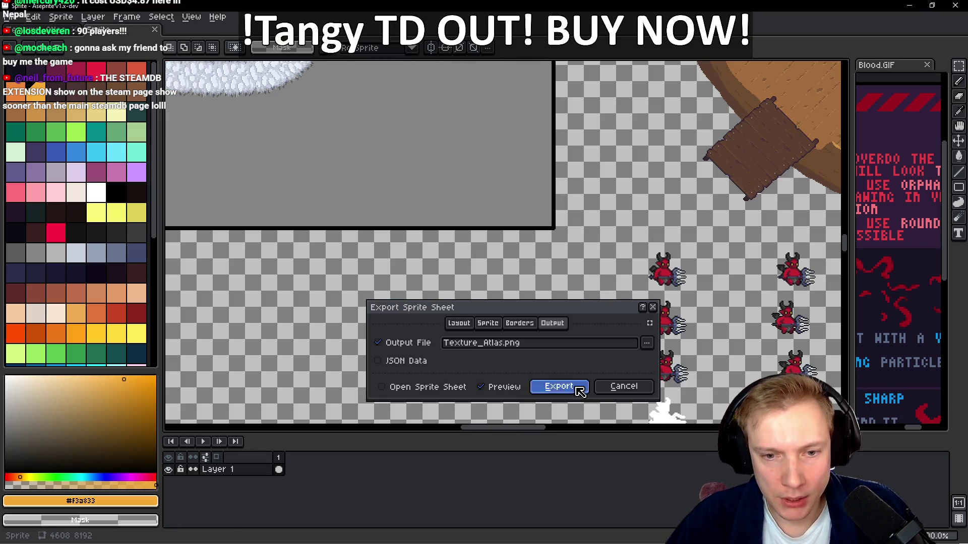
{"action": "left_click", "coordinate": [559, 387]}
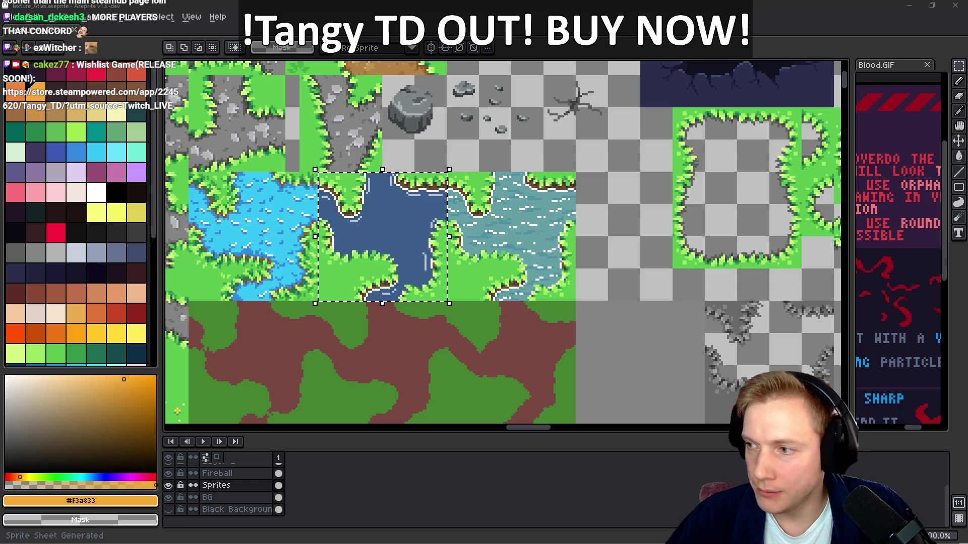
Bring up the Steam library and build.sh in VS Code, then launch Tangy TD in a debug session.
{"action": "key", "text": "alt+Tab"}
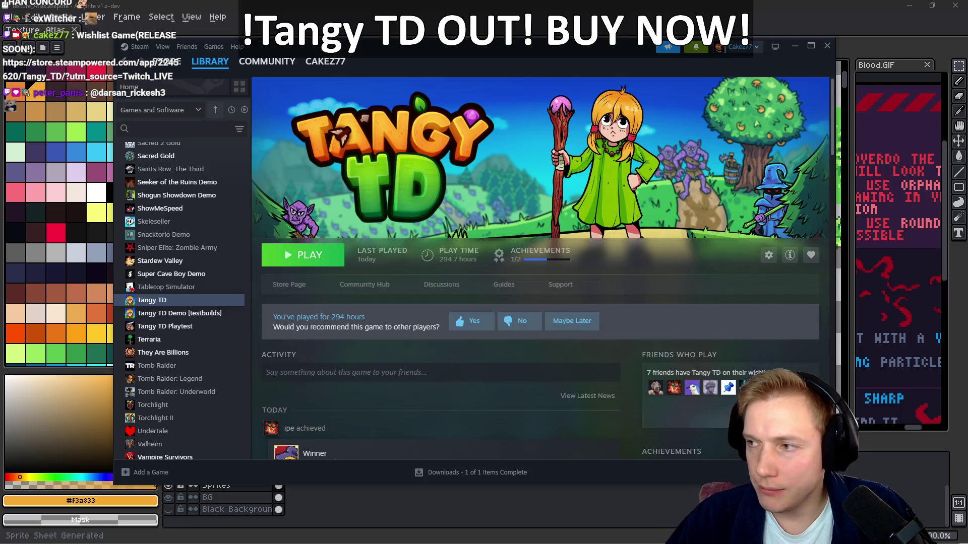
{"action": "key", "text": "alt+Tab"}
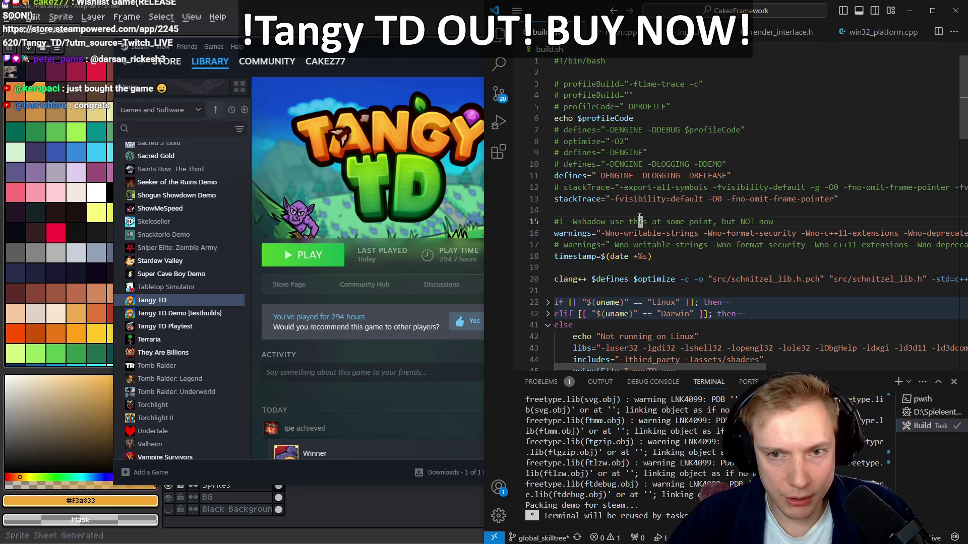
{"action": "key", "text": "Down"}
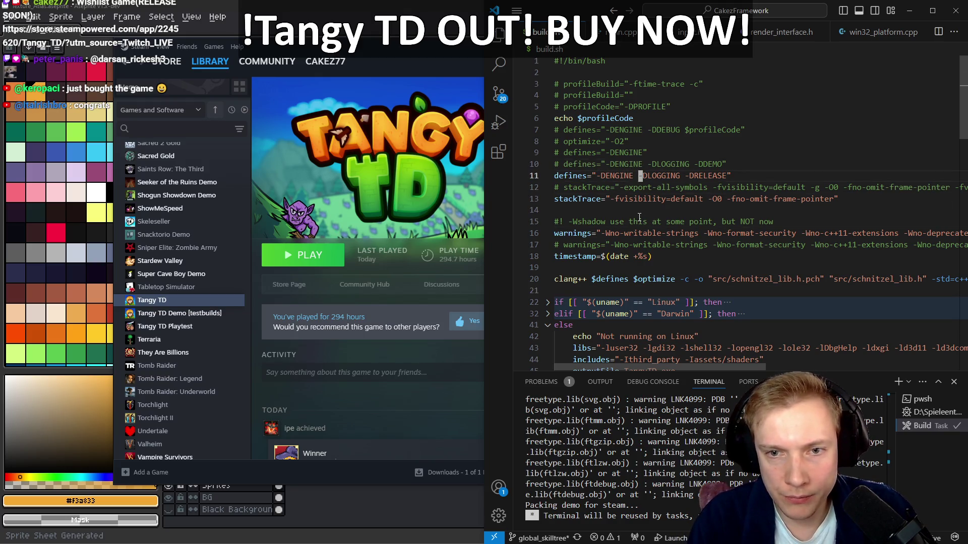
{"action": "key", "text": "F5"}
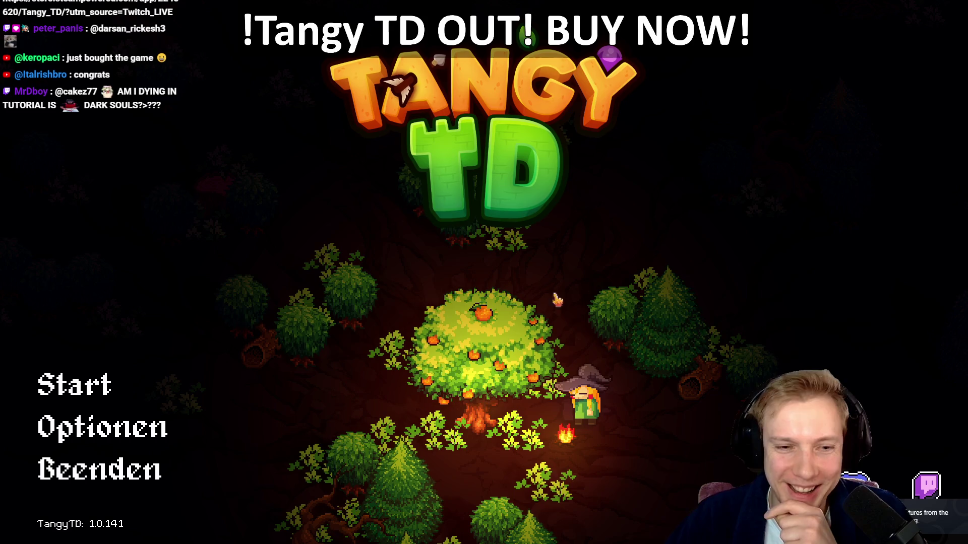
Start from the title menu and load the Crossroads level from the missions map.
{"action": "key", "text": "Return"}
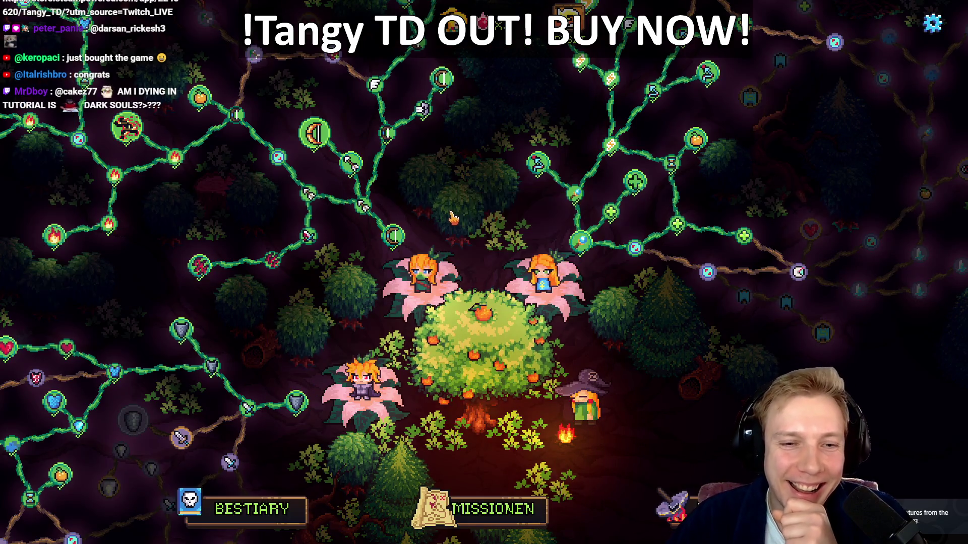
{"action": "left_click", "coordinate": [492, 509]}
{"action": "left_click", "coordinate": [546, 336]}
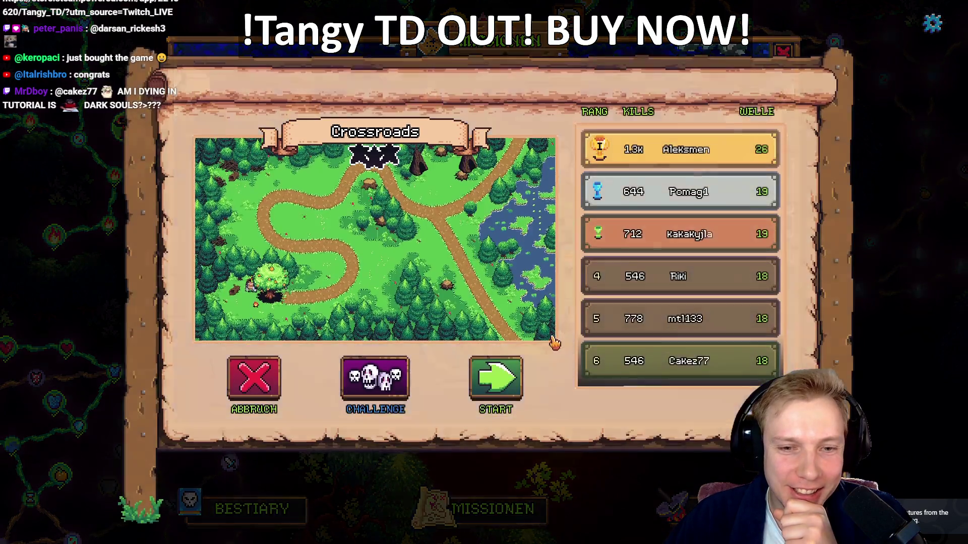
{"action": "key", "text": "Return"}
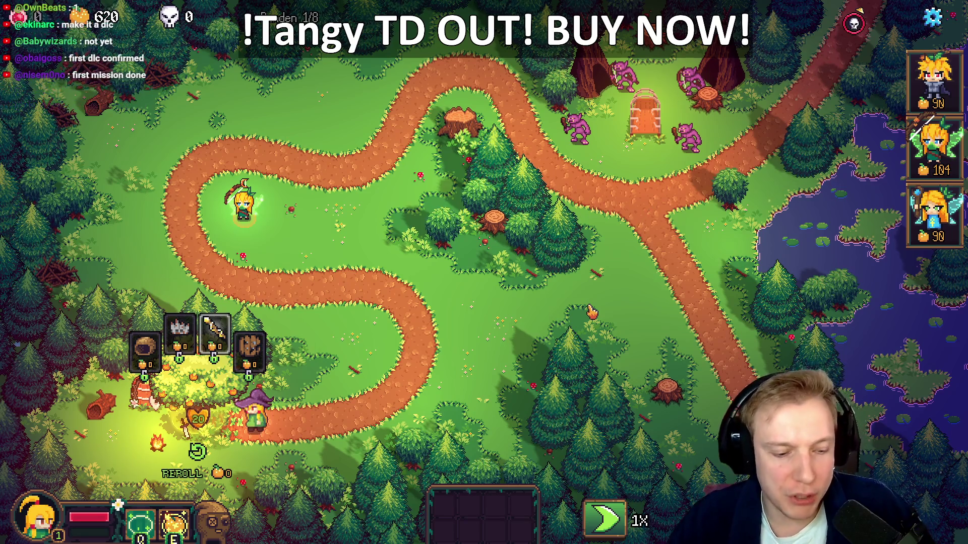
{"action": "key", "text": "alt+Tab"}
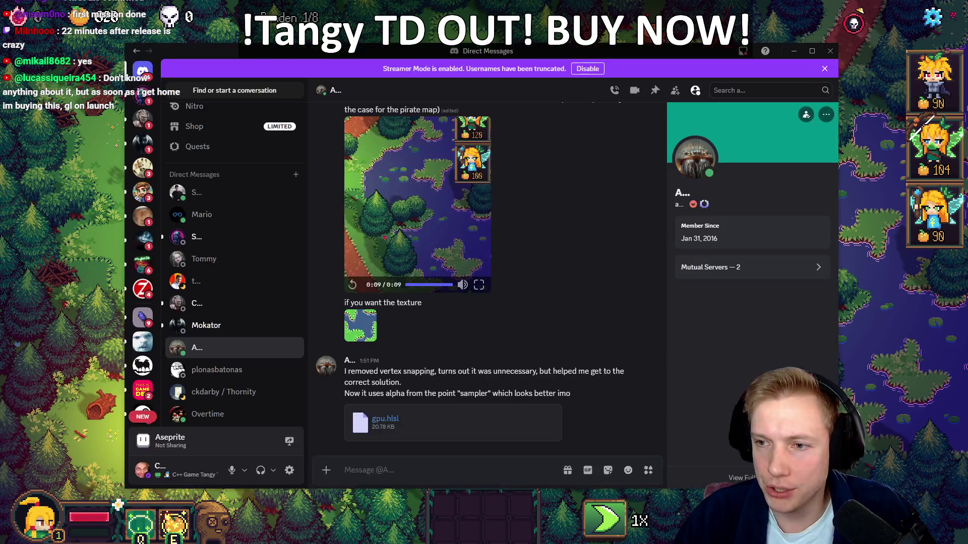
{"action": "scroll", "coordinate": [150, 318], "scroll_direction": "down", "scroll_amount": 3}
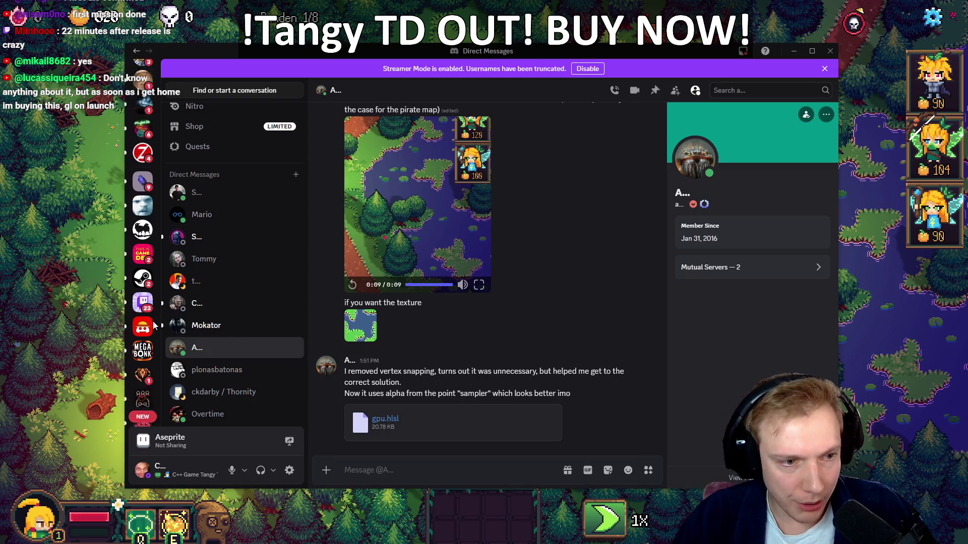
{"action": "scroll", "coordinate": [150, 317], "scroll_direction": "down", "scroll_amount": 3}
{"action": "scroll", "coordinate": [148, 311], "scroll_direction": "down", "scroll_amount": 1}
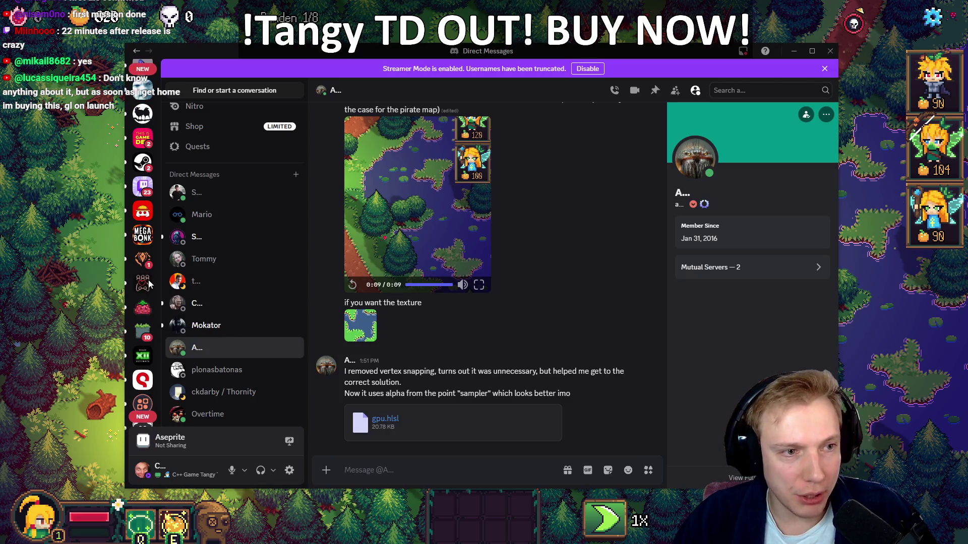
{"action": "left_click", "coordinate": [143, 167]}
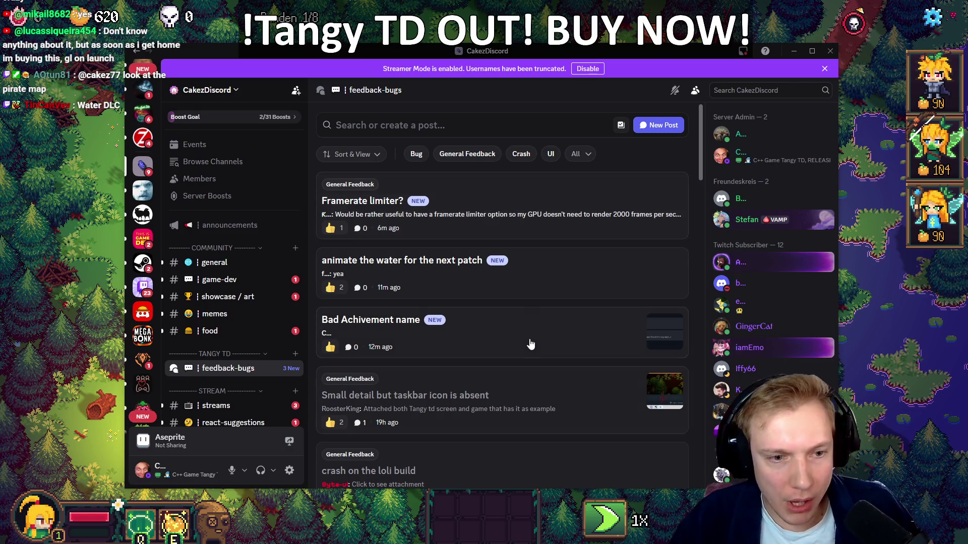
{"action": "left_click", "coordinate": [502, 332]}
{"action": "mouse_move", "coordinate": [719, 336]}
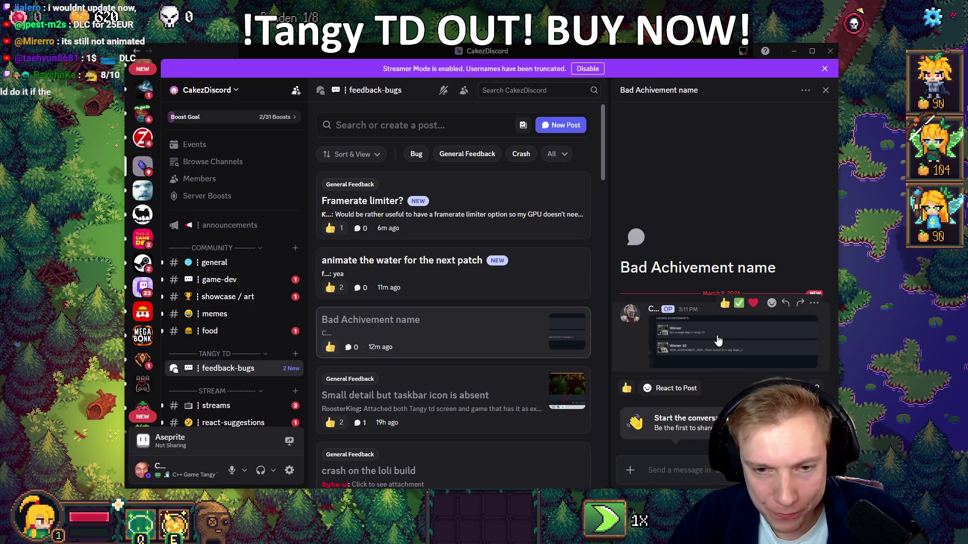
{"action": "left_click", "coordinate": [527, 283]}
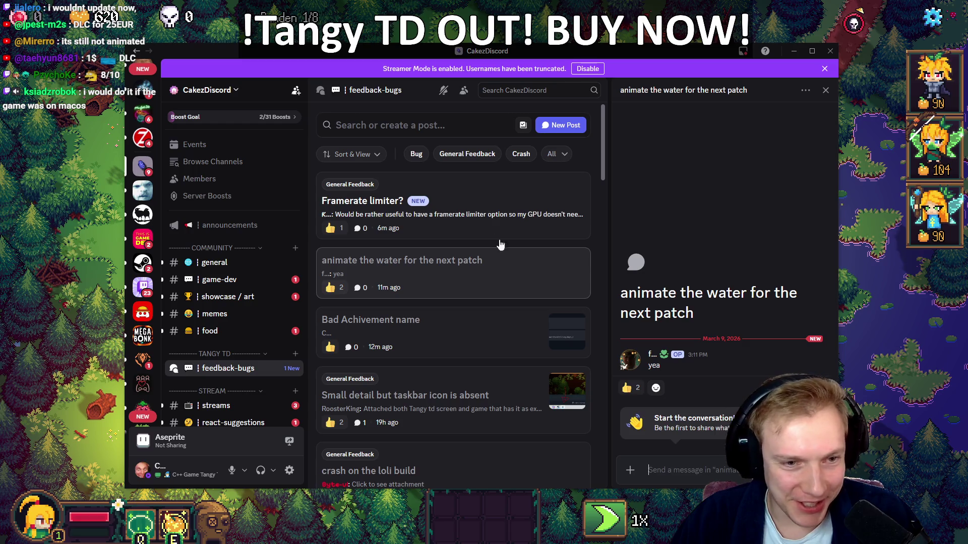
{"action": "left_click", "coordinate": [514, 207]}
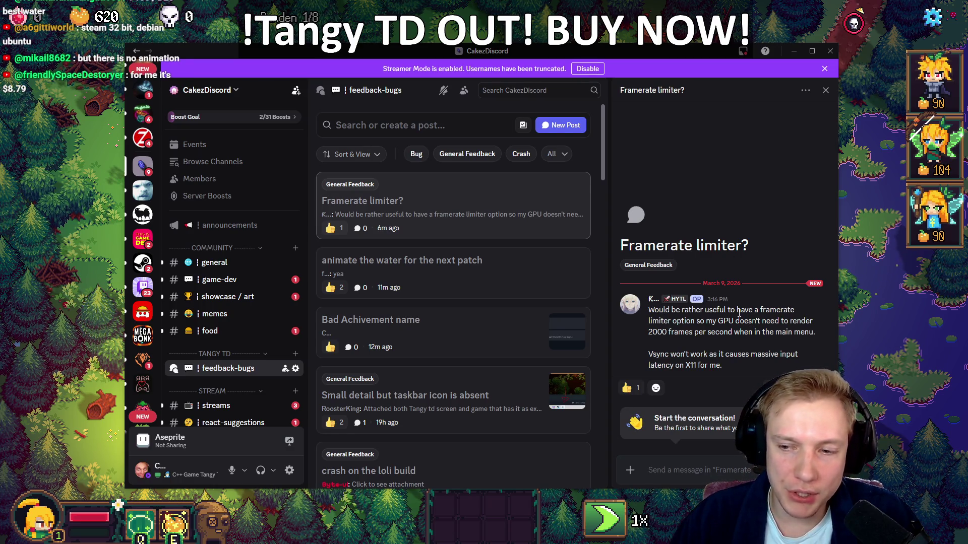
{"action": "left_click", "coordinate": [886, 341]}
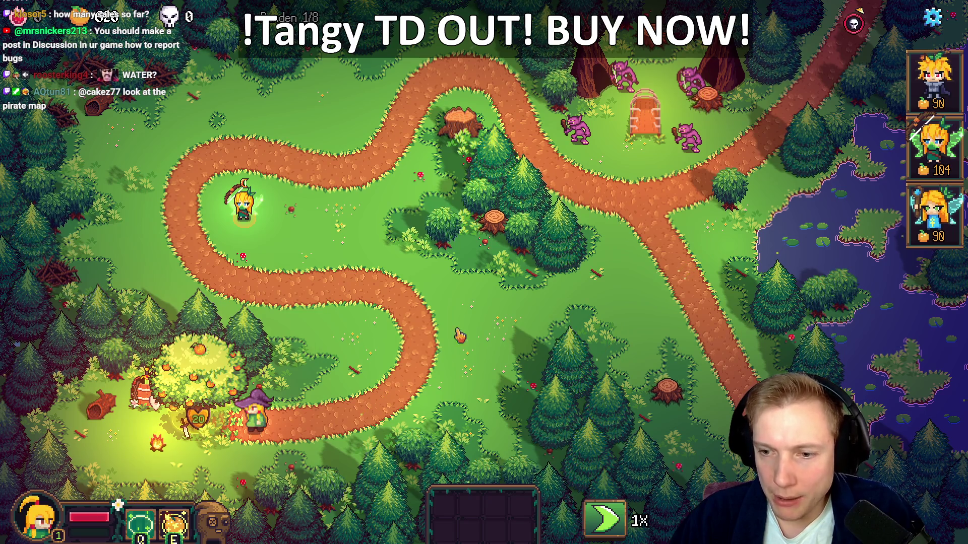
Leave the current level and start the Bay Harbour Butcher mission, walking the hero right.
{"action": "key", "text": "Escape"}
{"action": "left_click", "coordinate": [398, 379]}
{"action": "left_click", "coordinate": [560, 350]}
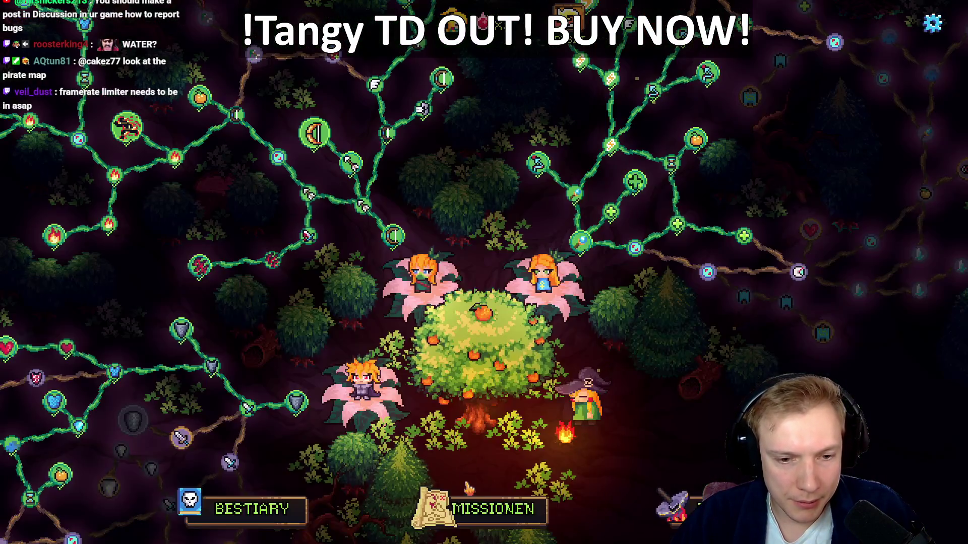
{"action": "left_click", "coordinate": [484, 509]}
{"action": "scroll", "coordinate": [517, 290], "scroll_direction": "up", "scroll_amount": 2}
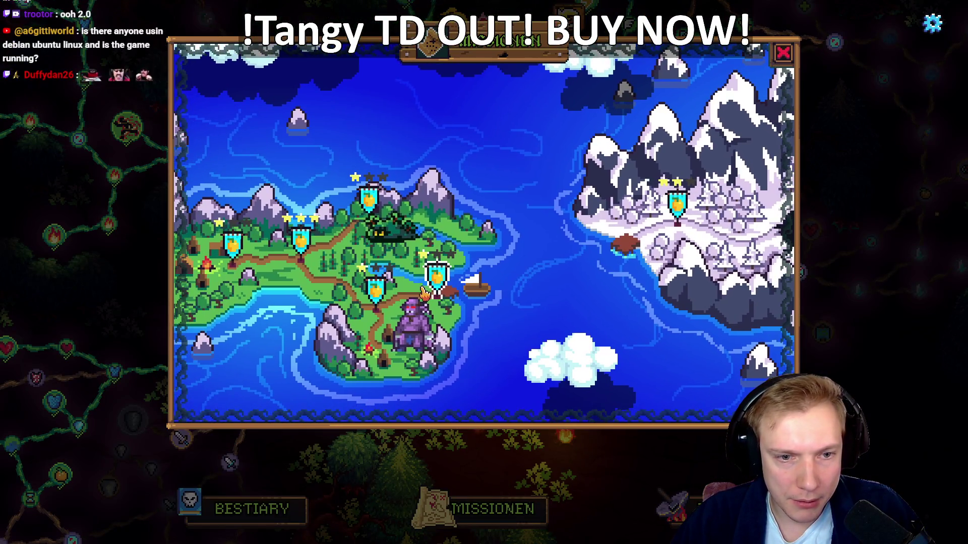
{"action": "left_click", "coordinate": [435, 282]}
{"action": "left_click", "coordinate": [497, 386]}
{"action": "key", "text": "d"}
{"action": "key", "text": "d"}
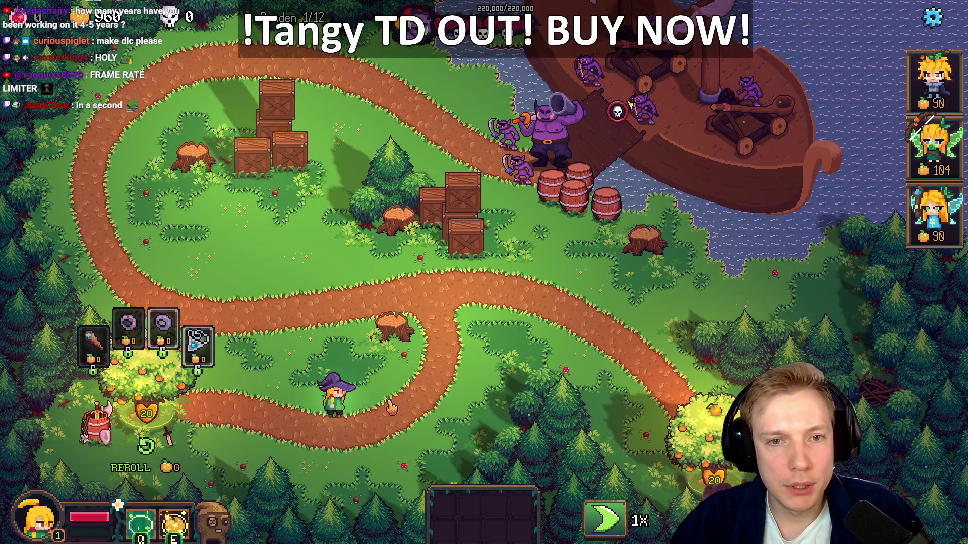
Leave that level, start the Deep Forest mission, and return to the Aseprite tile sheet.
{"action": "key", "text": "Escape"}
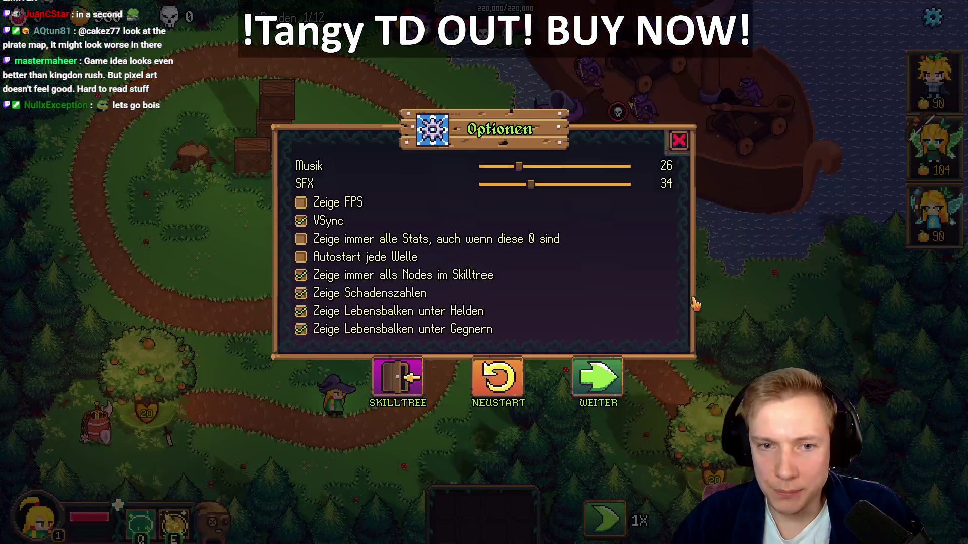
{"action": "left_click", "coordinate": [399, 383]}
{"action": "left_click", "coordinate": [546, 346]}
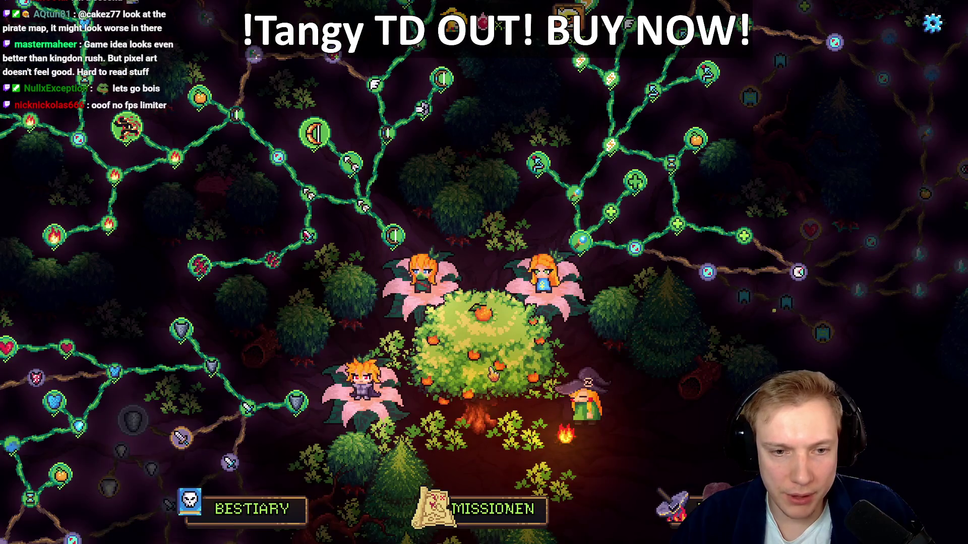
{"action": "left_click", "coordinate": [481, 513]}
{"action": "left_click", "coordinate": [371, 276]}
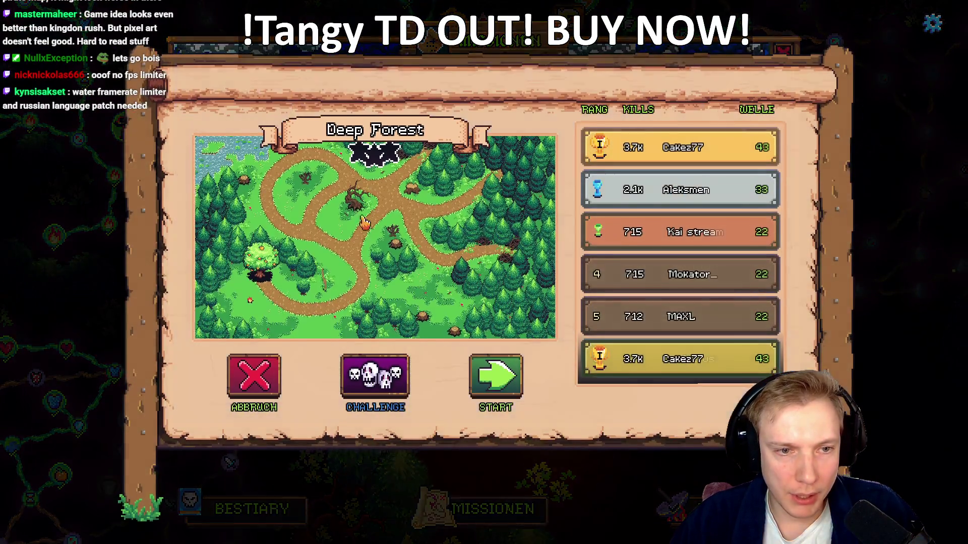
{"action": "left_click", "coordinate": [496, 372]}
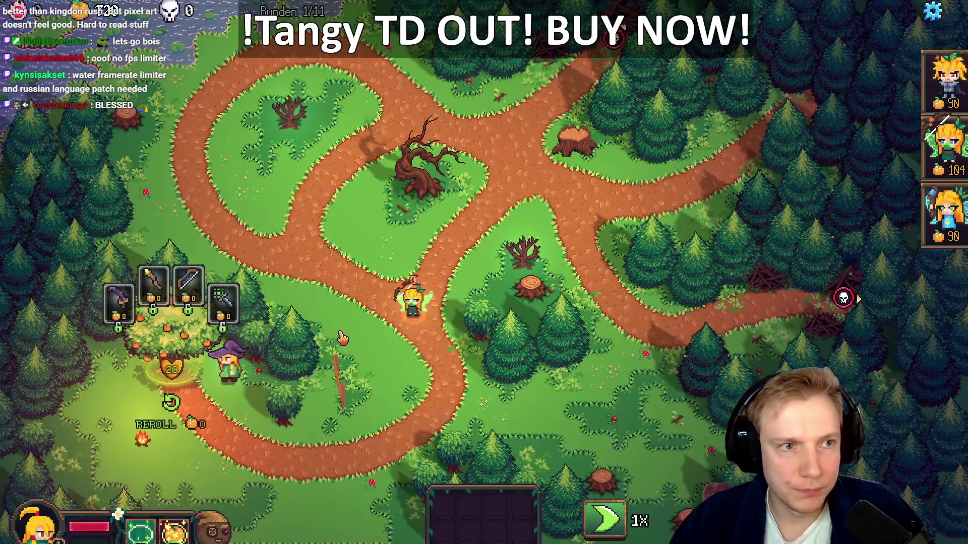
{"action": "key", "text": "alt+Tab"}
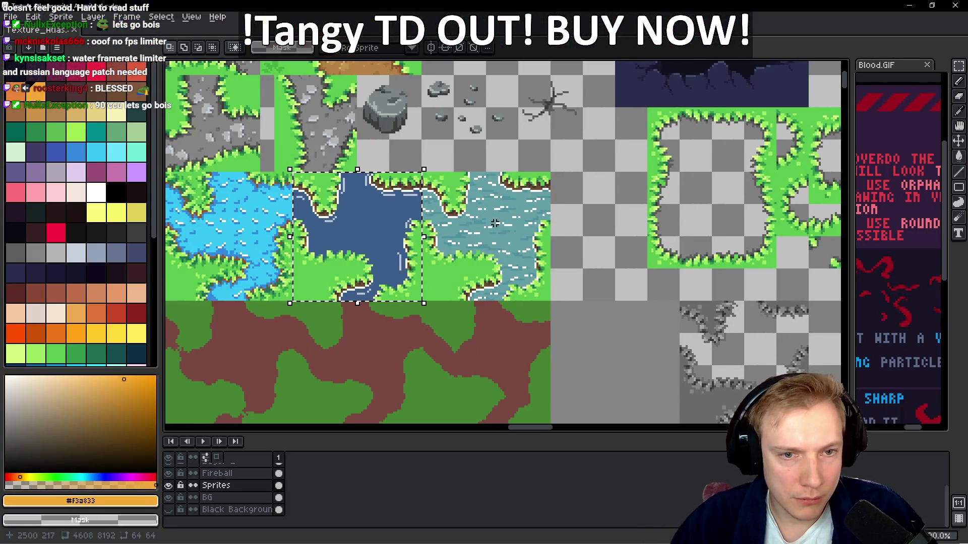
{"action": "scroll", "coordinate": [454, 199], "scroll_direction": "up", "scroll_amount": 2}
Move the teal water tile down a row and paste a dark water tile copy one tile right.
{"action": "mouse_move", "coordinate": [400, 156]}
{"action": "left_mouse_down"}
{"action": "mouse_move", "coordinate": [656, 406]}
{"action": "mouse_move", "coordinate": [655, 384]}
{"action": "left_mouse_up"}
{"action": "scroll", "coordinate": [605, 309], "scroll_direction": "down", "scroll_amount": 2}
{"action": "scroll", "coordinate": [504, 204], "scroll_direction": "down", "scroll_amount": 1}
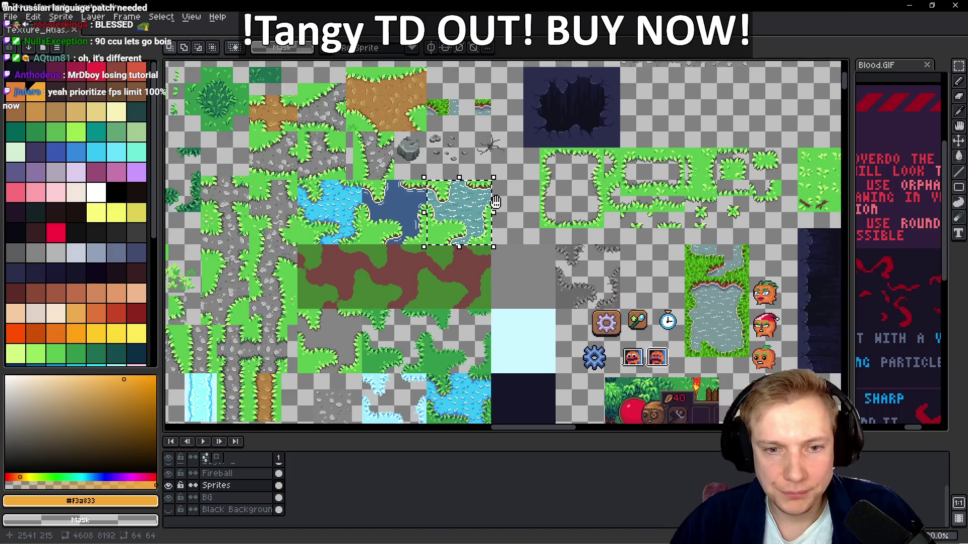
{"action": "scroll", "coordinate": [503, 204], "scroll_direction": "up", "scroll_amount": 2}
{"action": "scroll", "coordinate": [503, 203], "scroll_direction": "down", "scroll_amount": 2}
{"action": "scroll", "coordinate": [504, 203], "scroll_direction": "up", "scroll_amount": 2}
{"action": "mouse_move", "coordinate": [443, 242]}
{"action": "left_mouse_down"}
{"action": "mouse_move", "coordinate": [442, 306]}
{"action": "mouse_move", "coordinate": [432, 328]}
{"action": "left_mouse_up"}
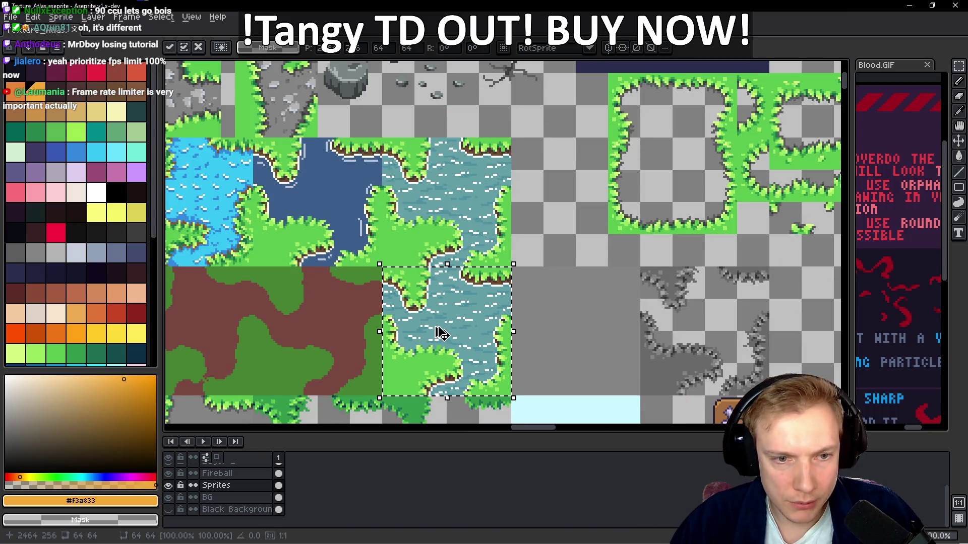
{"action": "scroll", "coordinate": [324, 134], "scroll_direction": "up", "scroll_amount": 1}
{"action": "scroll", "coordinate": [323, 134], "scroll_direction": "up", "scroll_amount": 1}
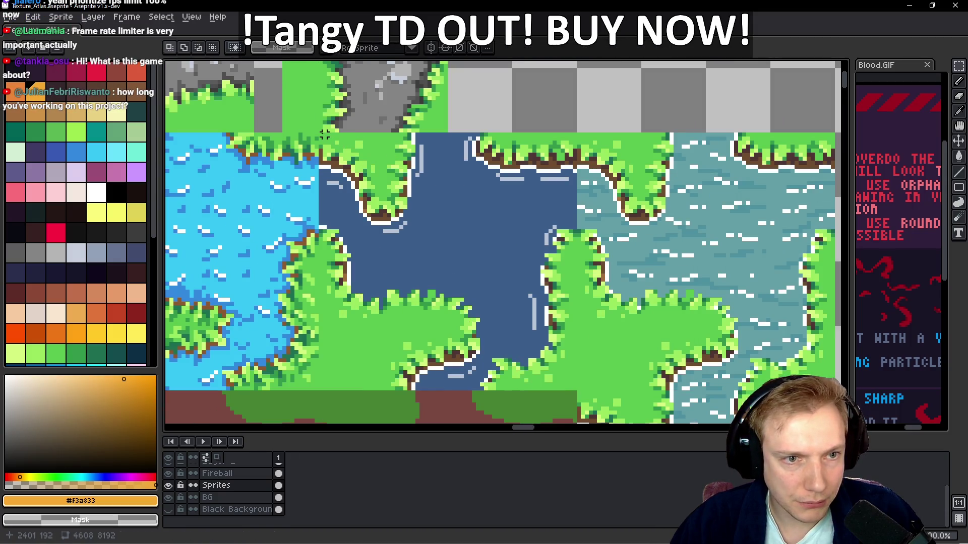
{"action": "left_click_drag", "start_coordinate": [324, 134], "coordinate": [574, 388]}
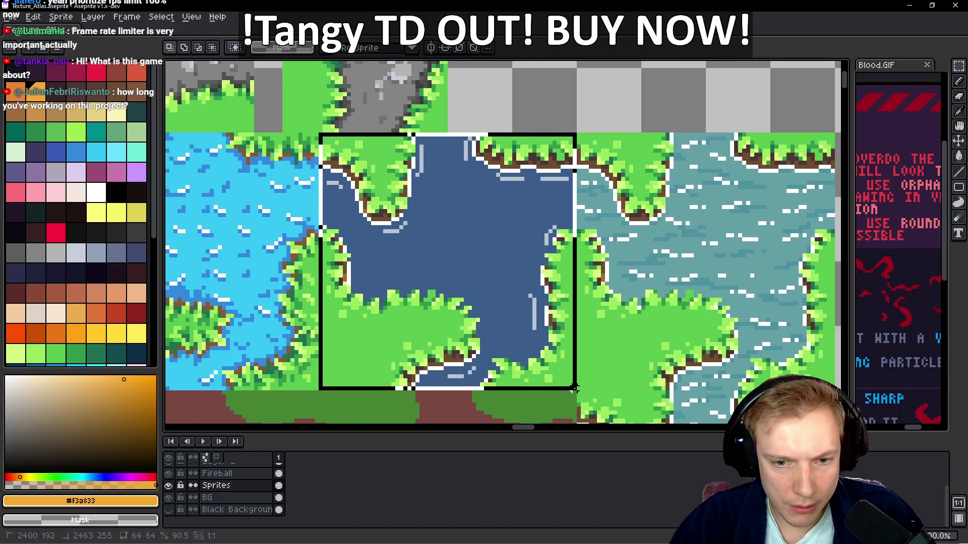
{"action": "key", "text": "ctrl+c"}
{"action": "key", "text": "ctrl+v"}
{"action": "left_click_drag", "start_coordinate": [573, 264], "coordinate": [619, 252]}
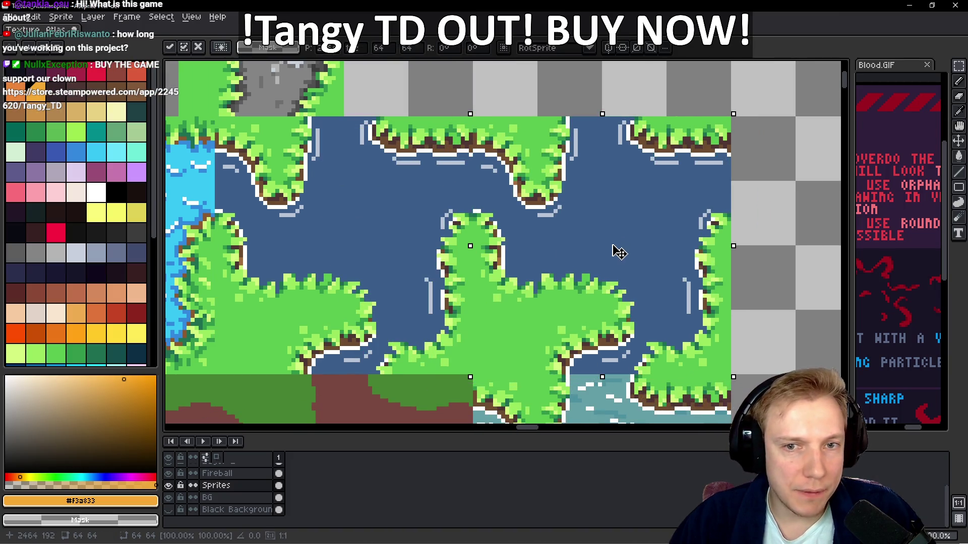
{"action": "key", "text": "ctrl+d"}
Save the texture atlas, export its sprite sheet, and bring the game back to the front.
{"action": "key", "text": "ctrl+s"}
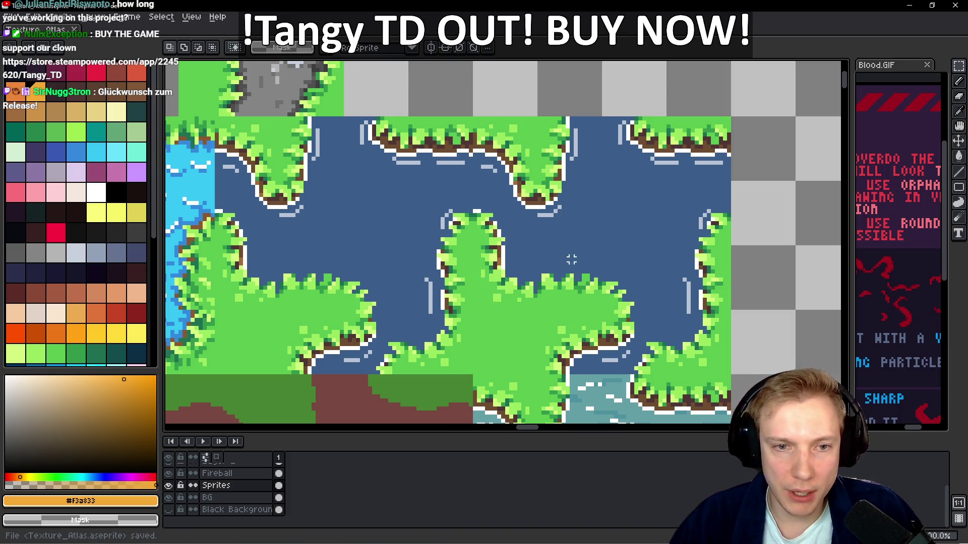
{"action": "key", "text": "ctrl+e"}
{"action": "left_click", "coordinate": [563, 393]}
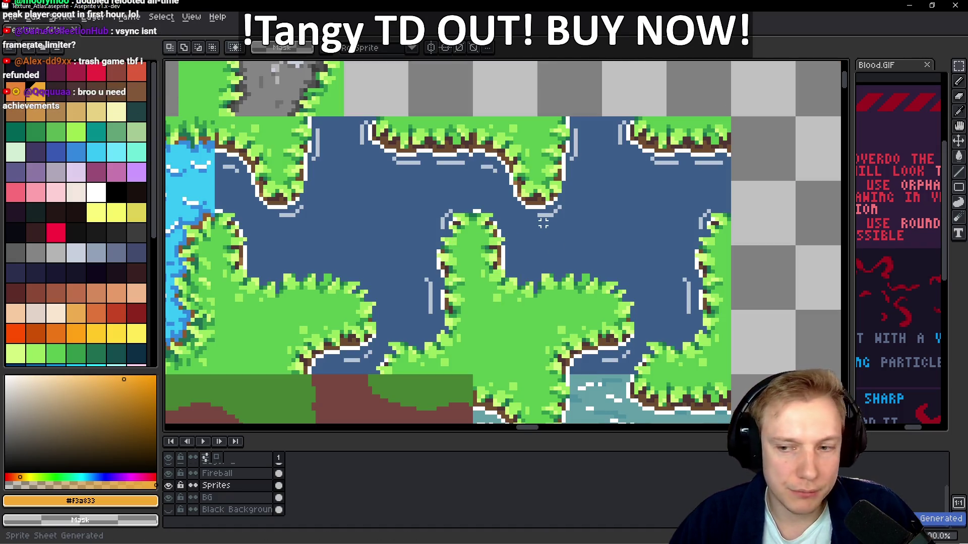
{"action": "key", "text": "i"}
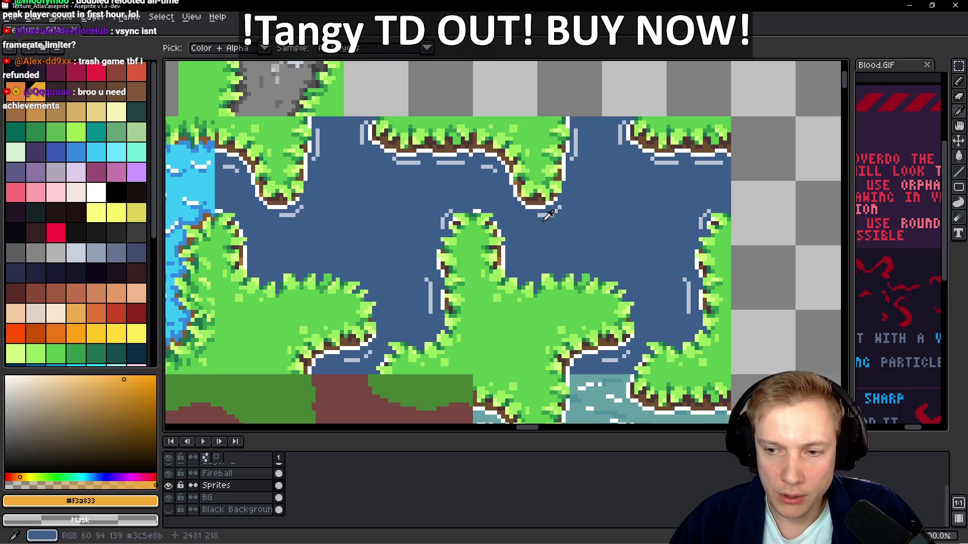
{"action": "key", "text": "alt+Tab"}
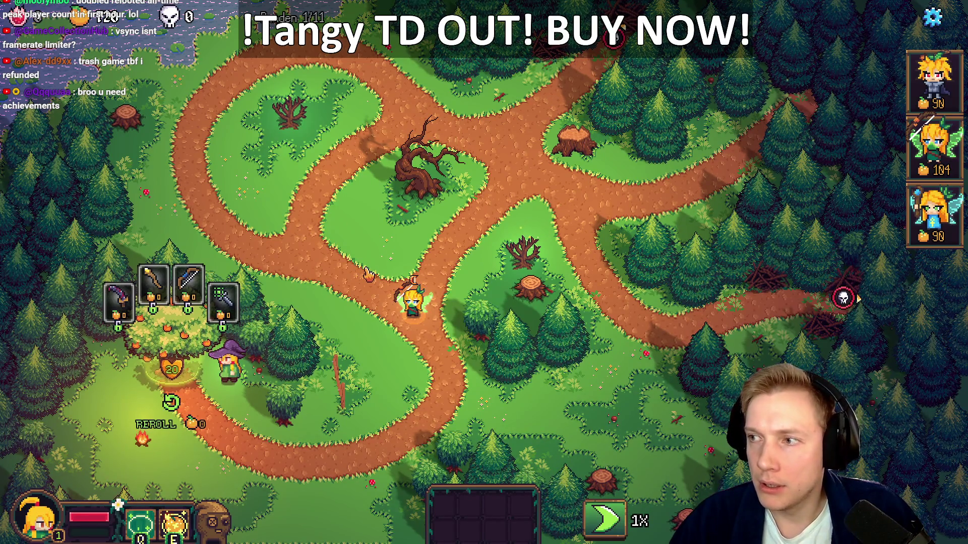
Bring up build.sh in VS Code beside the game and clear its terminal.
{"action": "key", "text": "alt+Tab"}
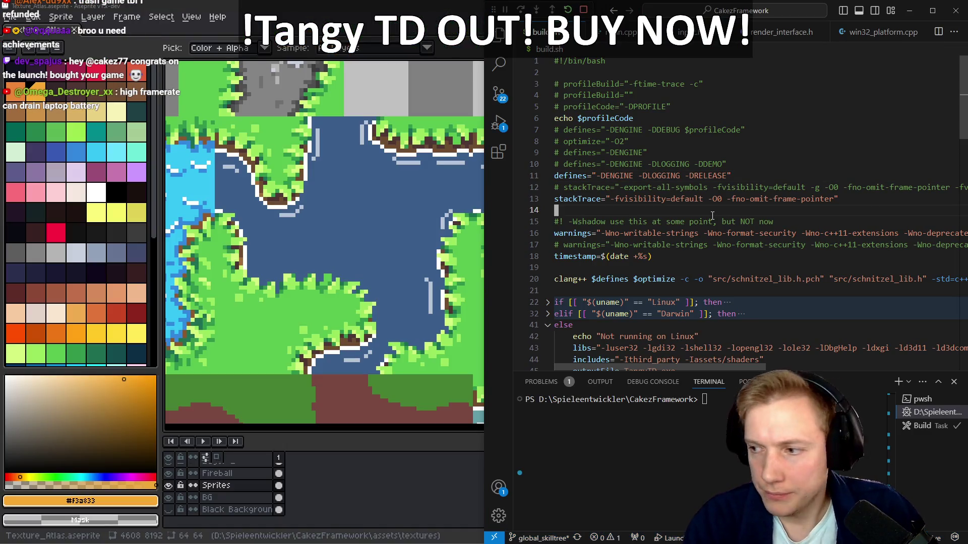
{"action": "key", "text": "ctrl+shift+b"}
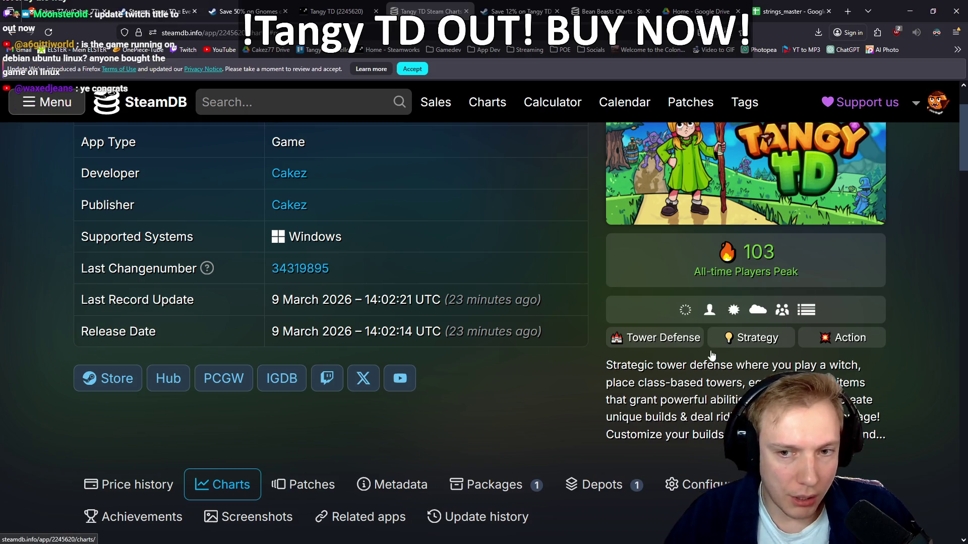
{"action": "scroll", "coordinate": [568, 378], "scroll_direction": "down", "scroll_amount": 3}
{"action": "scroll", "coordinate": [582, 260], "scroll_direction": "down", "scroll_amount": 1}
{"action": "scroll", "coordinate": [582, 259], "scroll_direction": "down", "scroll_amount": 1}
{"action": "scroll", "coordinate": [423, 197], "scroll_direction": "up", "scroll_amount": 3}
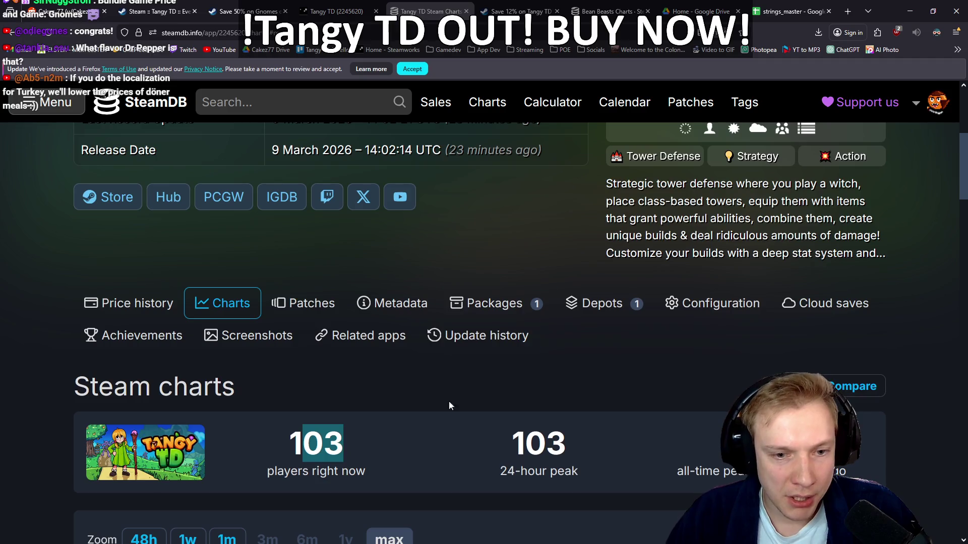
Reload the Tangy TD store page for fresh reviews, then return to the SteamDB charts page.
{"action": "left_click", "coordinate": [440, 437]}
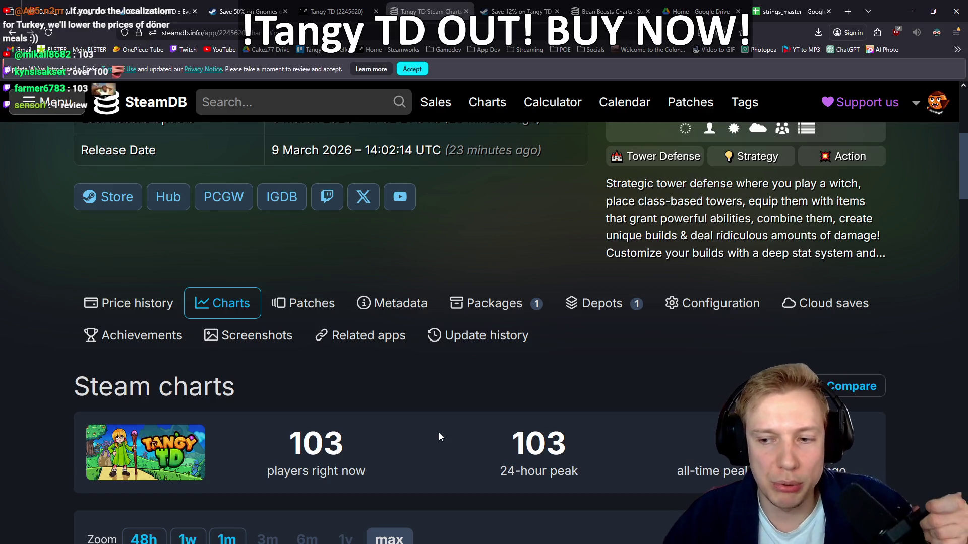
{"action": "scroll", "coordinate": [442, 433], "scroll_direction": "up", "scroll_amount": 4}
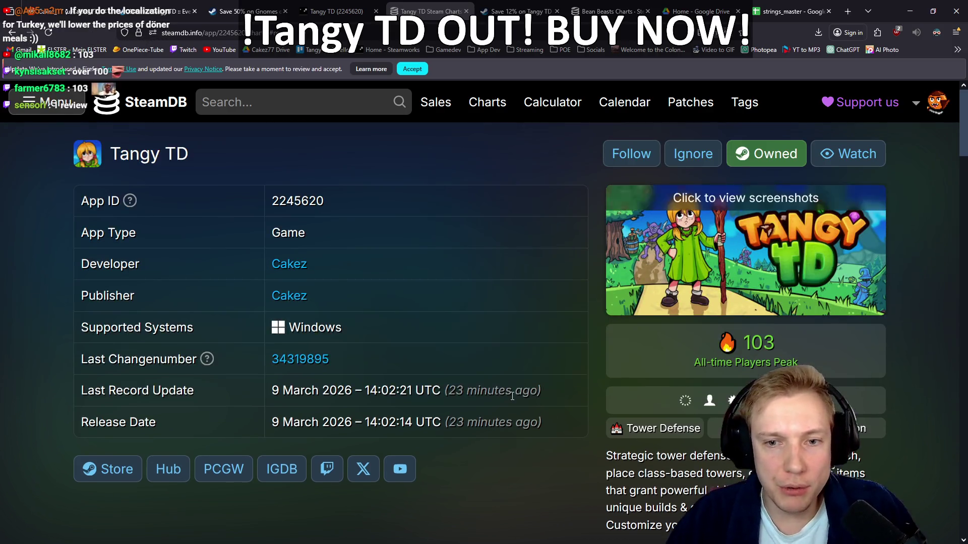
{"action": "scroll", "coordinate": [522, 313], "scroll_direction": "down", "scroll_amount": 3}
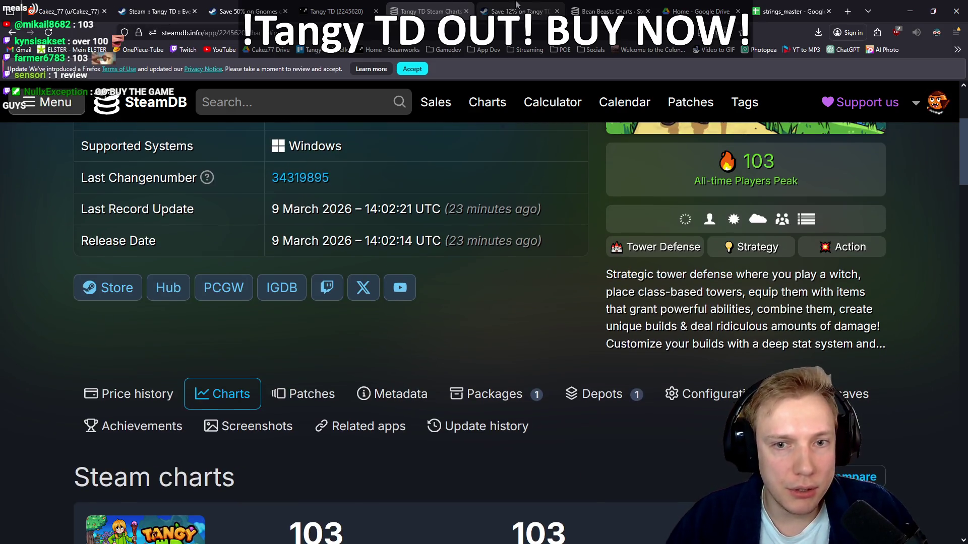
{"action": "left_click", "coordinate": [522, 11]}
{"action": "scroll", "coordinate": [484, 303], "scroll_direction": "up", "scroll_amount": 2}
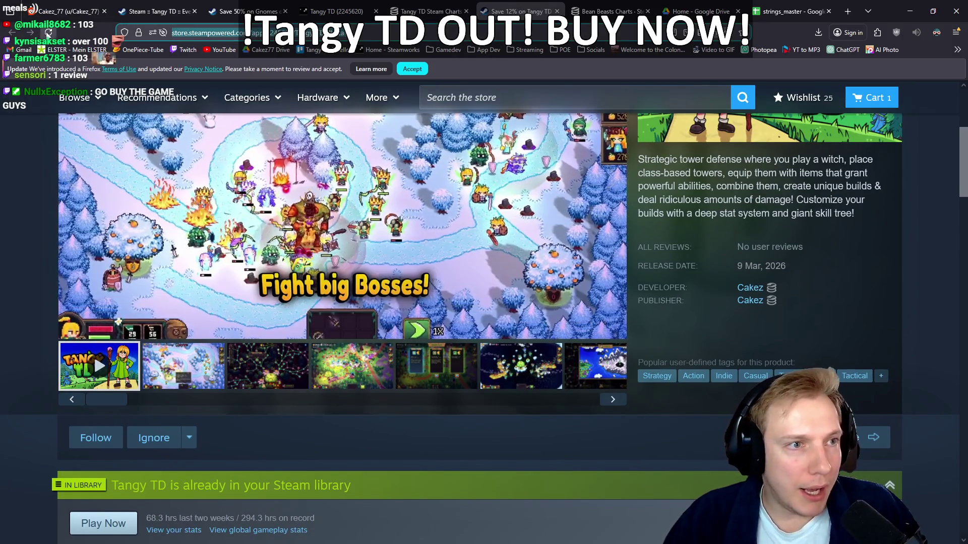
{"action": "key", "text": "F5"}
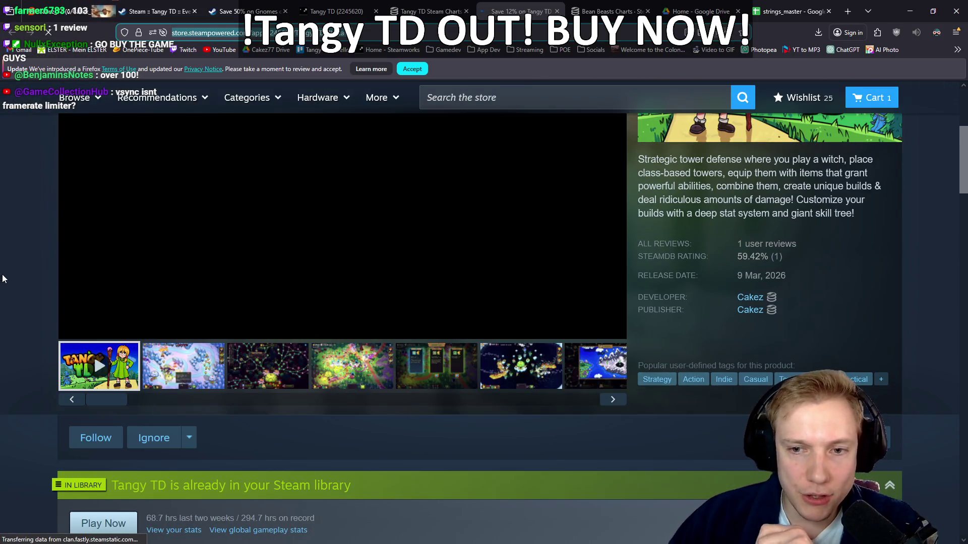
{"action": "mouse_move", "coordinate": [709, 257]}
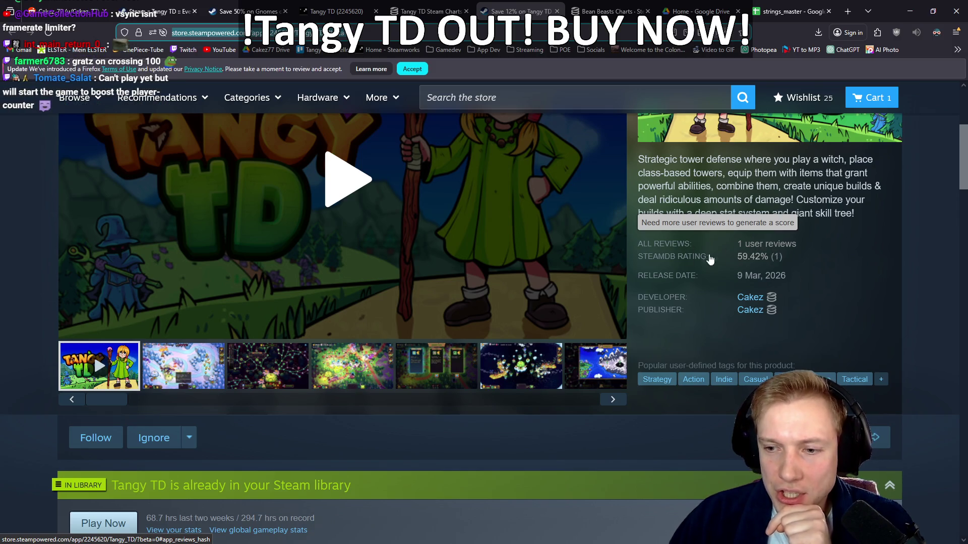
{"action": "left_click", "coordinate": [430, 11]}
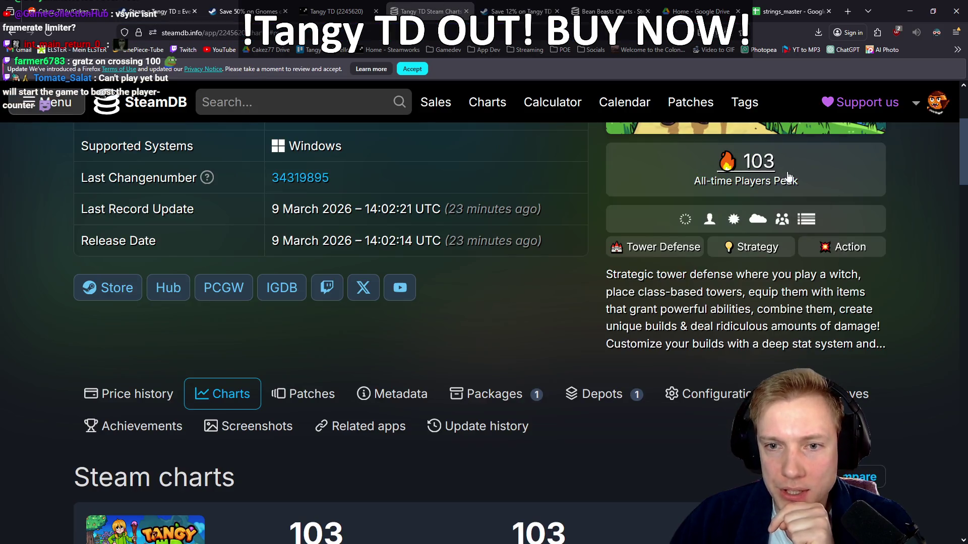
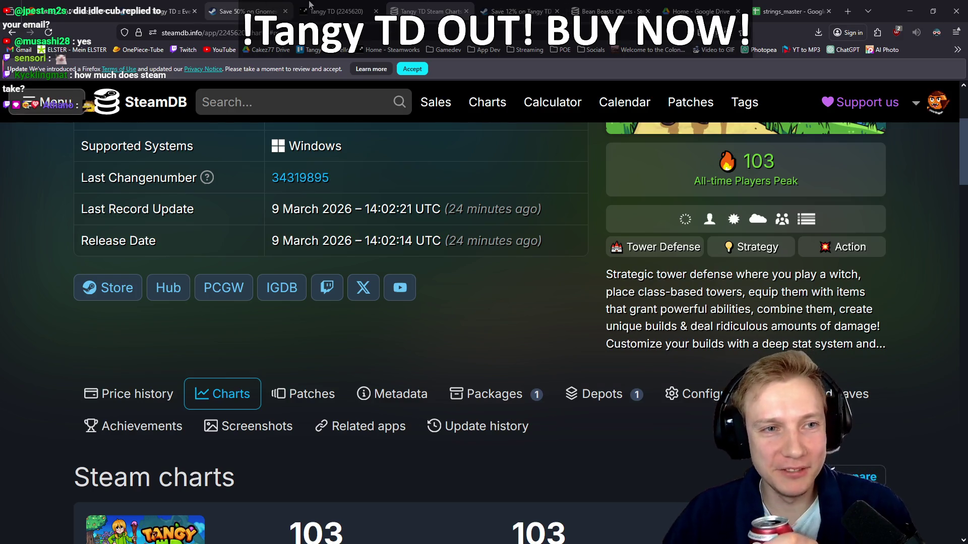
Switch from the SteamDB listing to the Steamworks admin page for Tangy TD (2245620).
{"action": "left_click", "coordinate": [346, 9]}
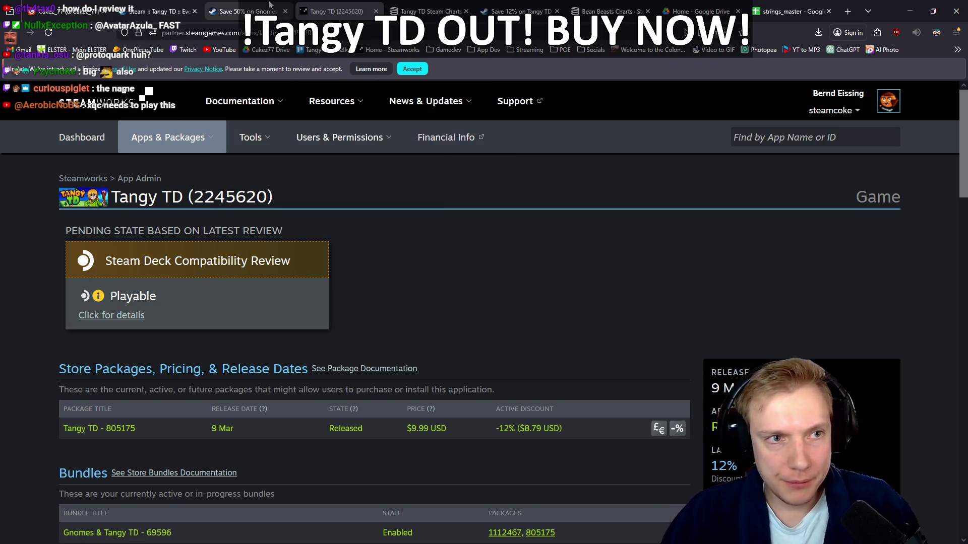
Visit the 'Save 12% on Tangy TD' store page before returning to the running game.
{"action": "left_click", "coordinate": [522, 11]}
{"action": "scroll", "coordinate": [422, 226], "scroll_direction": "down", "scroll_amount": 3}
{"action": "scroll", "coordinate": [422, 210], "scroll_direction": "down", "scroll_amount": 3}
{"action": "scroll", "coordinate": [423, 209], "scroll_direction": "down", "scroll_amount": 2}
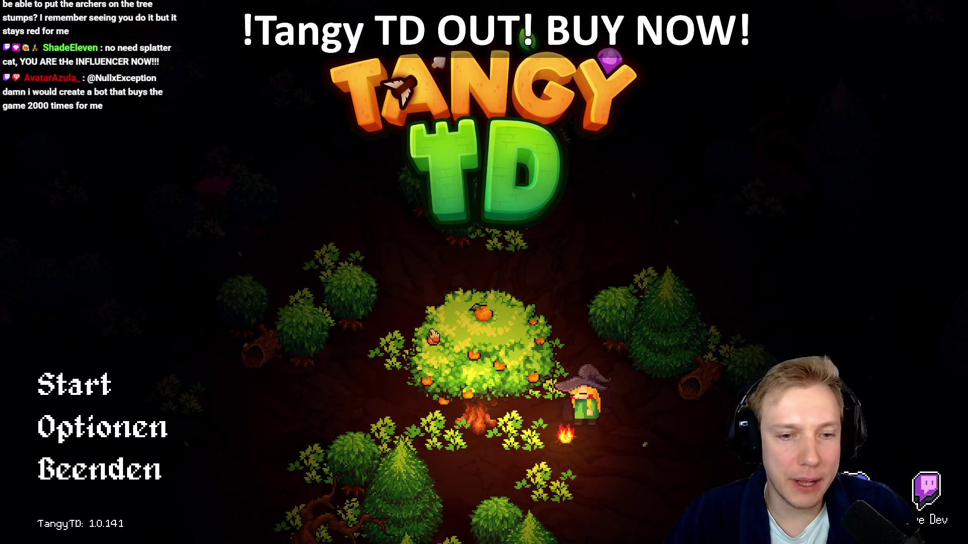
Turn on 'Zeige FPS' in the game's Optionen dialog.
{"action": "left_click", "coordinate": [102, 427]}
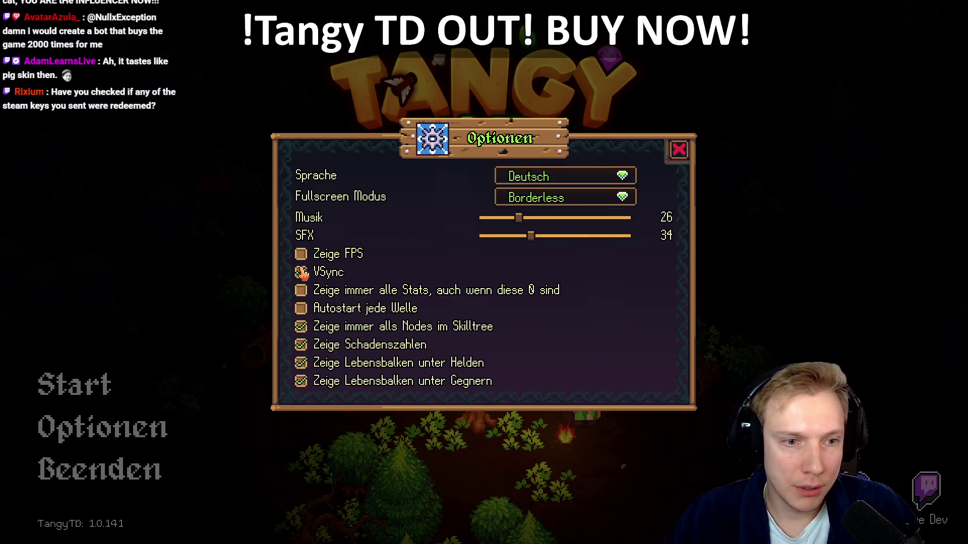
{"action": "left_click", "coordinate": [301, 254]}
{"action": "left_click", "coordinate": [679, 149]}
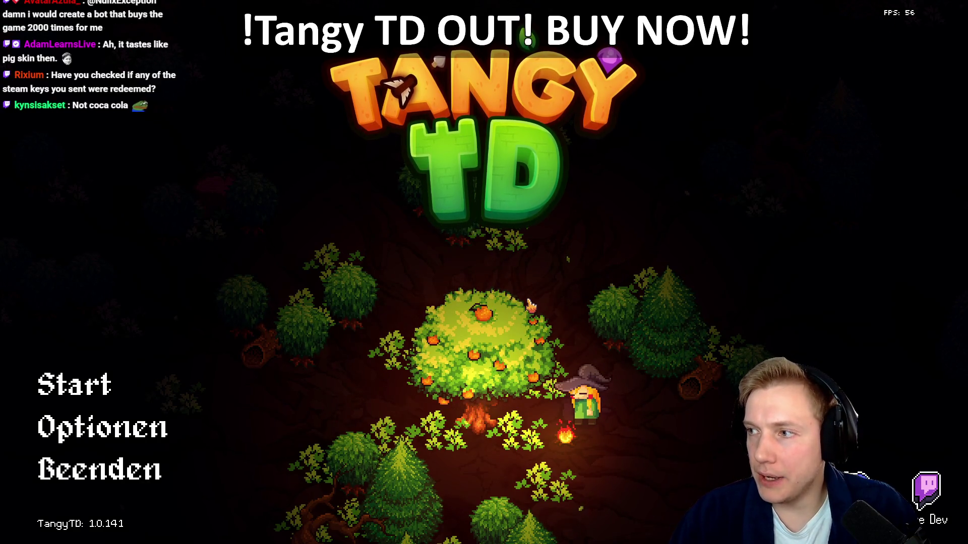
Bring VS Code beside the game with build.sh focused at line 14.
{"action": "key", "text": "alt+Tab"}
{"action": "left_click", "coordinate": [569, 210]}
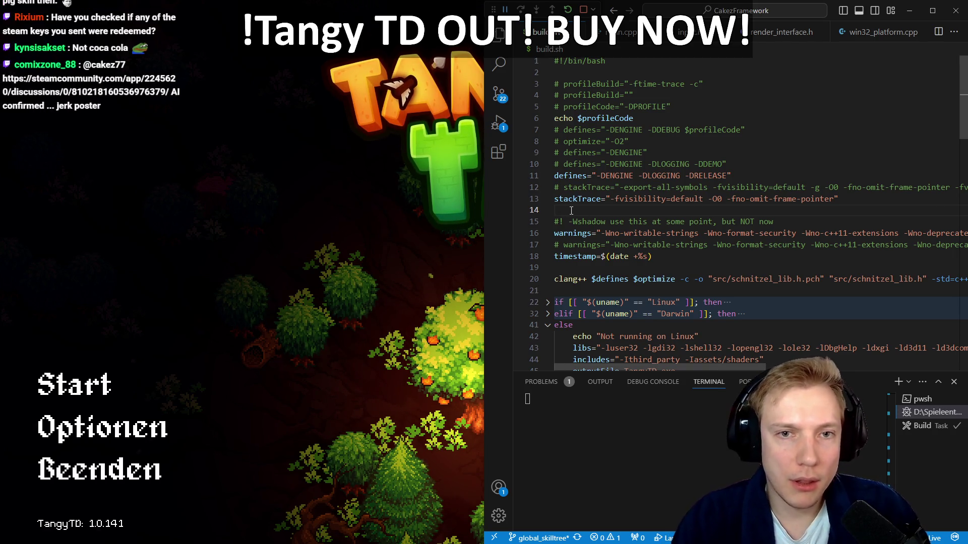
Show main.cpp in the editor and widen the window over the game.
{"action": "key", "text": "ctrl+Tab"}
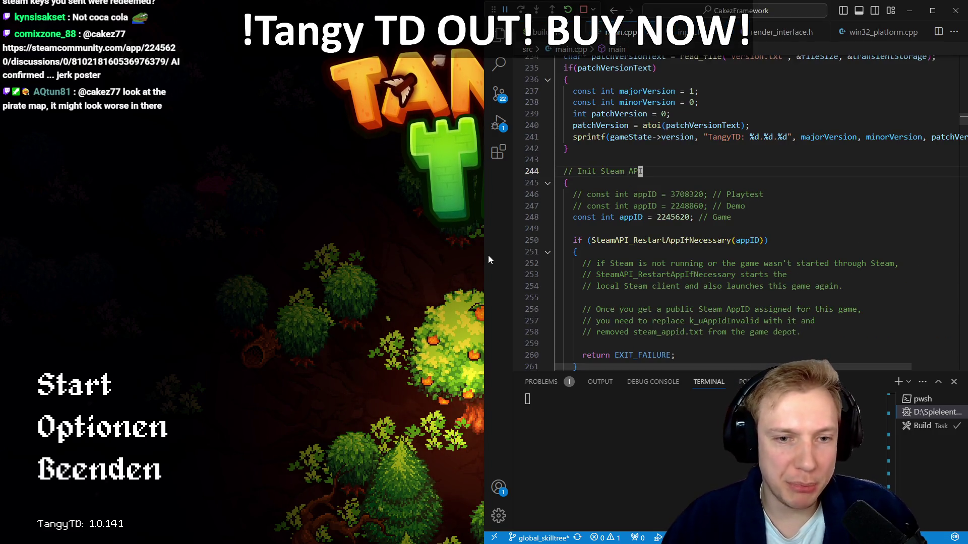
{"action": "left_click_drag", "start_coordinate": [484, 240], "coordinate": [316, 218]}
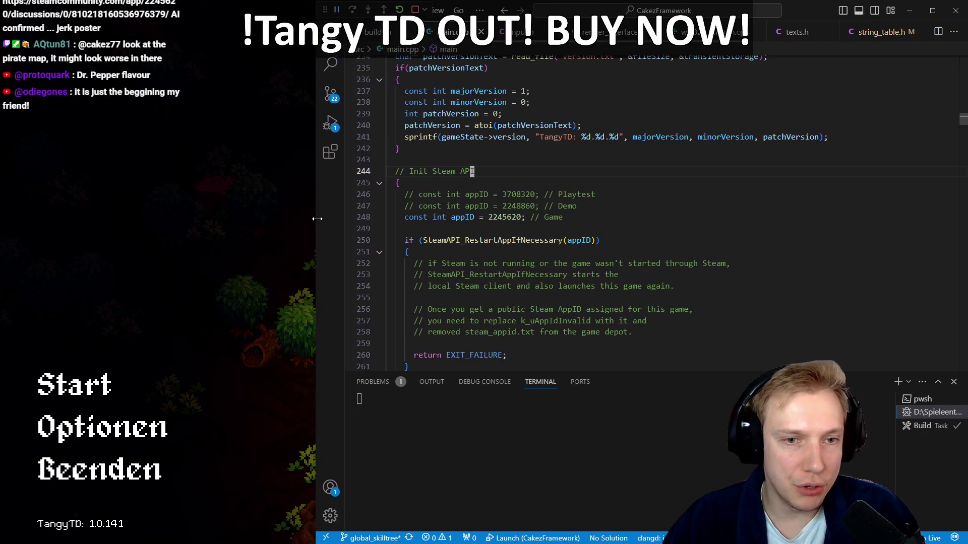
{"action": "scroll", "coordinate": [479, 178], "scroll_direction": "up", "scroll_amount": 2}
{"action": "scroll", "coordinate": [484, 185], "scroll_direction": "down", "scroll_amount": 2}
{"action": "scroll", "coordinate": [489, 191], "scroll_direction": "down", "scroll_amount": 2}
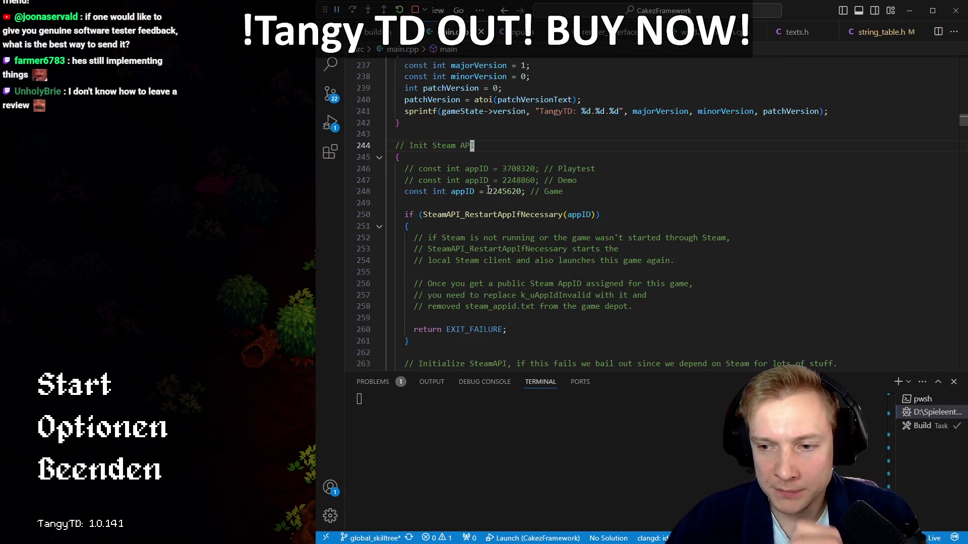
{"action": "scroll", "coordinate": [491, 191], "scroll_direction": "up", "scroll_amount": 5}
{"action": "scroll", "coordinate": [499, 192], "scroll_direction": "up", "scroll_amount": 4}
{"action": "scroll", "coordinate": [507, 194], "scroll_direction": "up", "scroll_amount": 5}
{"action": "scroll", "coordinate": [508, 195], "scroll_direction": "up", "scroll_amount": 2}
{"action": "scroll", "coordinate": [507, 196], "scroll_direction": "up", "scroll_amount": 2}
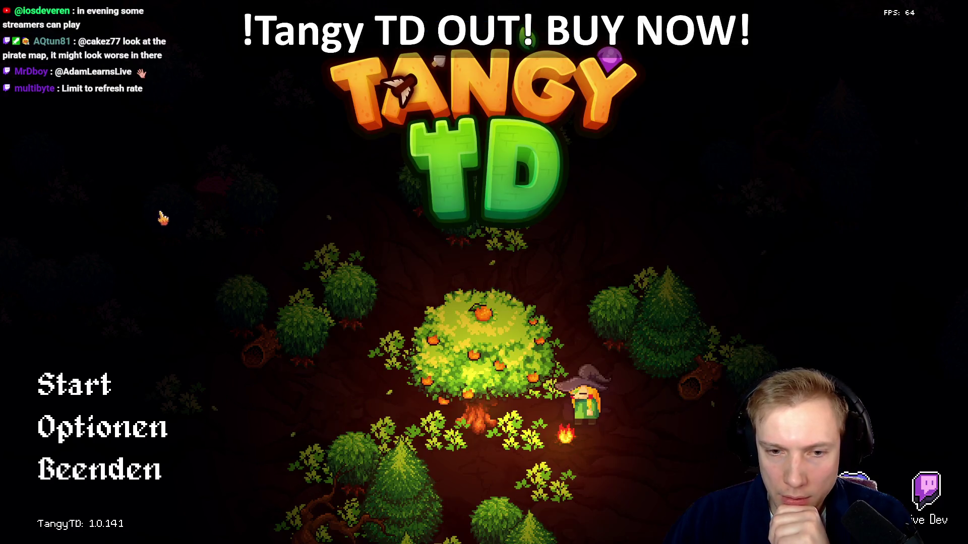
Launch the Bay Harbour Butcher level from the main menu's map.
{"action": "left_click", "coordinate": [118, 384]}
{"action": "left_click", "coordinate": [456, 334]}
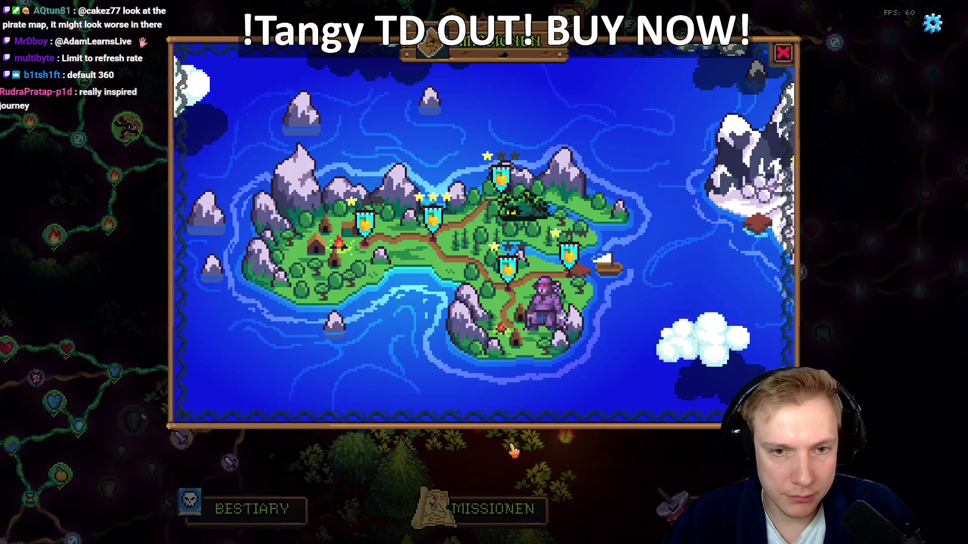
{"action": "left_click", "coordinate": [522, 204]}
{"action": "left_click", "coordinate": [490, 375]}
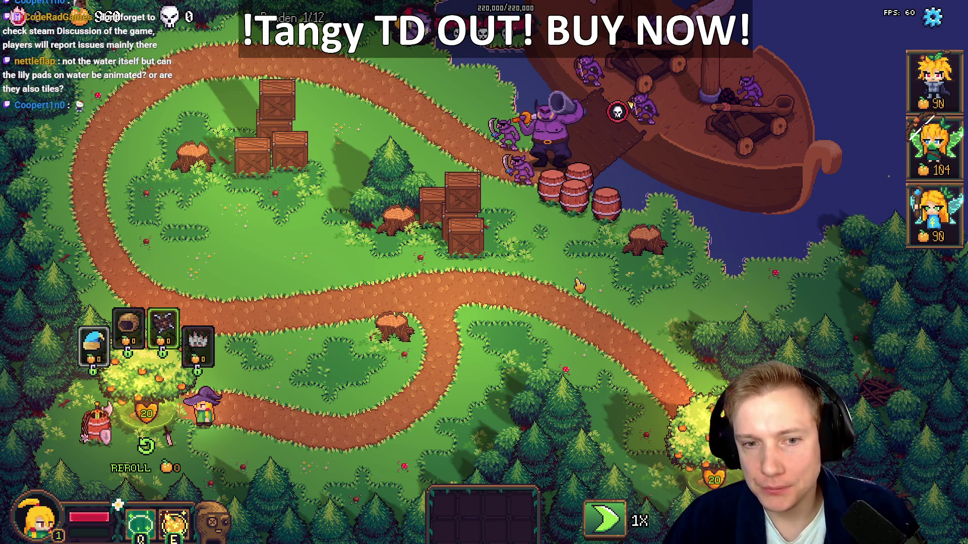
Lower the Musik volume to 21 in the in-game options and return to VS Code.
{"action": "key", "text": "Escape"}
{"action": "left_click_drag", "start_coordinate": [520, 171], "coordinate": [508, 172]}
{"action": "left_click", "coordinate": [678, 142]}
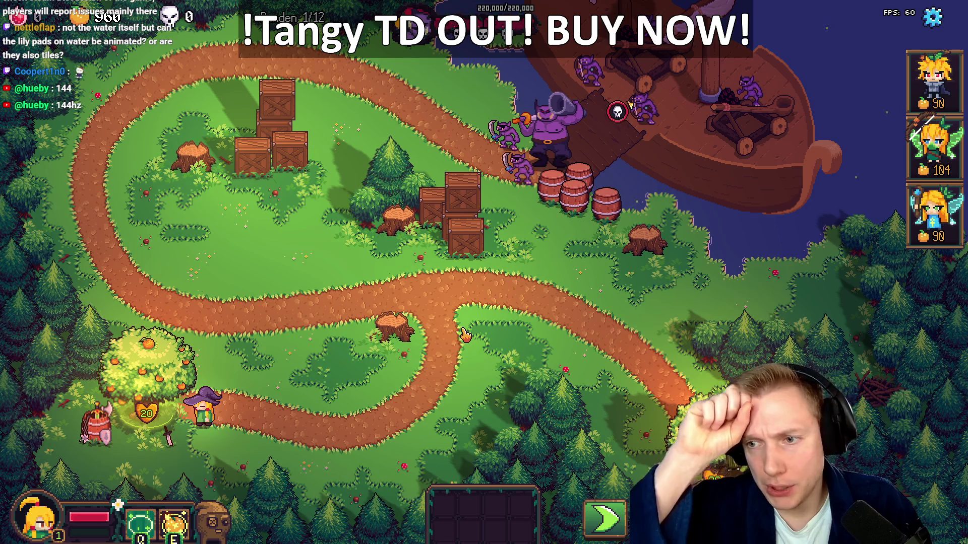
{"action": "key", "text": "alt+Tab"}
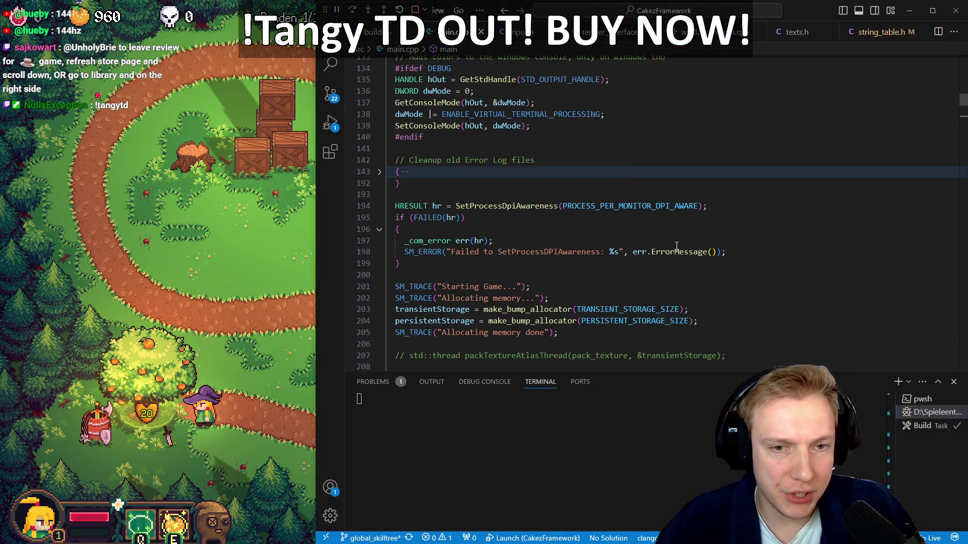
{"action": "scroll", "coordinate": [675, 245], "scroll_direction": "down", "scroll_amount": 2}
{"action": "scroll", "coordinate": [643, 234], "scroll_direction": "down", "scroll_amount": 5}
{"action": "scroll", "coordinate": [575, 215], "scroll_direction": "down", "scroll_amount": 7}
{"action": "scroll", "coordinate": [516, 196], "scroll_direction": "down", "scroll_amount": 4}
{"action": "scroll", "coordinate": [516, 197], "scroll_direction": "down", "scroll_amount": 2}
{"action": "scroll", "coordinate": [507, 190], "scroll_direction": "down", "scroll_amount": 2}
{"action": "scroll", "coordinate": [495, 182], "scroll_direction": "down", "scroll_amount": 2}
{"action": "scroll", "coordinate": [484, 172], "scroll_direction": "down", "scroll_amount": 1}
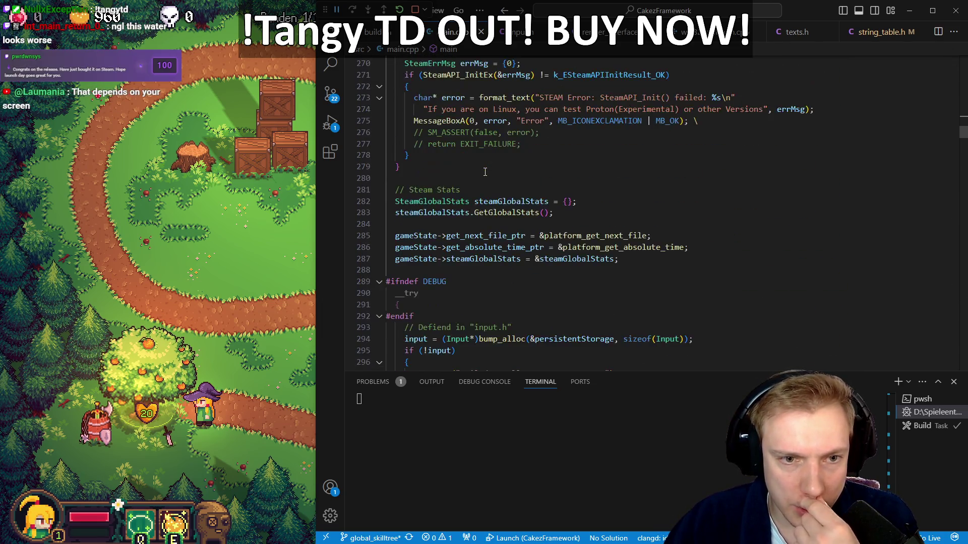
{"action": "scroll", "coordinate": [485, 172], "scroll_direction": "down", "scroll_amount": 3}
{"action": "scroll", "coordinate": [484, 173], "scroll_direction": "down", "scroll_amount": 3}
{"action": "scroll", "coordinate": [483, 174], "scroll_direction": "down", "scroll_amount": 2}
{"action": "scroll", "coordinate": [480, 174], "scroll_direction": "down", "scroll_amount": 3}
{"action": "scroll", "coordinate": [480, 175], "scroll_direction": "up", "scroll_amount": 2}
{"action": "scroll", "coordinate": [473, 178], "scroll_direction": "up", "scroll_amount": 2}
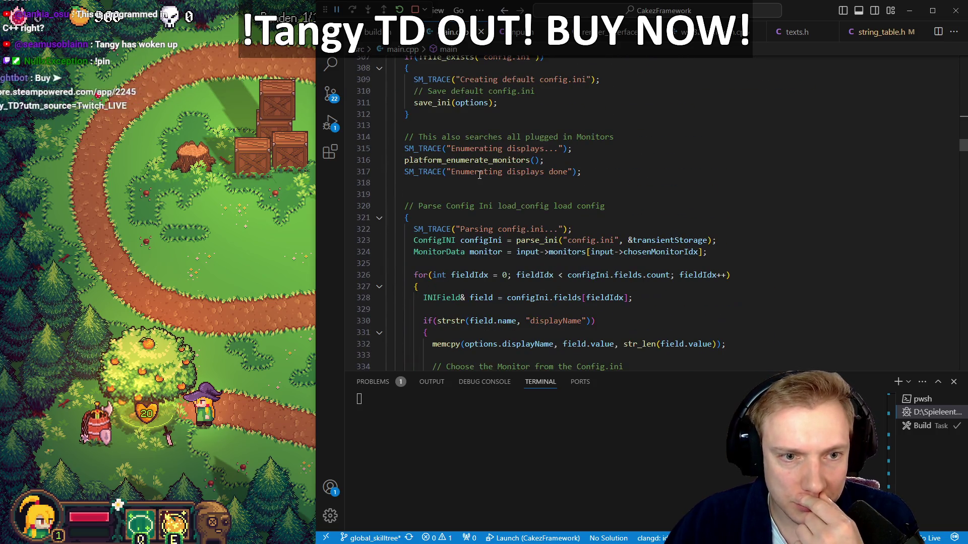
Collapse Parse Config Ini and select the clamp dt block (lines 576–581) in the main loop.
{"action": "left_click", "coordinate": [380, 218]}
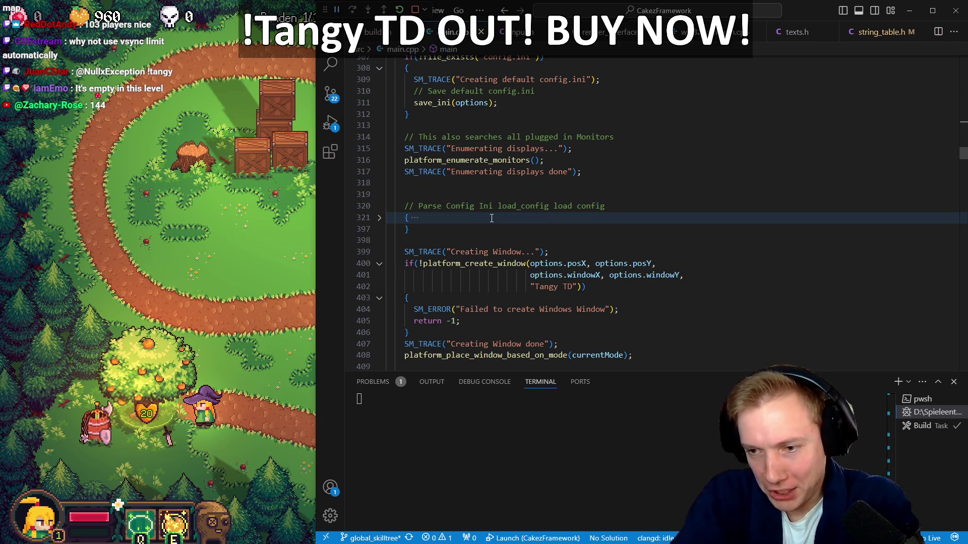
{"action": "scroll", "coordinate": [552, 242], "scroll_direction": "down", "scroll_amount": 1}
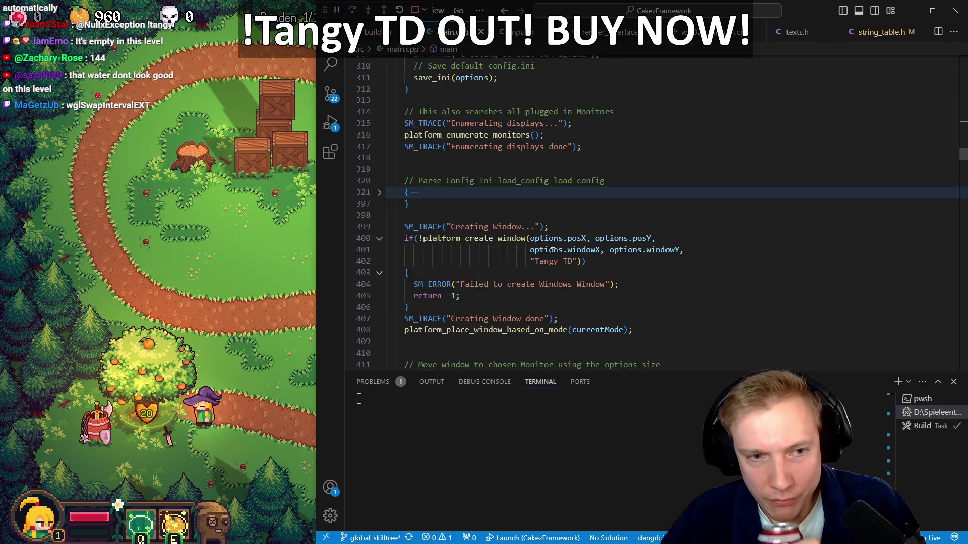
{"action": "scroll", "coordinate": [552, 242], "scroll_direction": "down", "scroll_amount": 3}
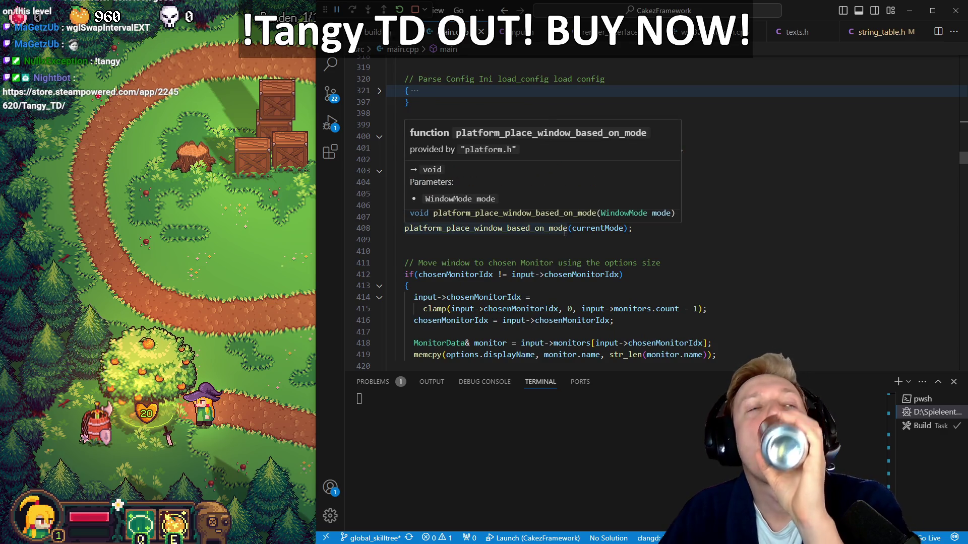
{"action": "scroll", "coordinate": [565, 233], "scroll_direction": "down", "scroll_amount": 2}
{"action": "scroll", "coordinate": [545, 234], "scroll_direction": "down", "scroll_amount": 1}
{"action": "scroll", "coordinate": [512, 233], "scroll_direction": "down", "scroll_amount": 3}
{"action": "scroll", "coordinate": [511, 233], "scroll_direction": "down", "scroll_amount": 5}
{"action": "scroll", "coordinate": [508, 237], "scroll_direction": "down", "scroll_amount": 5}
{"action": "scroll", "coordinate": [507, 238], "scroll_direction": "down", "scroll_amount": 5}
{"action": "scroll", "coordinate": [504, 241], "scroll_direction": "down", "scroll_amount": 5}
{"action": "scroll", "coordinate": [505, 240], "scroll_direction": "down", "scroll_amount": 4}
{"action": "scroll", "coordinate": [504, 239], "scroll_direction": "down", "scroll_amount": 5}
{"action": "scroll", "coordinate": [503, 240], "scroll_direction": "down", "scroll_amount": 5}
{"action": "scroll", "coordinate": [502, 239], "scroll_direction": "down", "scroll_amount": 5}
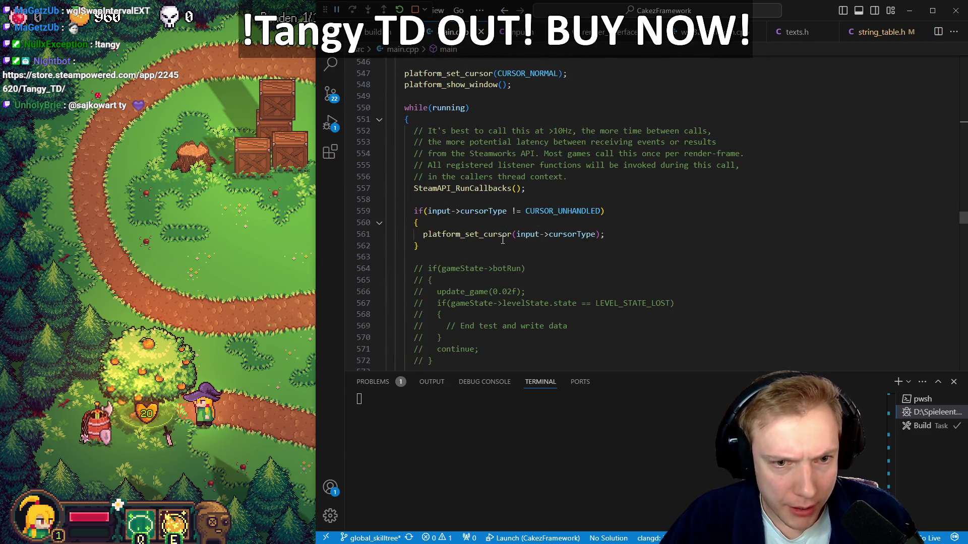
{"action": "scroll", "coordinate": [503, 239], "scroll_direction": "up", "scroll_amount": 2}
{"action": "scroll", "coordinate": [420, 198], "scroll_direction": "down", "scroll_amount": 1}
{"action": "scroll", "coordinate": [485, 193], "scroll_direction": "down", "scroll_amount": 5}
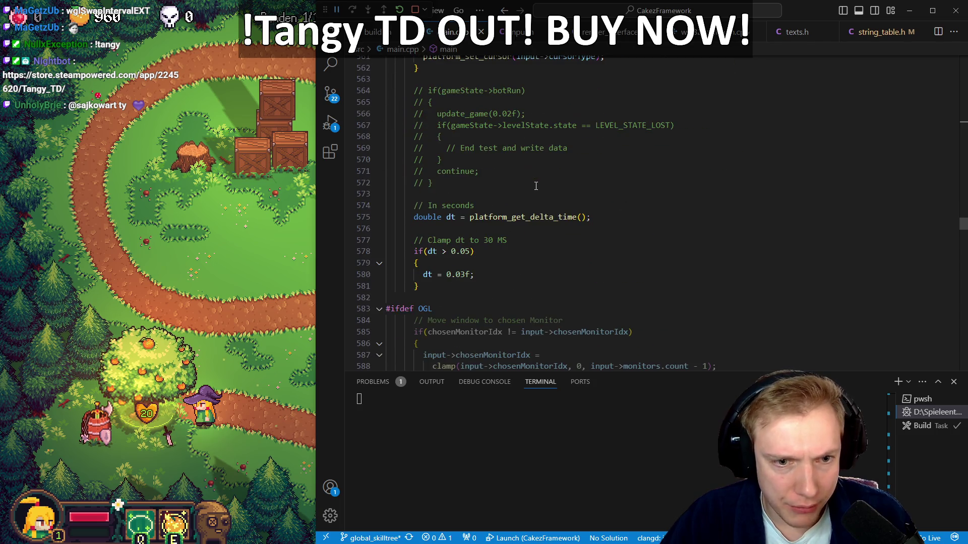
{"action": "left_click", "coordinate": [513, 217]}
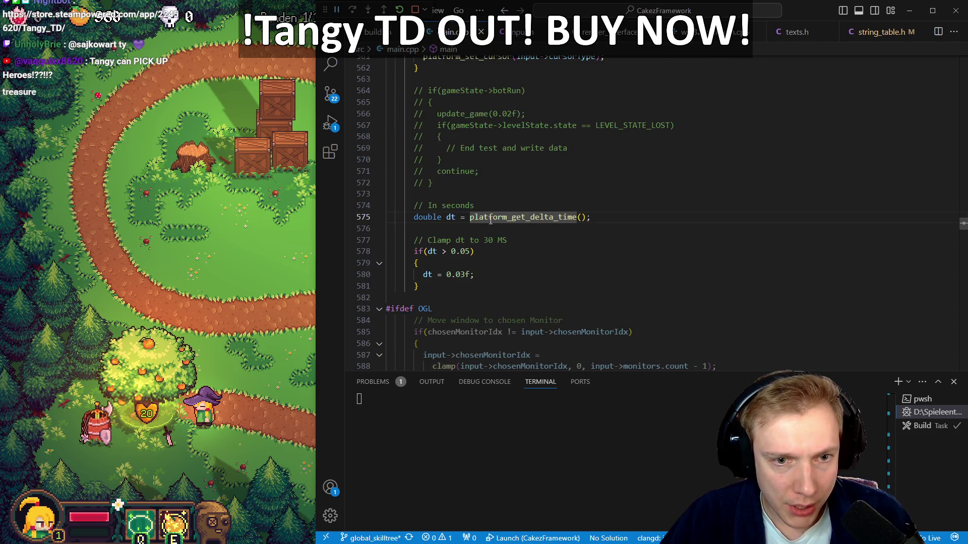
{"action": "left_click_drag", "start_coordinate": [421, 287], "coordinate": [343, 236]}
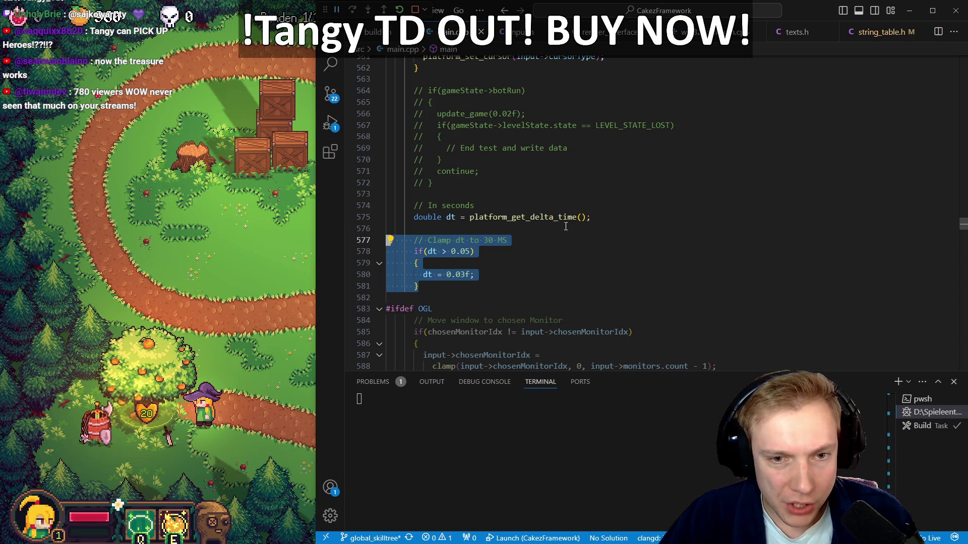
Add a comment below the dt line noting VSync can fail so FPS must be limited to 144.
{"action": "left_click", "coordinate": [591, 217]}
{"action": "key", "text": "Return"}
{"action": "key", "text": "Return"}
{"action": "type", "text": "// If dt is too low & we"}
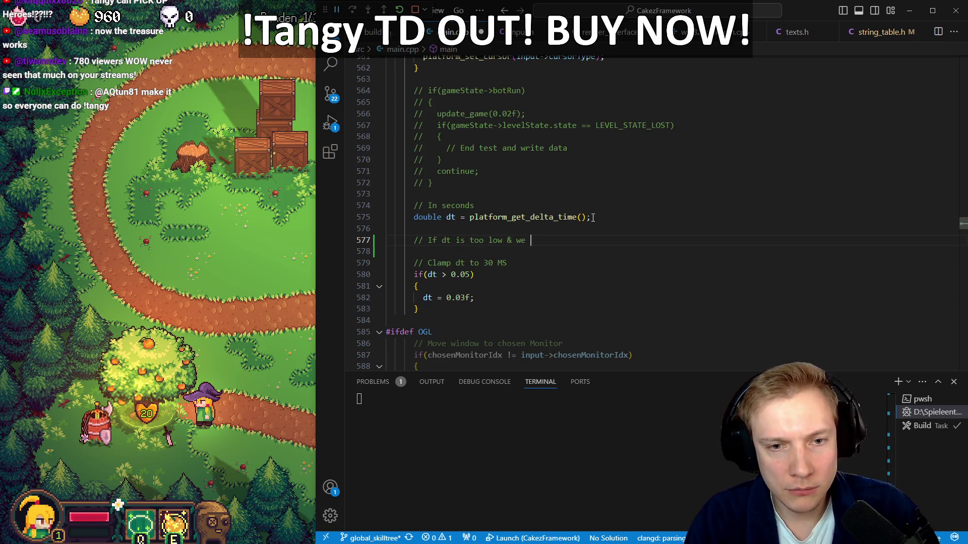
{"action": "type", "text": " VSync"}
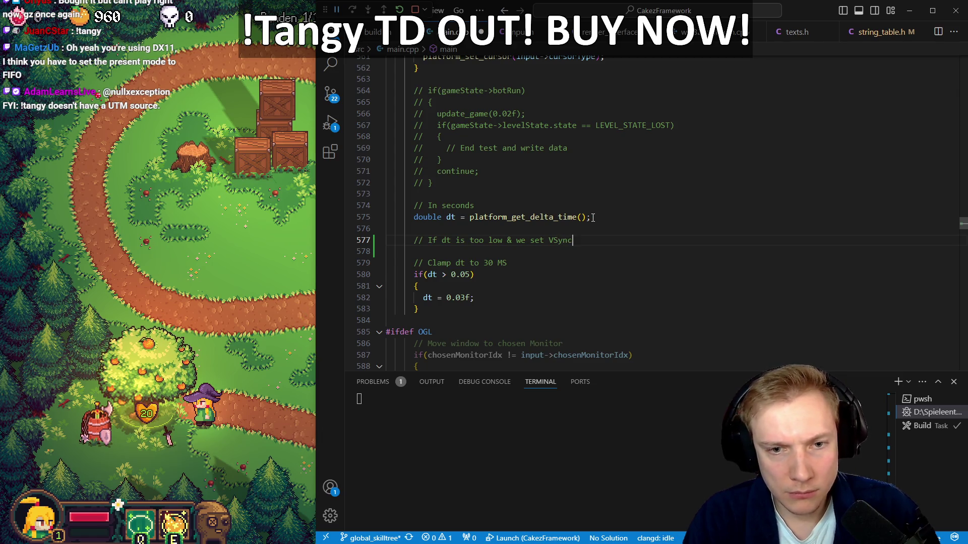
{"action": "key", "text": "Return"}
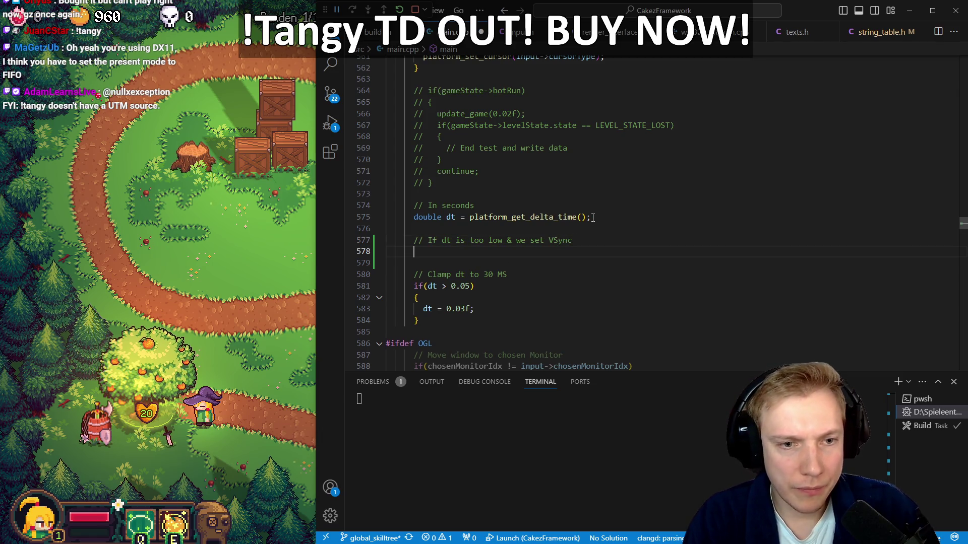
{"action": "type", "text": "// then"}
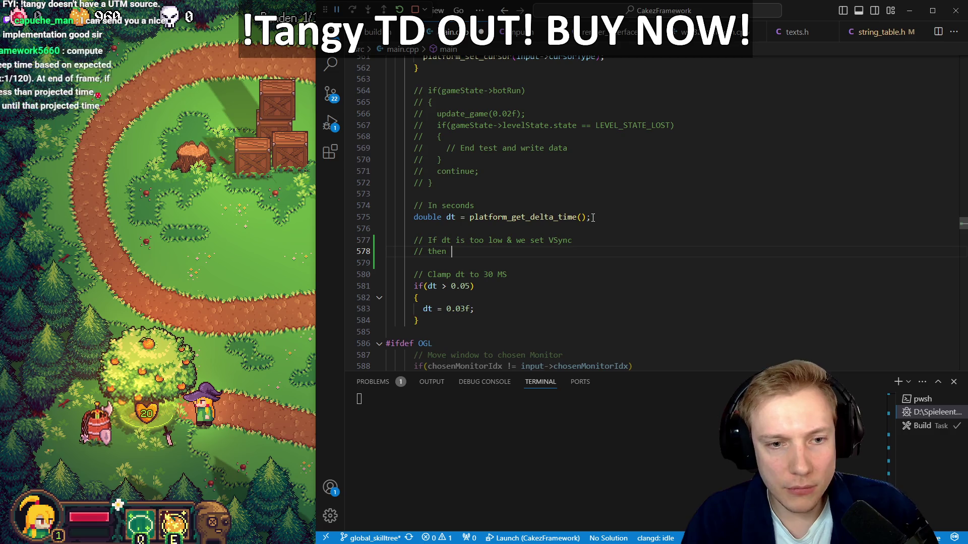
{"action": "type", "text": " VSync doesn't work & we"}
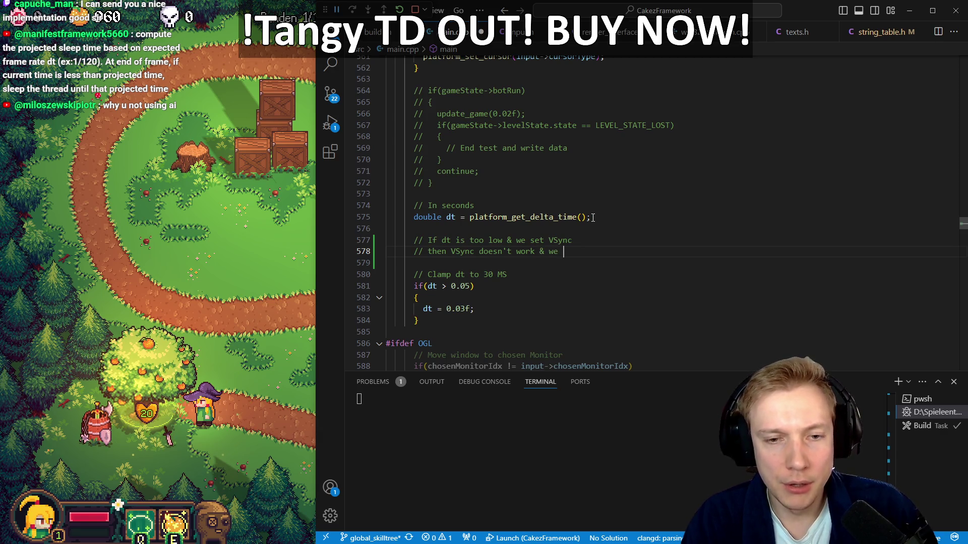
{"action": "type", "text": "d to limit the FPS to 144"}
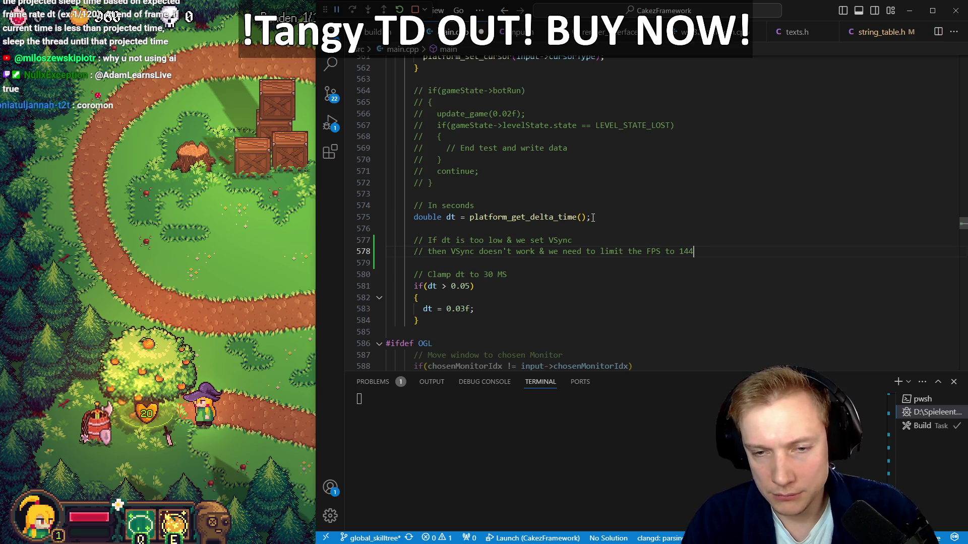
{"action": "key", "text": "Return"}
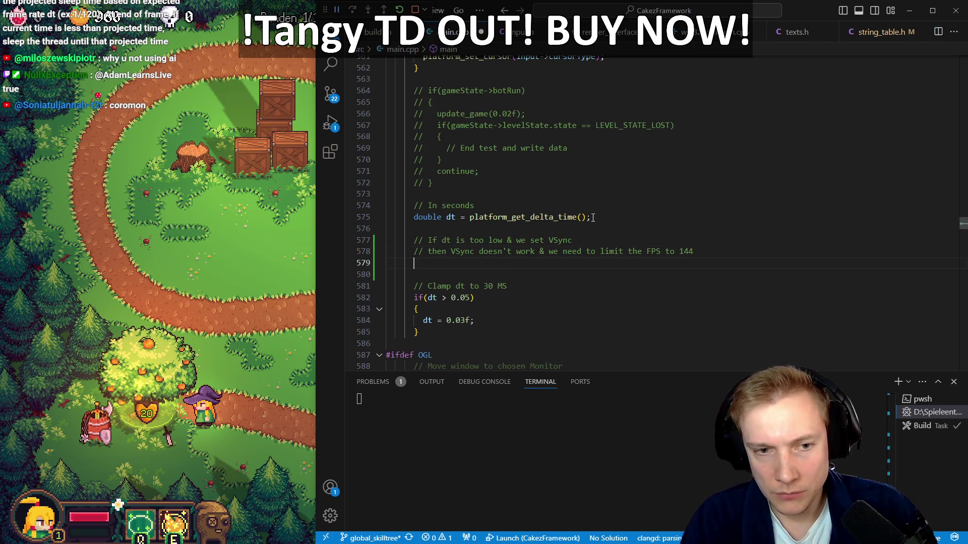
{"action": "type", "text": "const float 1"}
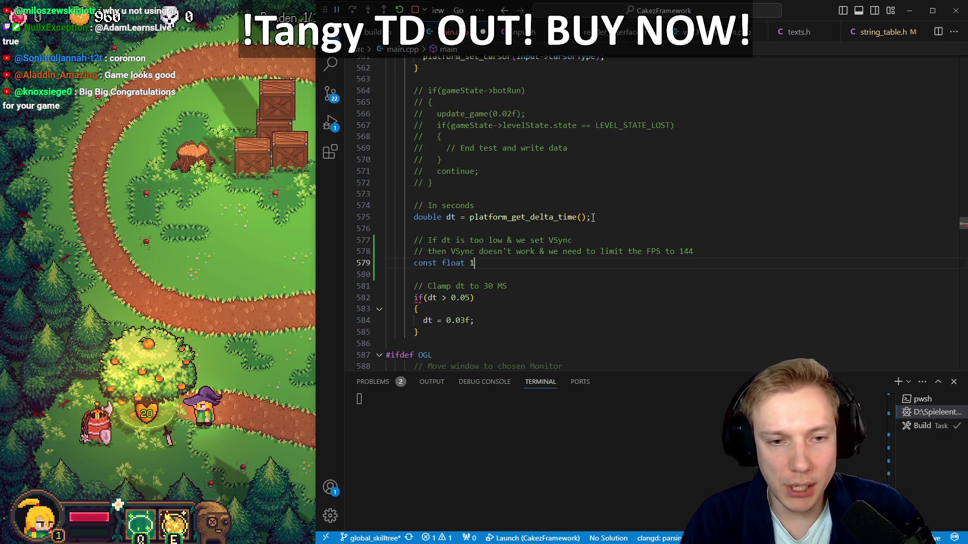
Declare const float minDT = 1/144.0f; and begin an if(dt < minDT ...) line.
{"action": "key", "text": "BackSpace"}
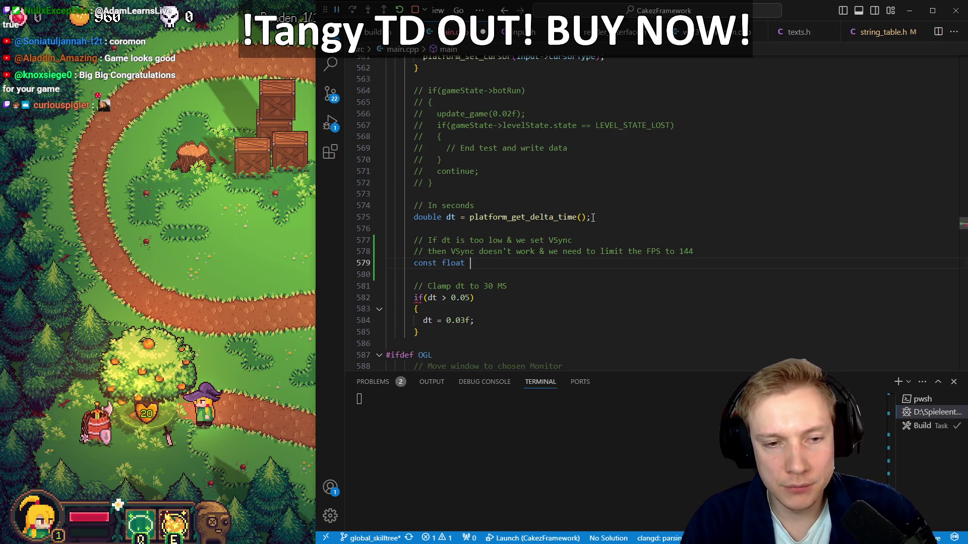
{"action": "type", "text": "minDT = 144"}
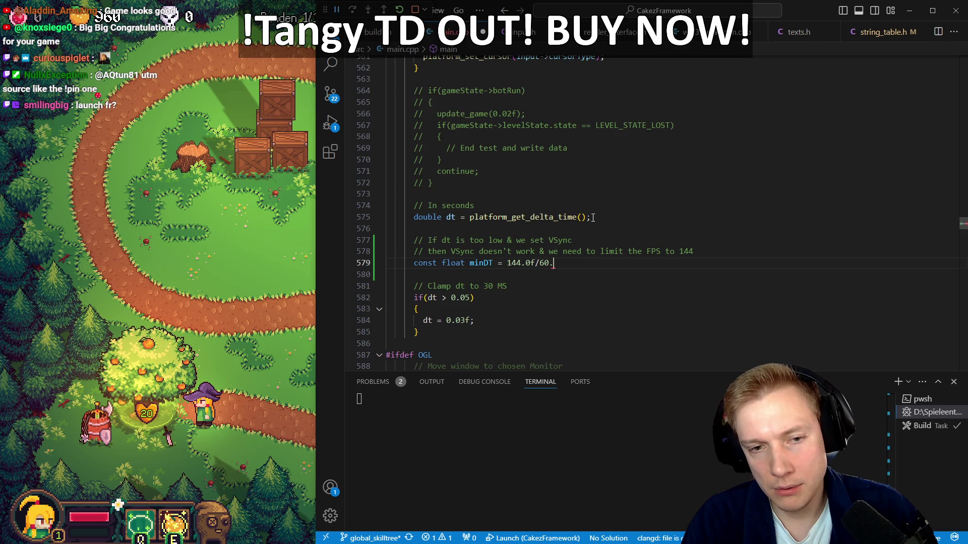
{"action": "type", "text": ".0f"}
{"action": "key", "text": "shift+Home"}
{"action": "key", "text": "shift+Home"}
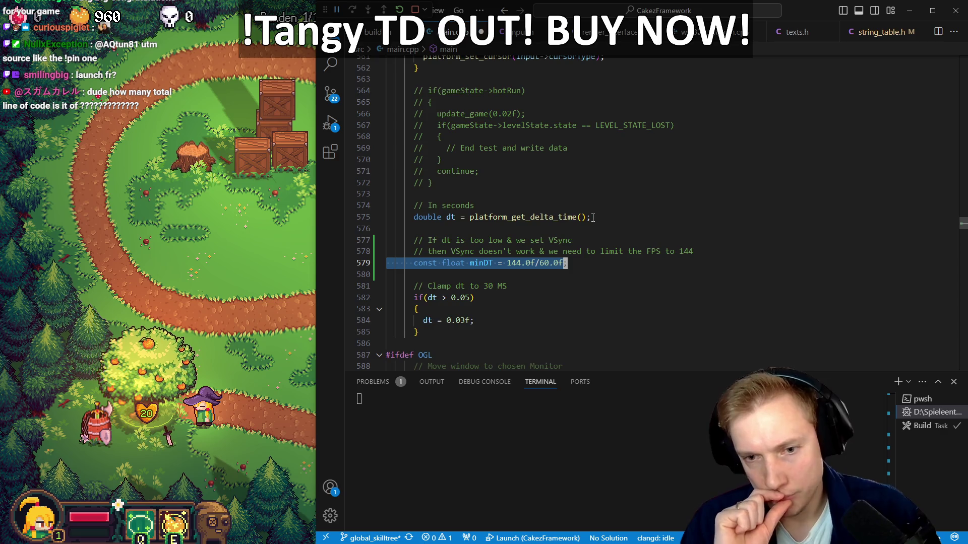
{"action": "key", "text": "End"}
{"action": "key", "text": "Return"}
{"action": "type", "text": "if(dt < minDT & has_"}
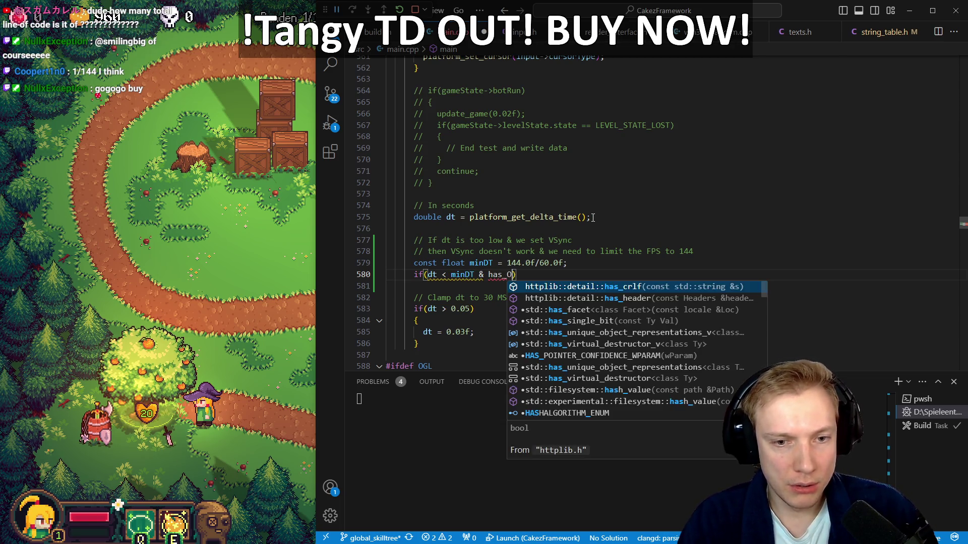
{"action": "type", "text": "op"}
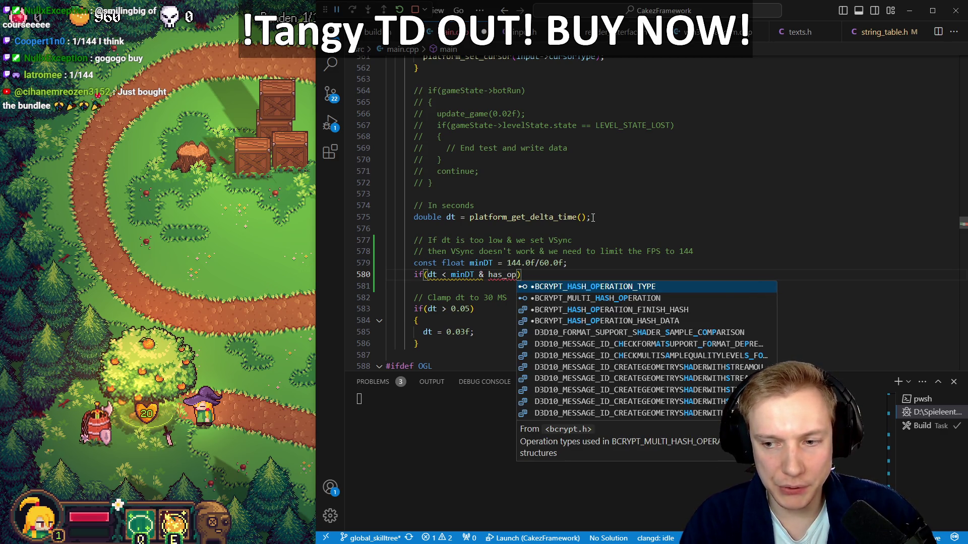
{"action": "key", "text": "Escape"}
{"action": "key", "text": "Up"}
{"action": "type", "text": "1"}
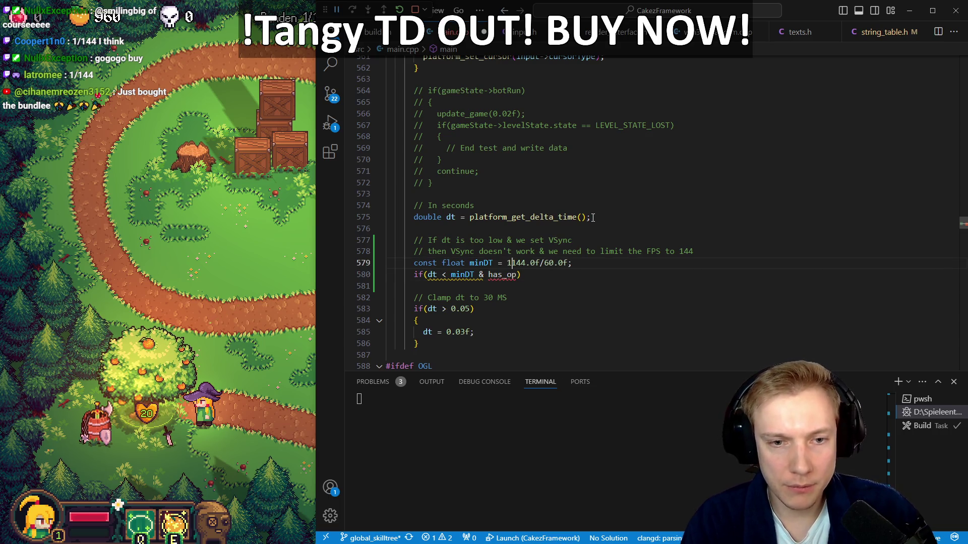
{"action": "type", "text": "/"}
{"action": "key", "text": "End"}
{"action": "key", "text": "BackSpace"}
{"action": "key", "text": "BackSpace"}
{"action": "key", "text": "BackSpace"}
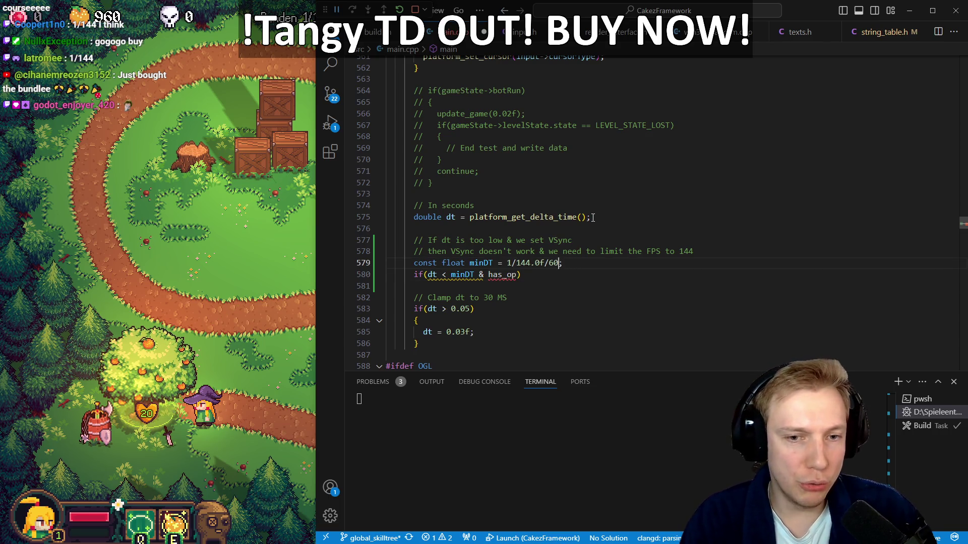
{"action": "key", "text": "Down"}
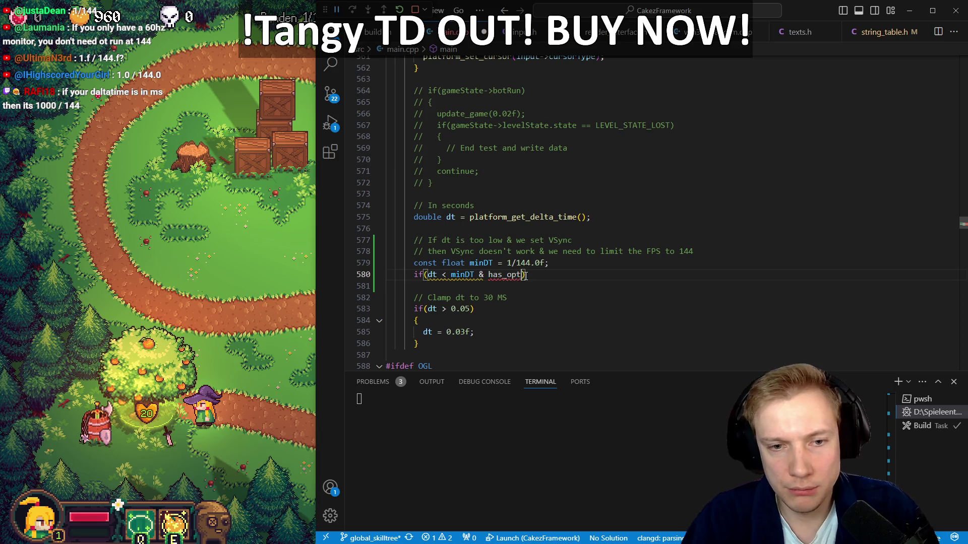
{"action": "type", "text": "ion"}
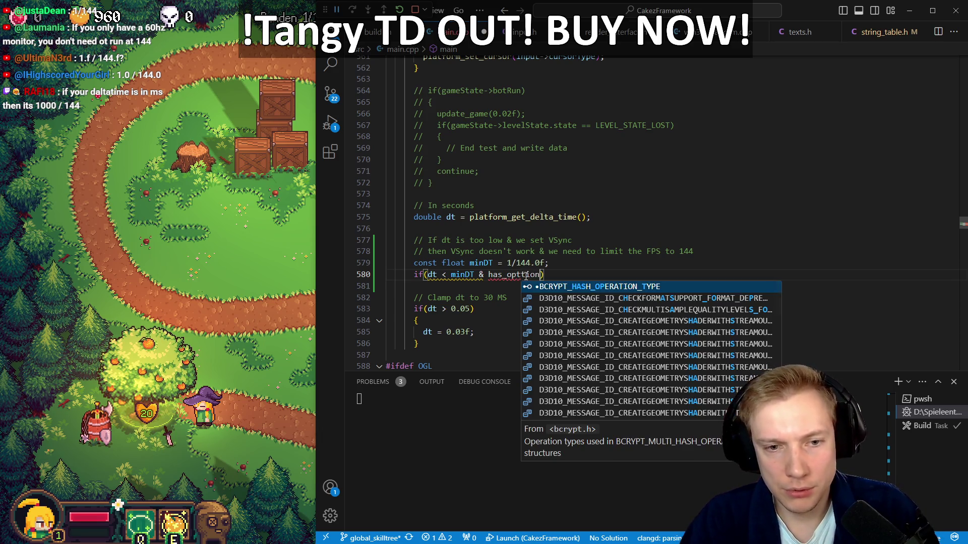
Drop the has_option name from the condition and open game.cpp via file search.
{"action": "key", "text": "Escape"}
{"action": "key", "text": "ctrl+BackSpace"}
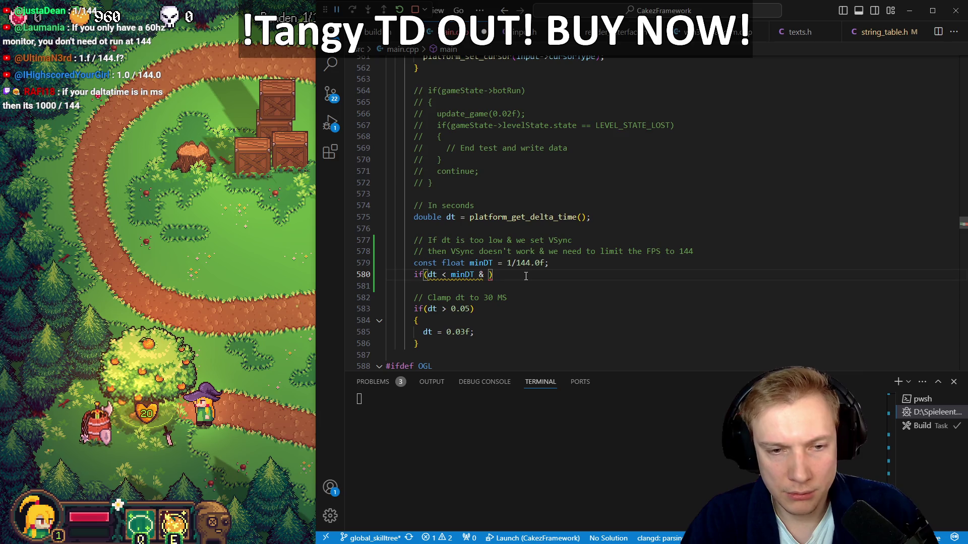
{"action": "type", "text": "has_op"}
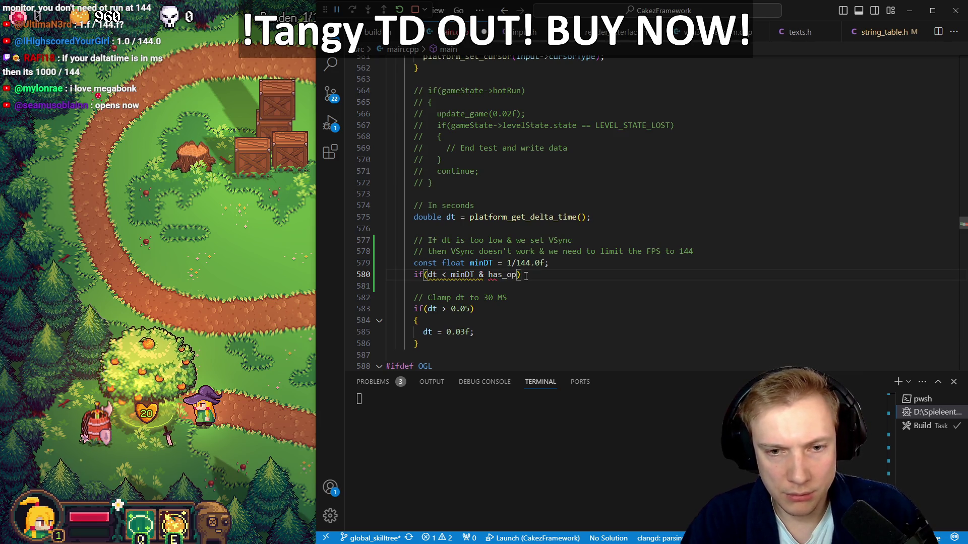
{"action": "type", "text": "tion"}
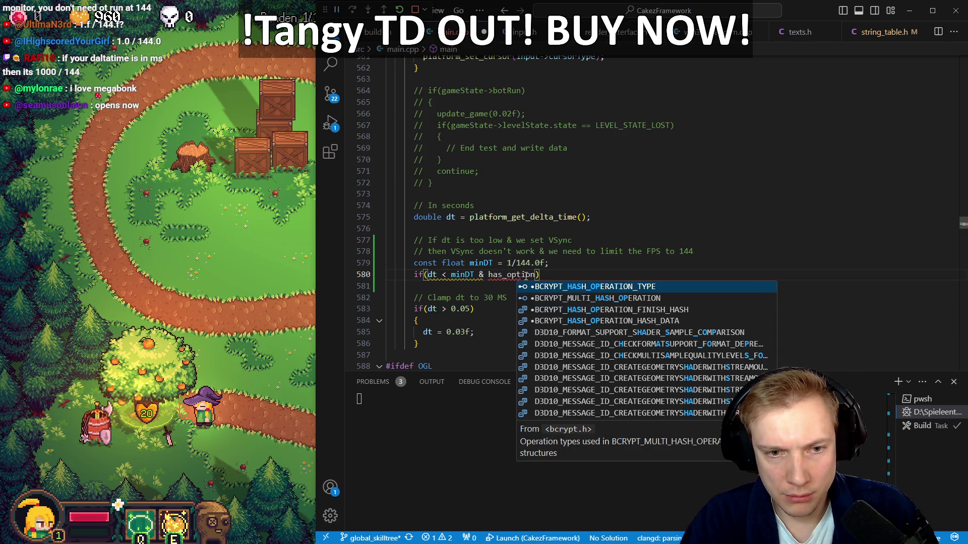
{"action": "key", "text": "Escape"}
{"action": "key", "text": "ctrl+p"}
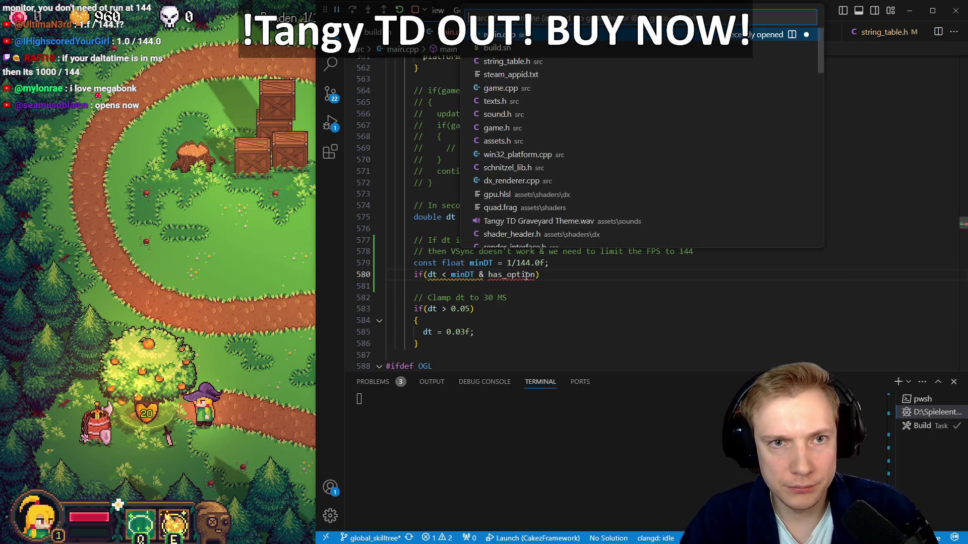
{"action": "type", "text": "game"}
{"action": "key", "text": "ctrl+j"}
{"action": "key", "text": "Escape"}
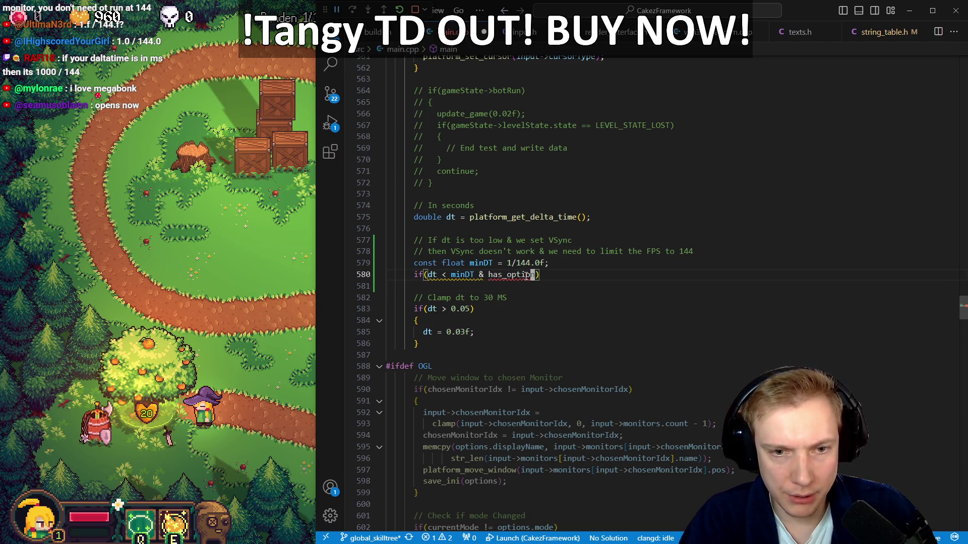
{"action": "key", "text": "ctrl+p"}
{"action": "type", "text": "game"}
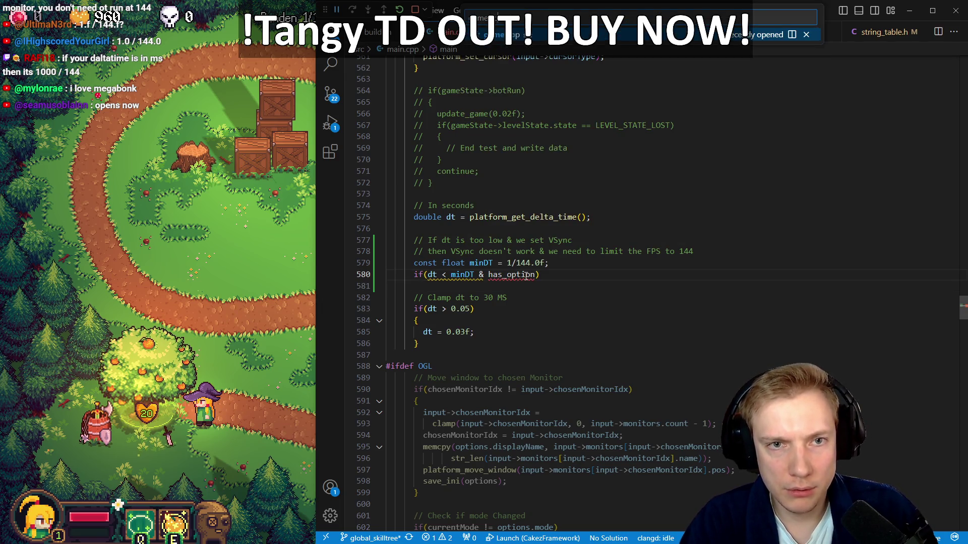
{"action": "key", "text": "Return"}
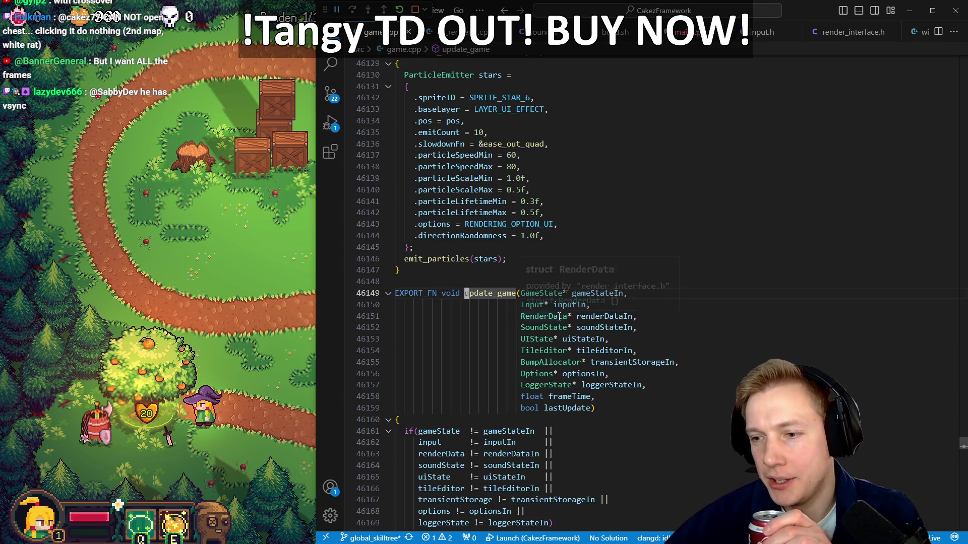
{"action": "scroll", "coordinate": [583, 310], "scroll_direction": "down", "scroll_amount": 3}
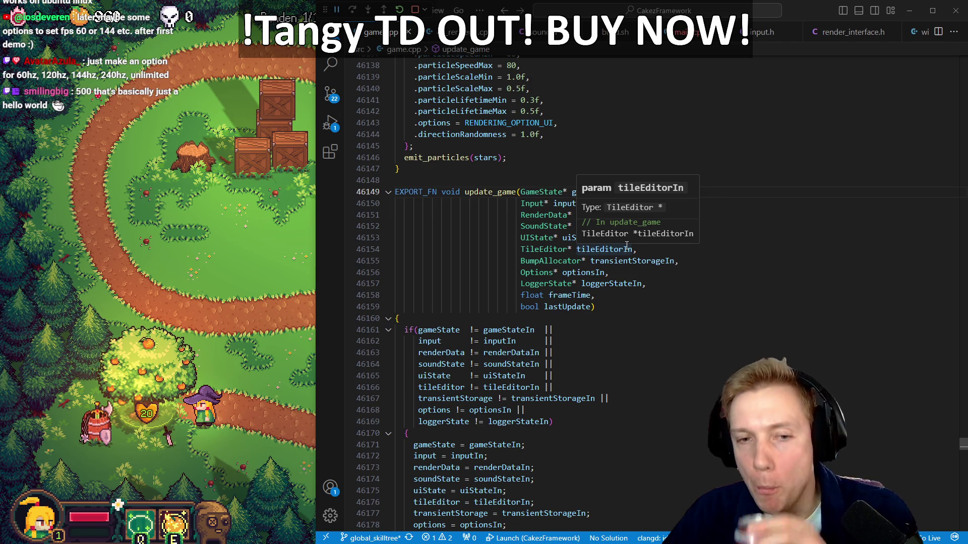
Return from game.cpp's update_game to the frame-limit code in main.cpp.
{"action": "key", "text": "ctrl+Tab"}
{"action": "key", "text": "ctrl+Tab"}
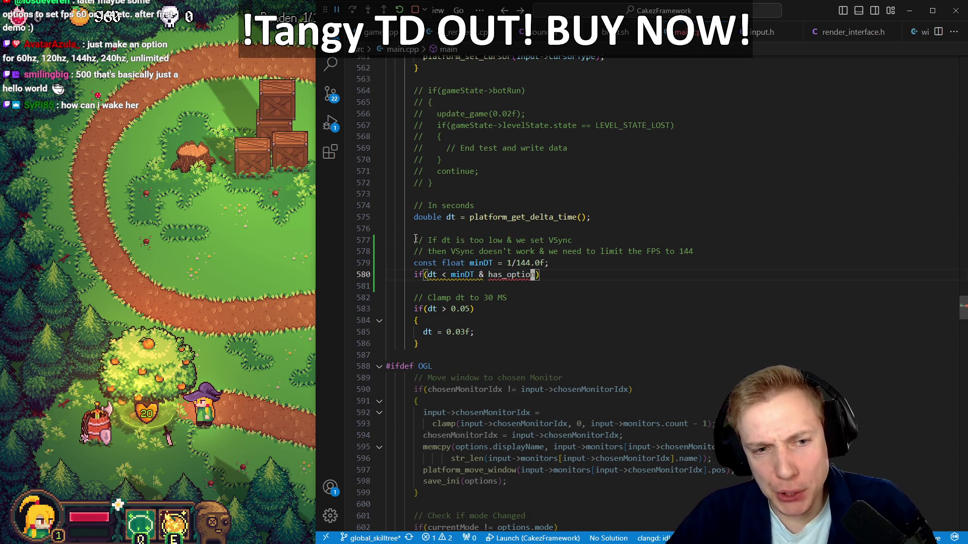
Rewrite line 580's condition as dt < minDT with a parenthesised (options.options & OPTION_VSYNC) test.
{"action": "left_click_drag", "start_coordinate": [416, 239], "coordinate": [542, 275]}
{"action": "left_click", "coordinate": [547, 275]}
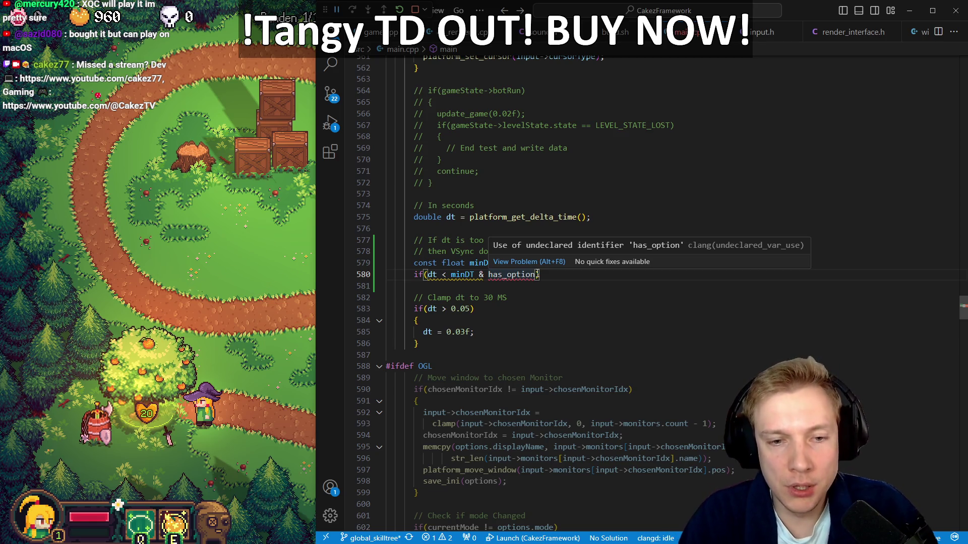
{"action": "key", "text": "BackSpace"}
{"action": "key", "text": "BackSpace"}
{"action": "key", "text": "BackSpace"}
{"action": "type", "text": "i"}
{"action": "key", "text": "BackSpace"}
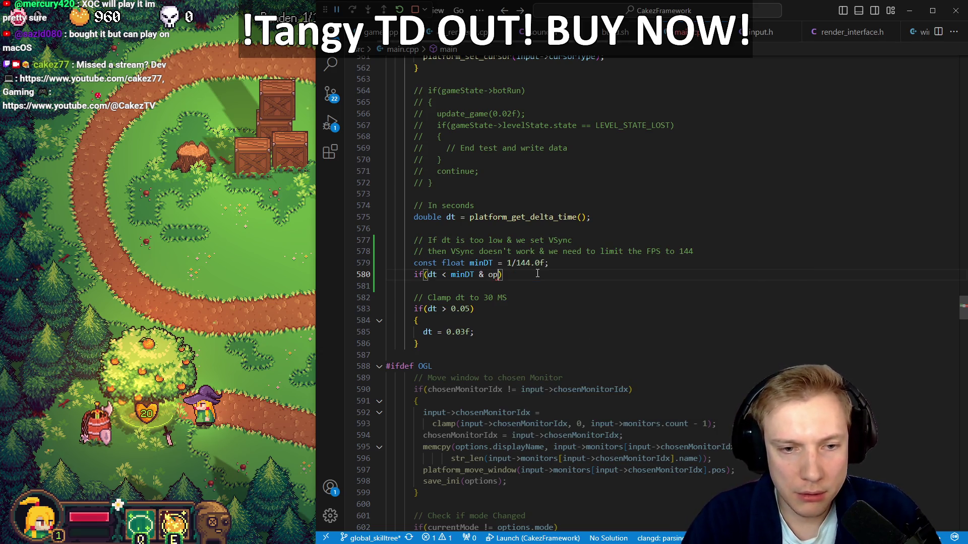
{"action": "type", "text": "op"}
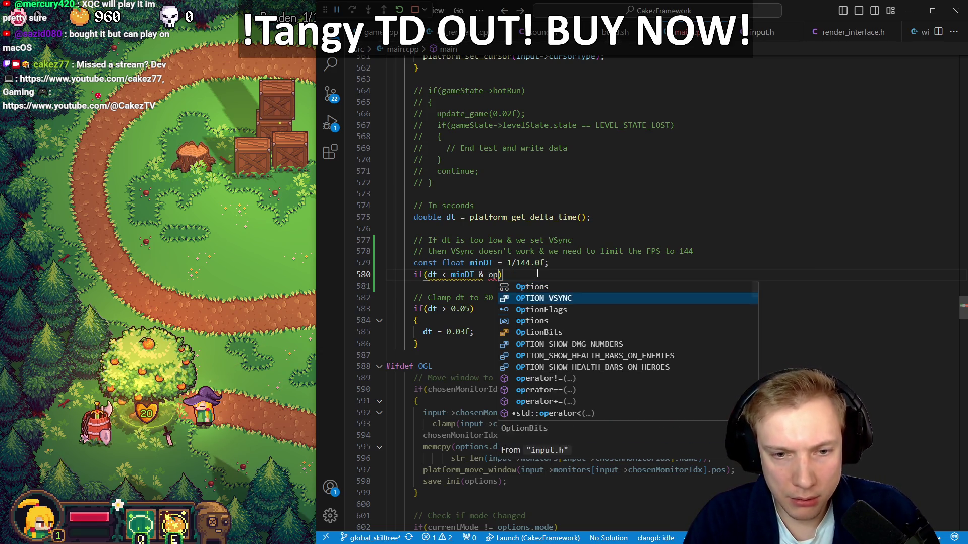
{"action": "type", "text": "tions->"}
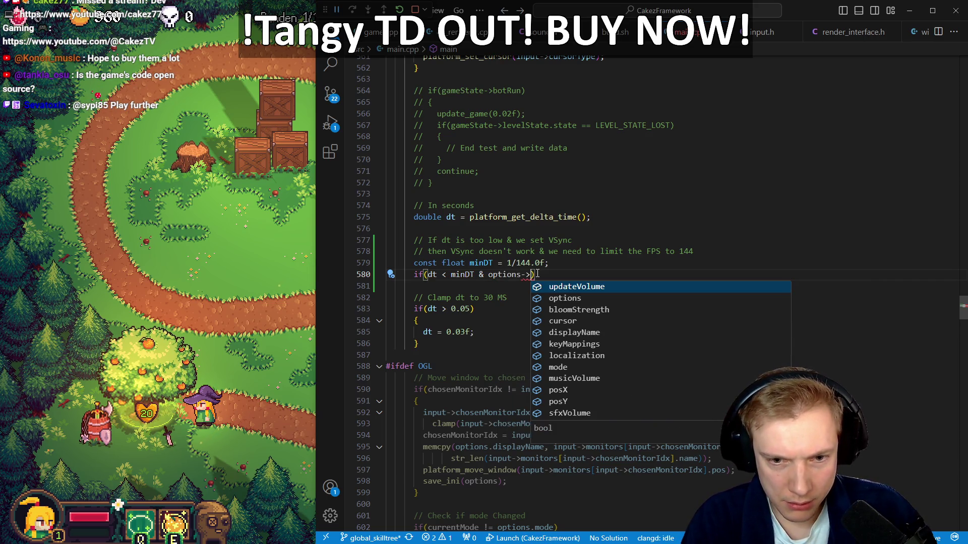
{"action": "type", "text": "op"}
{"action": "key", "text": "Return"}
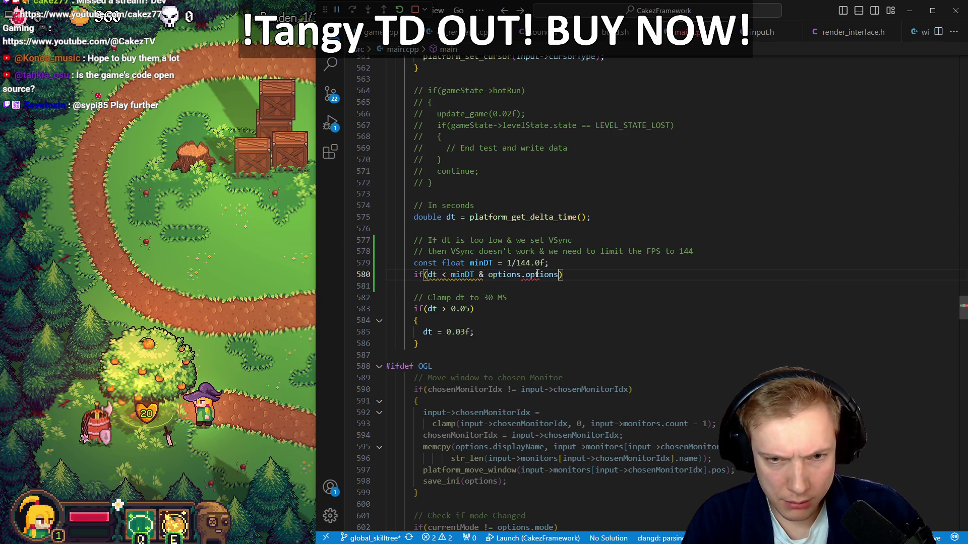
{"action": "type", "text": "& "}
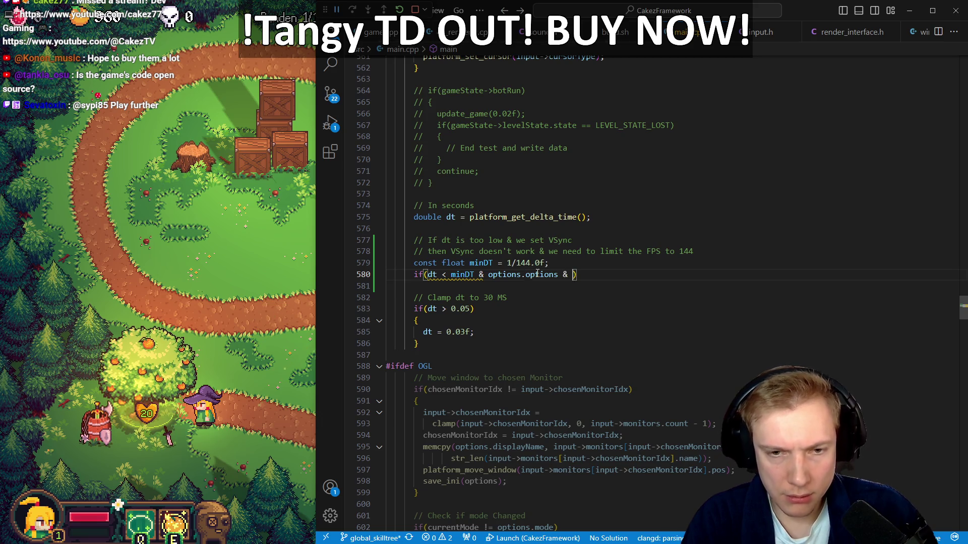
{"action": "type", "text": "option"}
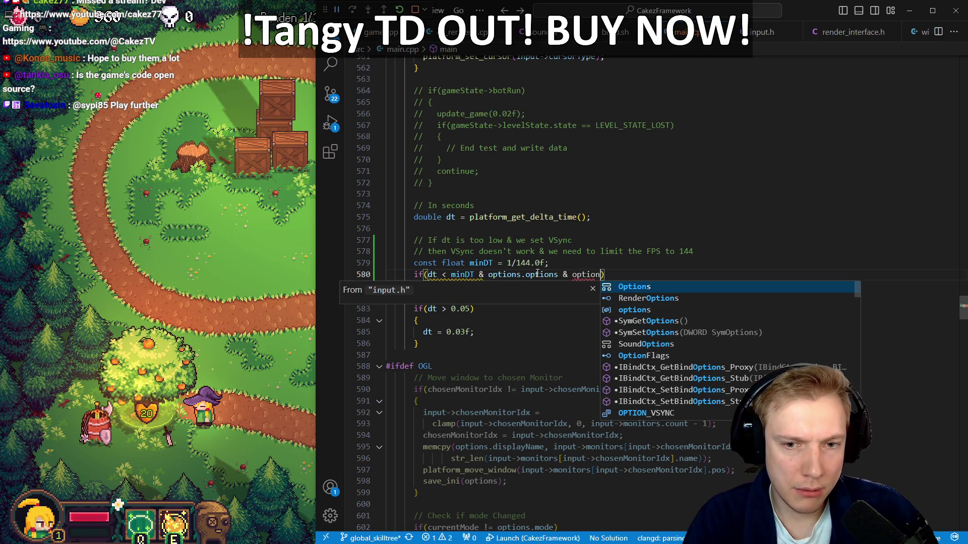
{"action": "key", "text": "Tab"}
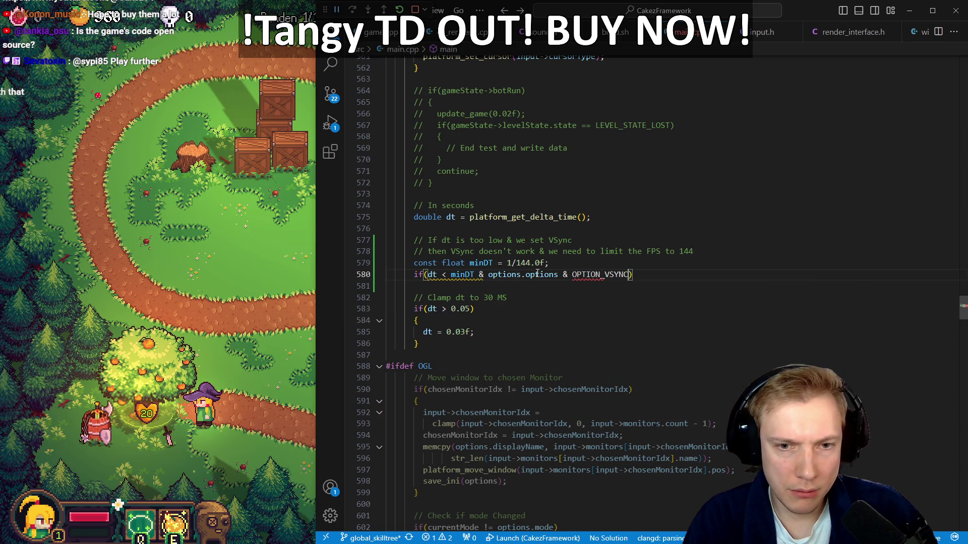
{"action": "key", "text": "ctrl+Left"}
{"action": "key", "text": "ctrl+Left"}
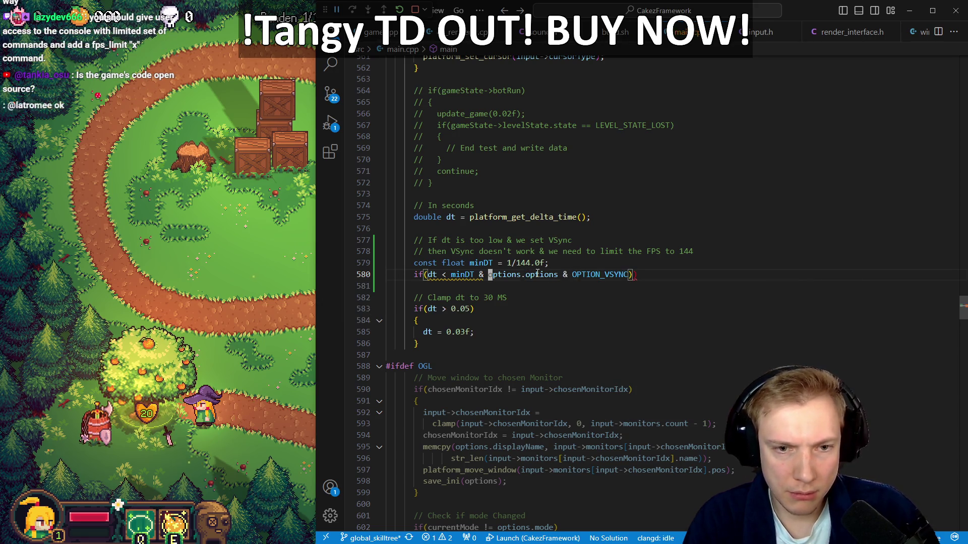
{"action": "type", "text": "("}
Peek at the definition of options in input.h and return to the frame-limit code.
{"action": "left_click", "coordinate": [537, 274]}
{"action": "key", "text": "F12"}
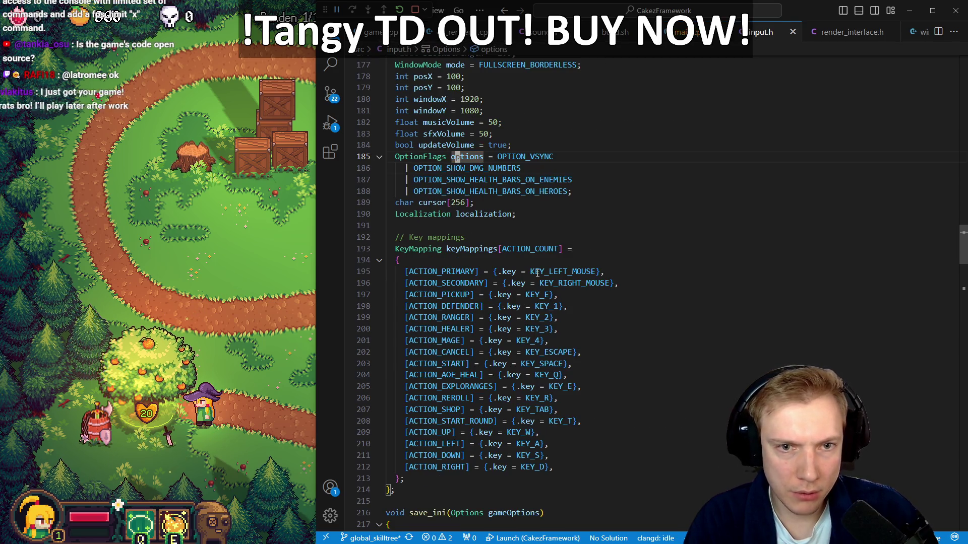
{"action": "key", "text": "alt+Left"}
Change minDT's declared type from float to double to match dt.
{"action": "left_click", "coordinate": [537, 275]}
{"action": "key", "text": "Home"}
{"action": "key", "text": "Up"}
{"action": "key", "text": "ctrl+BackSpace"}
{"action": "type", "text": "double"}
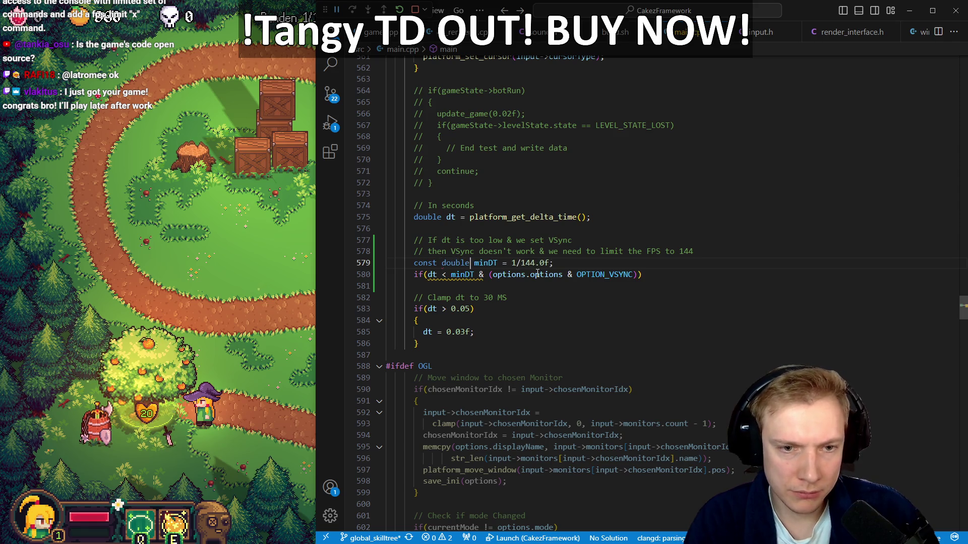
Give the frame-limit if an empty braced body below the condition.
{"action": "key", "text": "Down"}
{"action": "key", "text": "End"}
{"action": "key", "text": "Return"}
{"action": "type", "text": "{"}
{"action": "key", "text": "Return"}
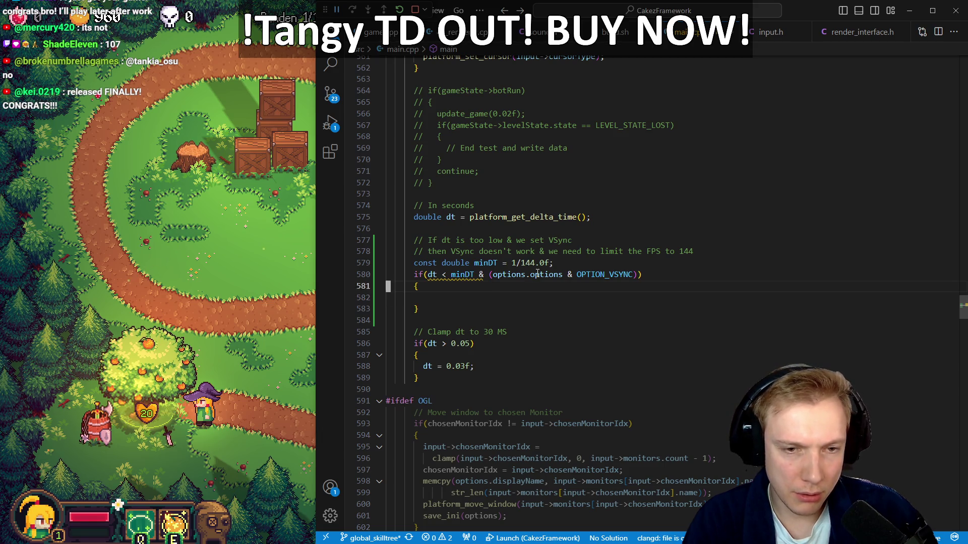
Set minDT to 1.0/144.0 and rewrite the condition as (dt < minDT) && (options.options & OPTION_VSYNC).
{"action": "left_click", "coordinate": [388, 263]}
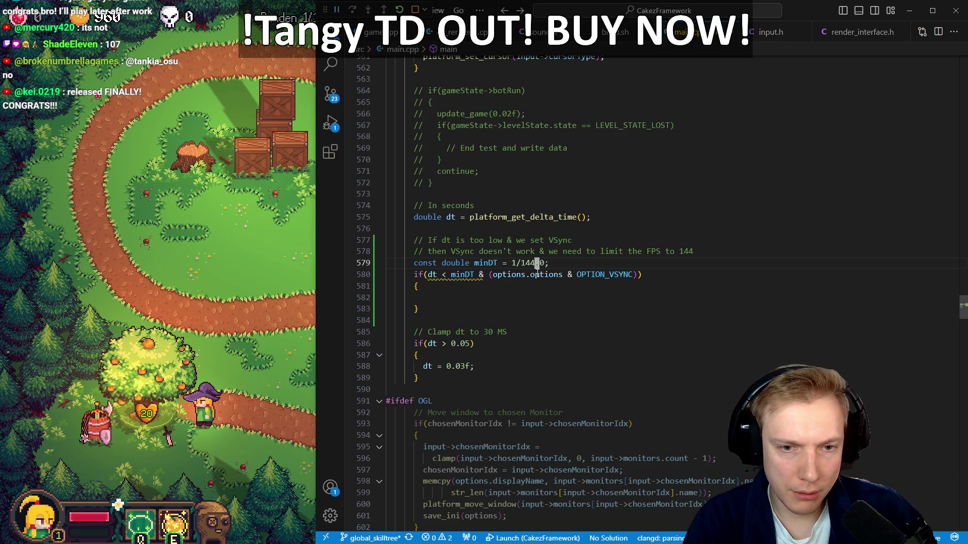
{"action": "type", "text": ".0"}
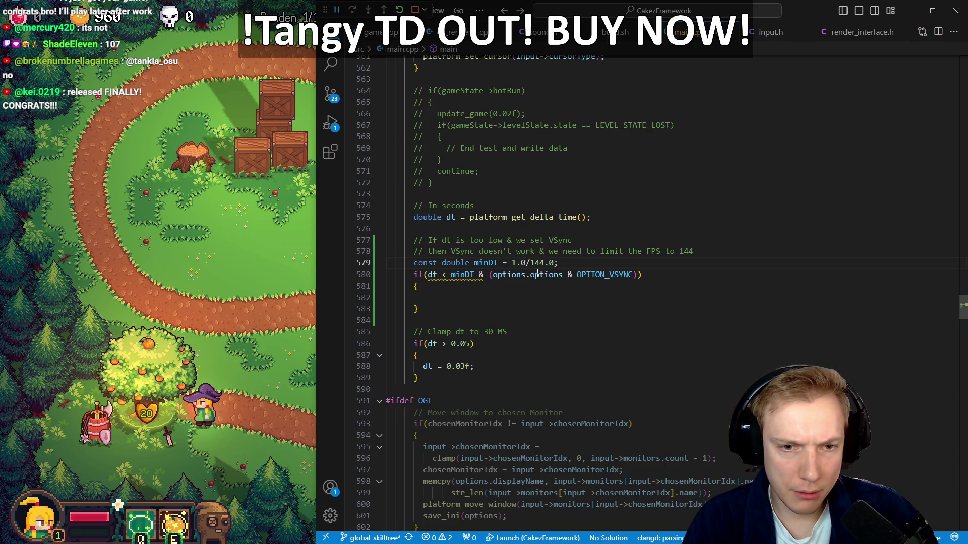
{"action": "key", "text": "Down"}
{"action": "key", "text": "ctrl+Left"}
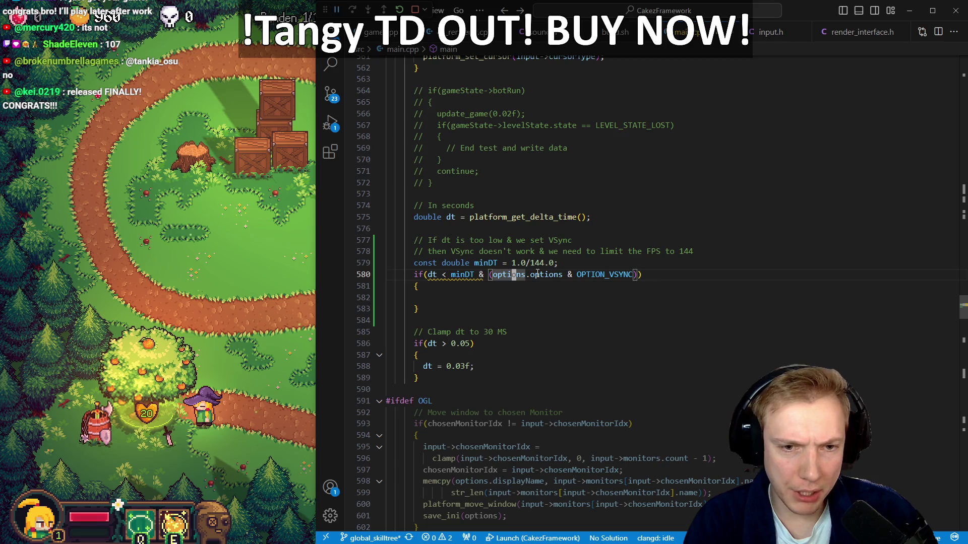
{"action": "key", "text": "ctrl+Left"}
{"action": "key", "text": "ctrl+Left"}
{"action": "key", "text": "ctrl+shift+Left"}
{"action": "key", "text": "ctrl+shift+Left"}
{"action": "key", "text": "ctrl+shift+Left"}
{"action": "type", "text": "("}
{"action": "left_click", "coordinate": [474, 298]}
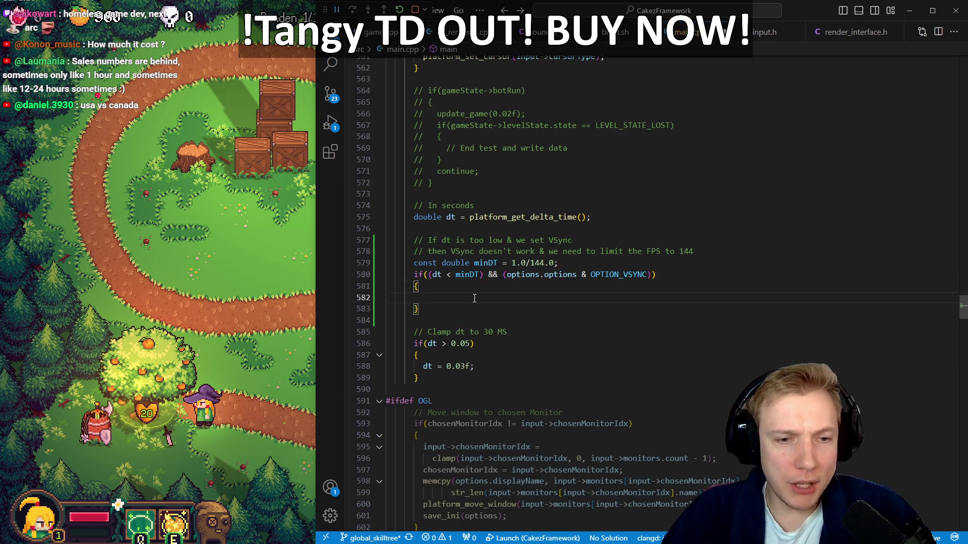
{"action": "type", "text": "sleep"}
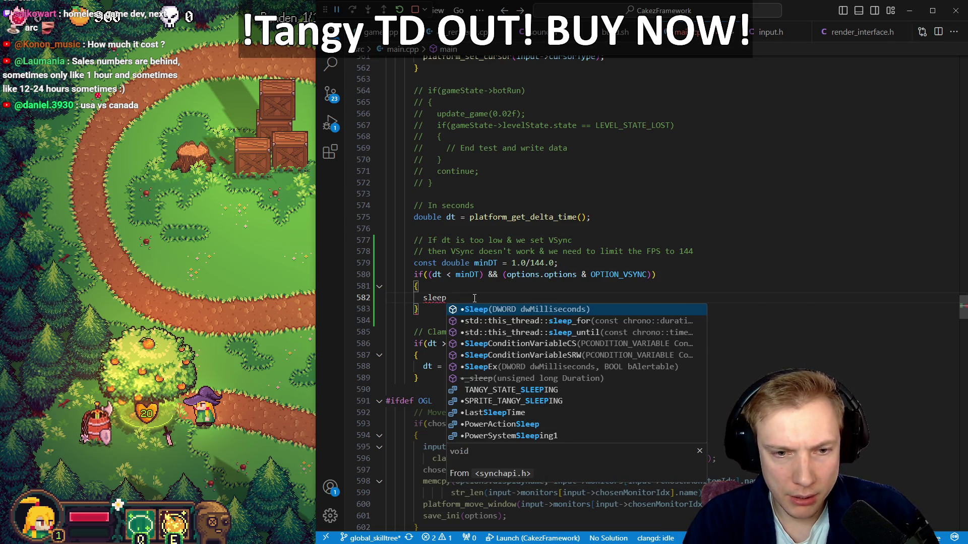
Inside the if, compute const float sleepTimeMS = (minDT - dt) * 1000.0f above a Sleep call.
{"action": "key", "text": "Tab"}
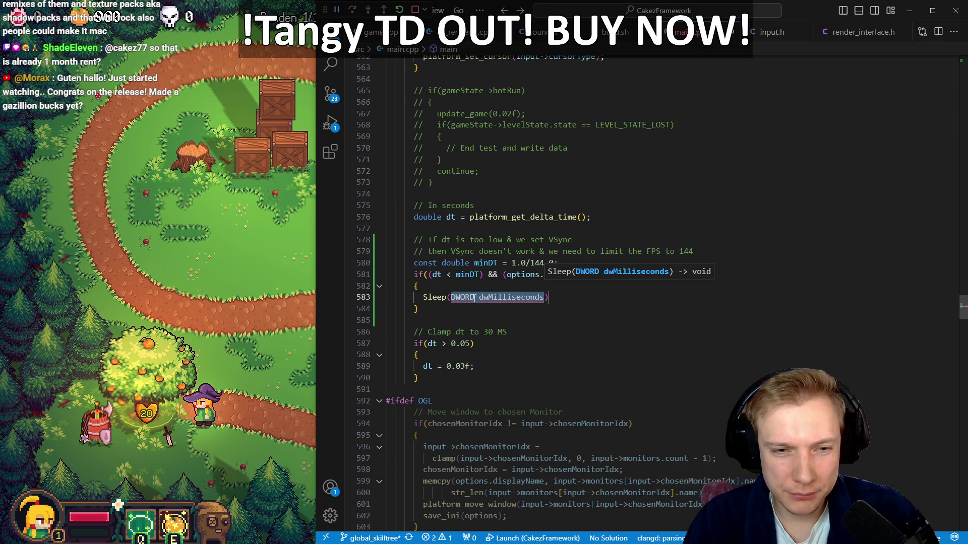
{"action": "key", "text": "ctrl+shift+Return"}
{"action": "type", "text": "const float speedTime ="}
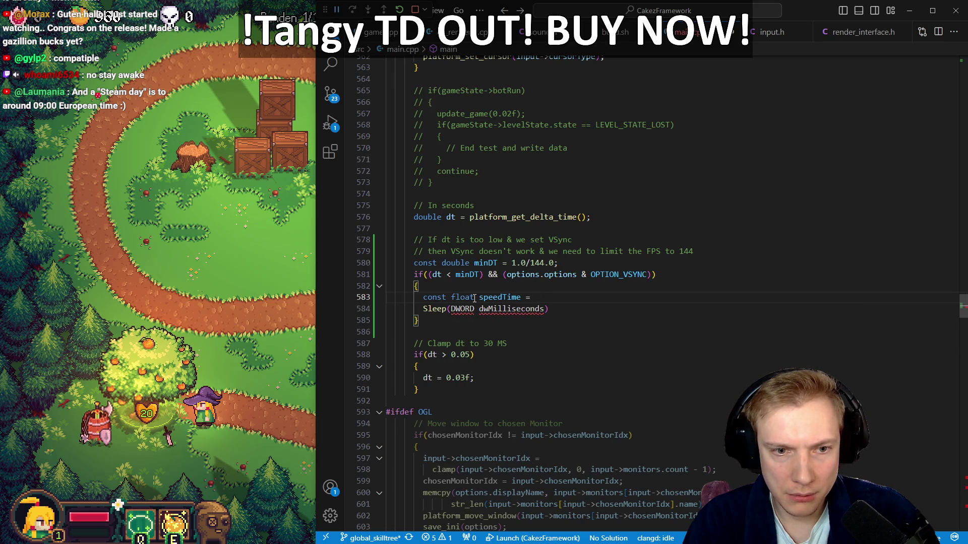
{"action": "type", "text": "DT - dt;"}
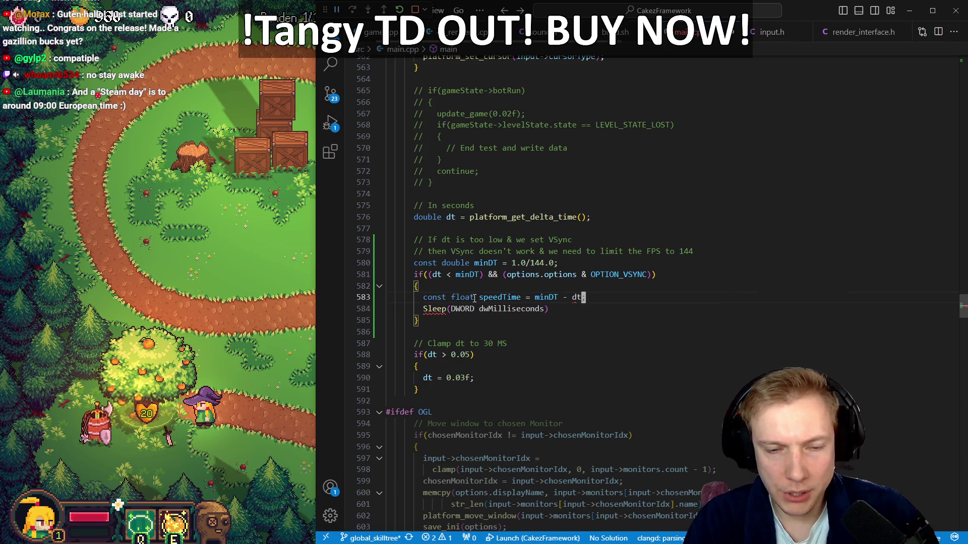
{"action": "key", "text": "Down"}
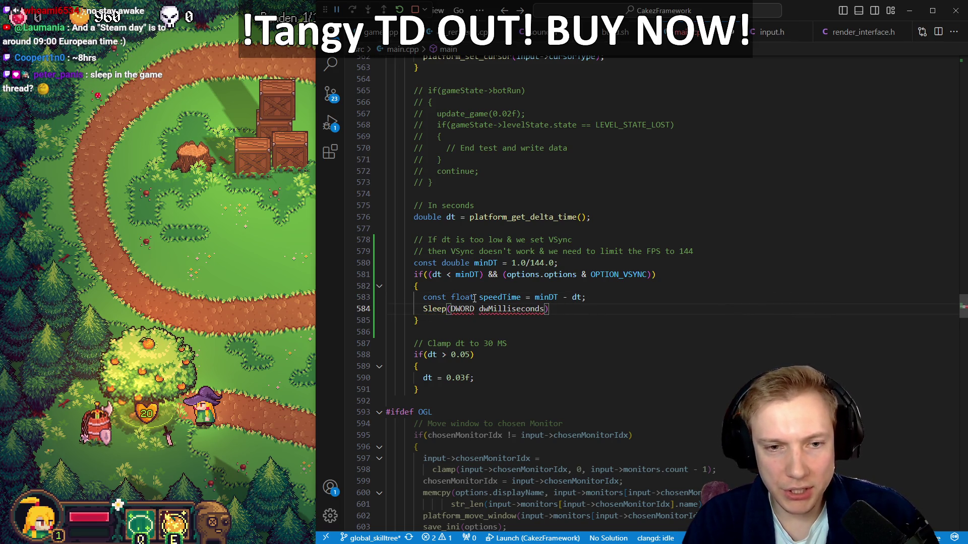
{"action": "key", "text": "Up"}
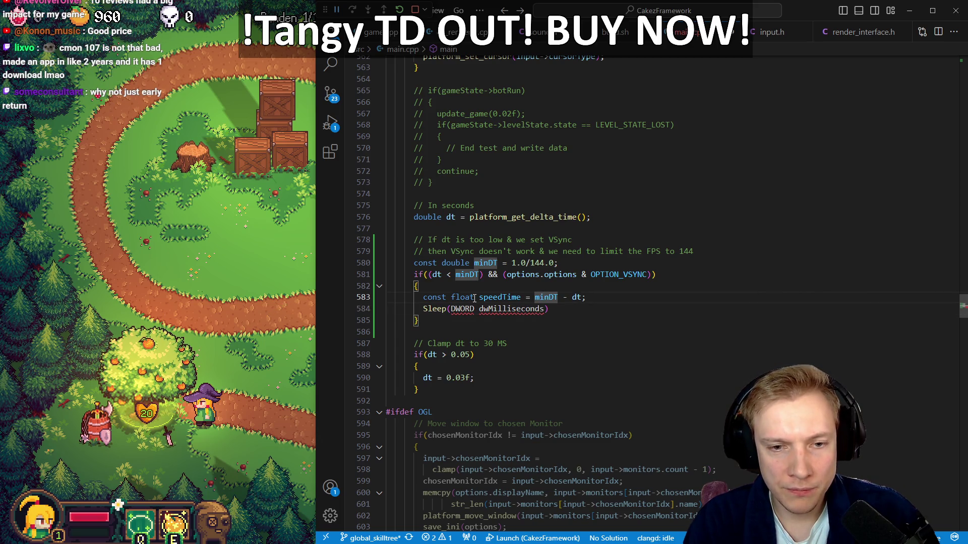
{"action": "key", "text": "ctrl+Left"}
{"action": "type", "text": "("}
{"action": "key", "text": "End"}
{"action": "key", "text": "BackSpace"}
{"action": "type", "text": ") * 1000.0"}
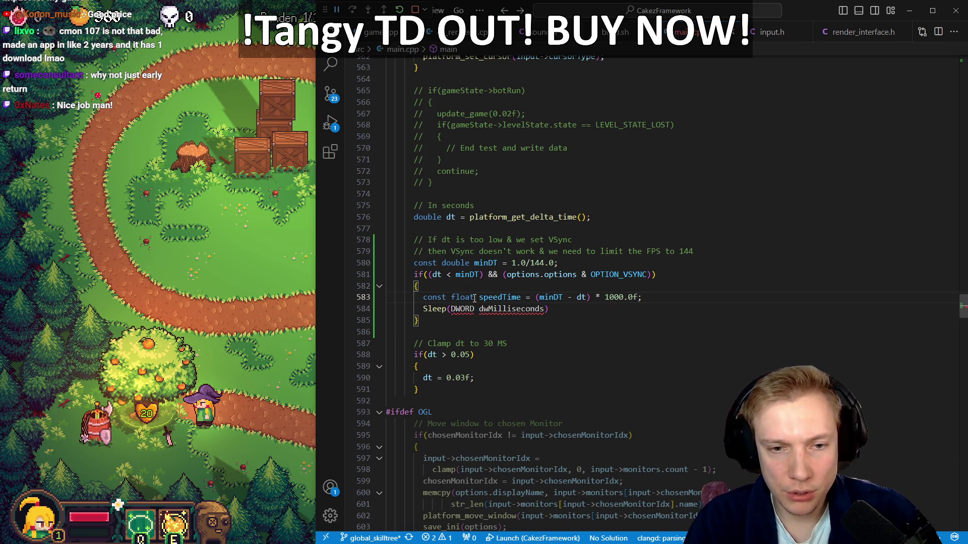
{"action": "type", "text": "f"}
{"action": "key", "text": "Home"}
{"action": "key", "text": "ctrl+Right"}
{"action": "key", "text": "ctrl+Right"}
{"action": "key", "text": "ctrl+Right"}
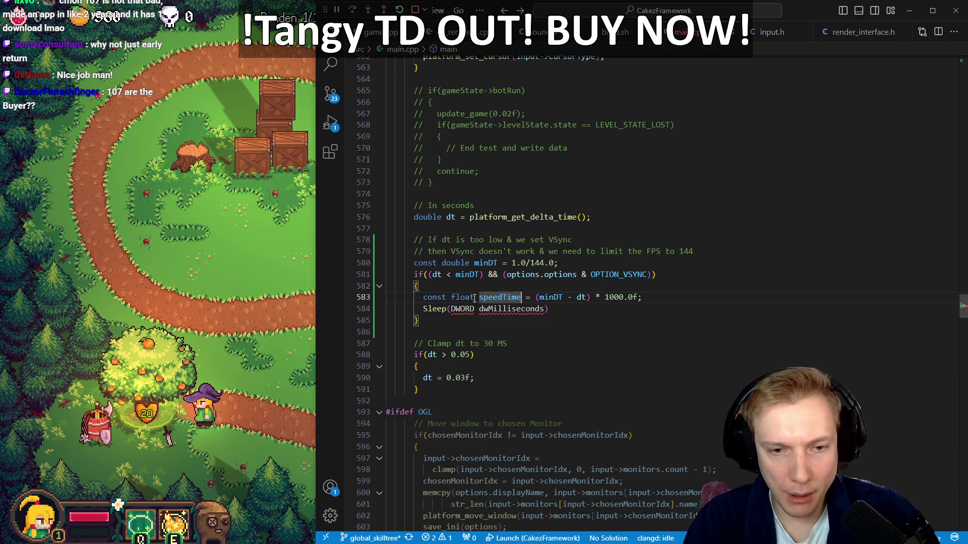
{"action": "type", "text": "MS"}
Fix the name to sleepTimeMS, pass it to Sleep, and build and launch the game.
{"action": "key", "text": "Down"}
{"action": "key", "text": "ctrl+shift+Left"}
{"action": "key", "text": "ctrl+shift+Left"}
{"action": "key", "text": "BackSpace"}
{"action": "type", "text": "s"}
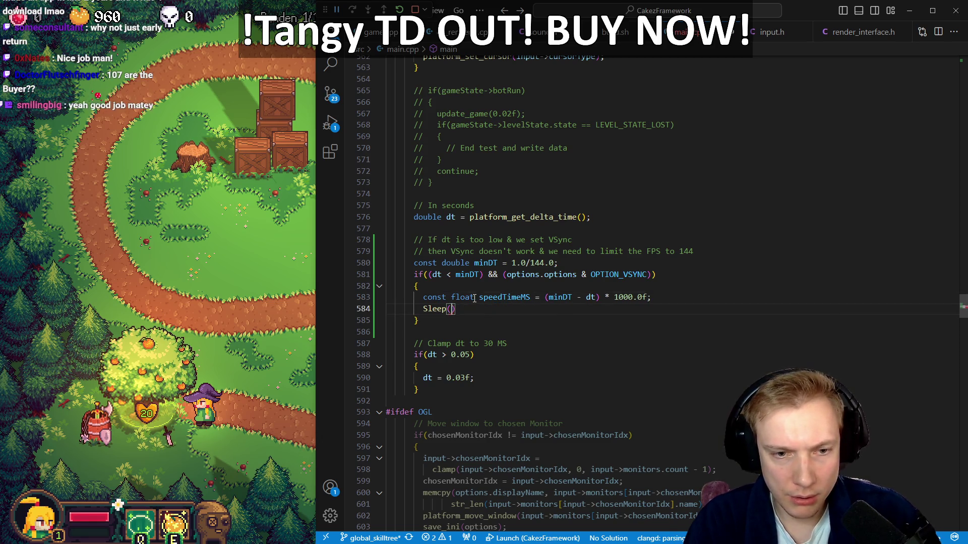
{"action": "key", "text": "Up"}
{"action": "key", "text": "ctrl+Right"}
{"action": "key", "text": "ctrl+Right"}
{"action": "key", "text": "ctrl+shift+Left"}
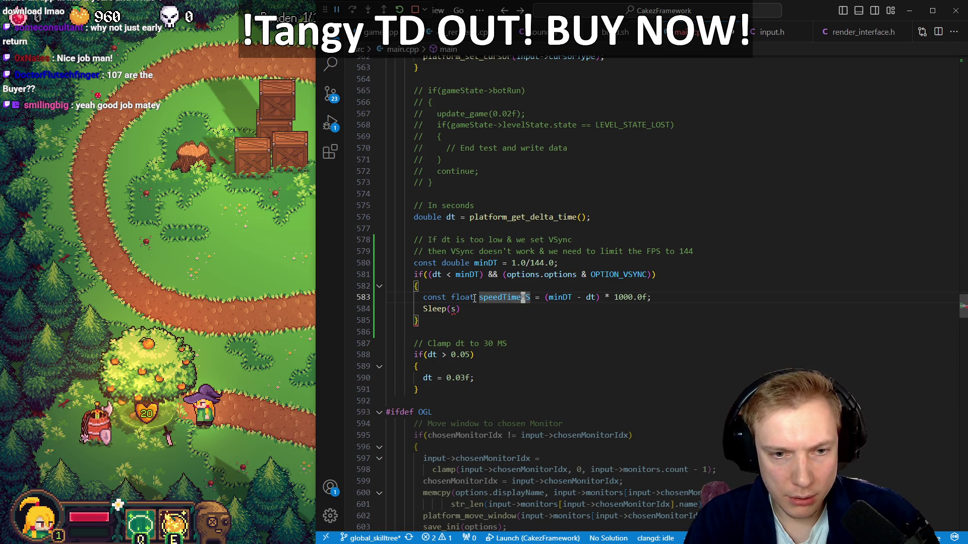
{"action": "type", "text": "sleep"}
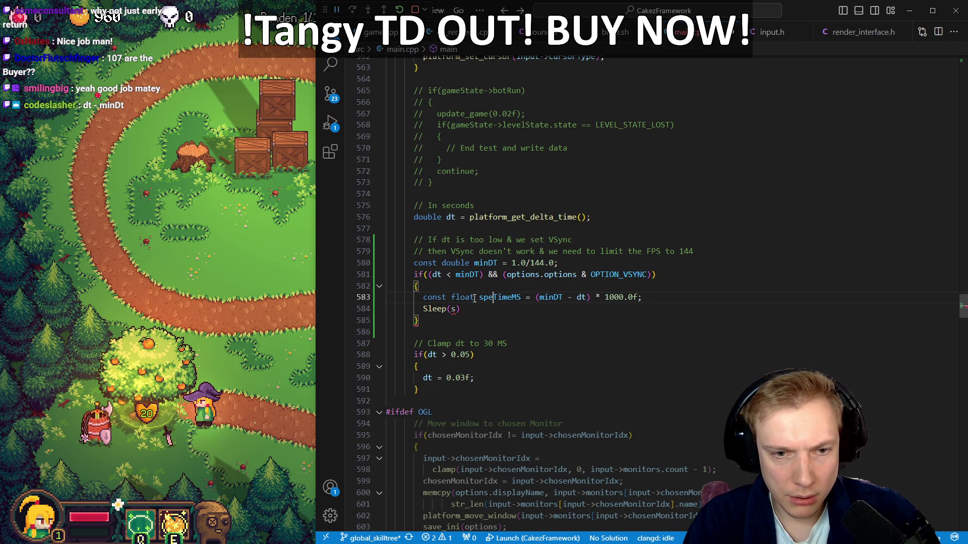
{"action": "key", "text": "Down"}
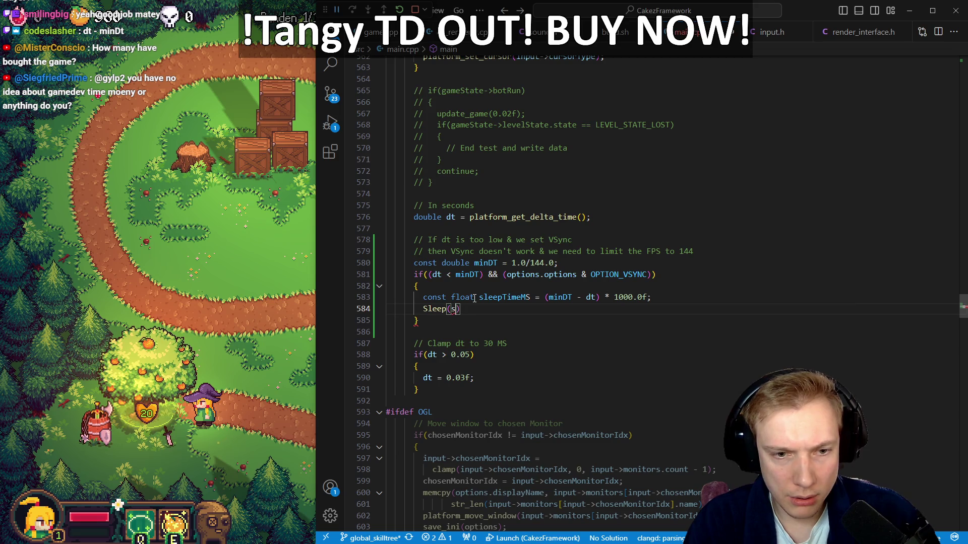
{"action": "type", "text": "leepTimeMS"}
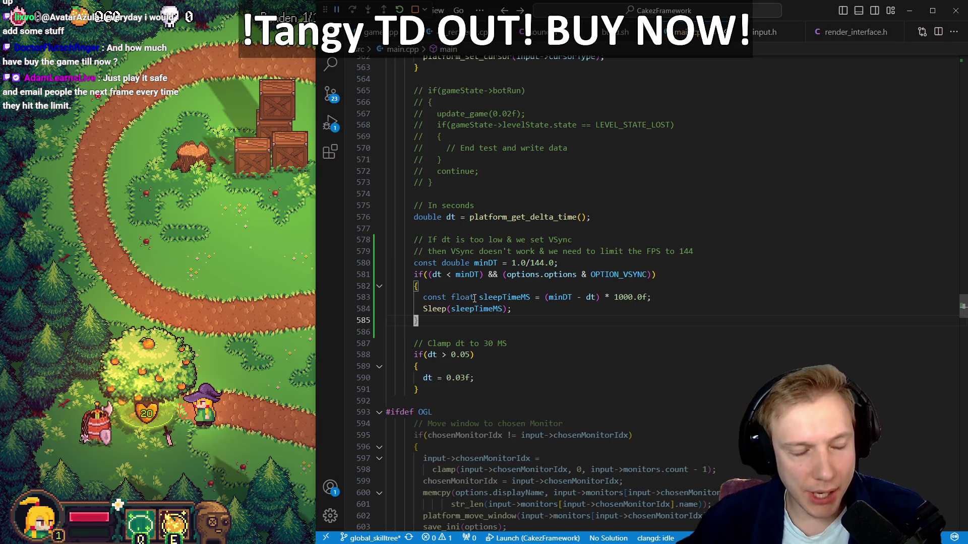
{"action": "key", "text": "alt+Tab"}
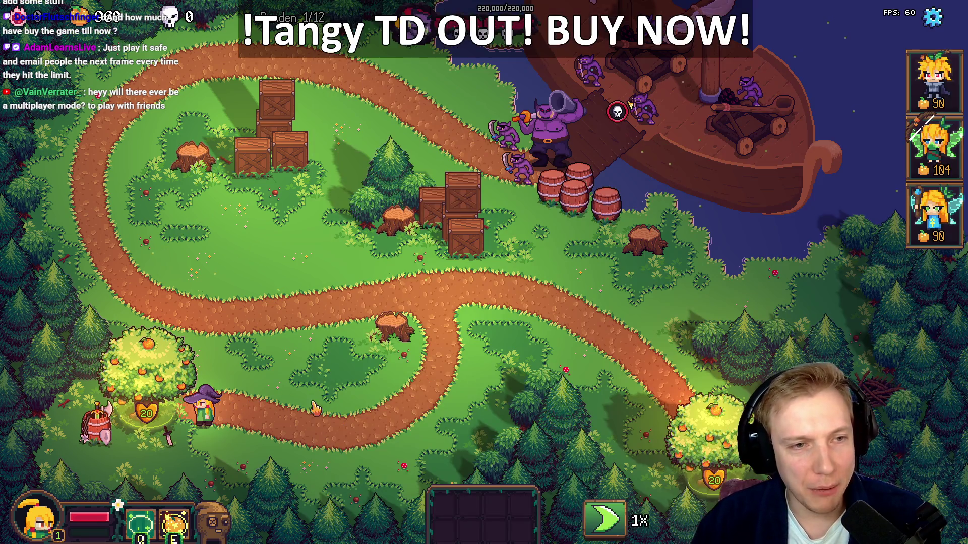
Walk the witch hero back and forth along the path in the running level.
{"action": "left_click", "coordinate": [331, 399]}
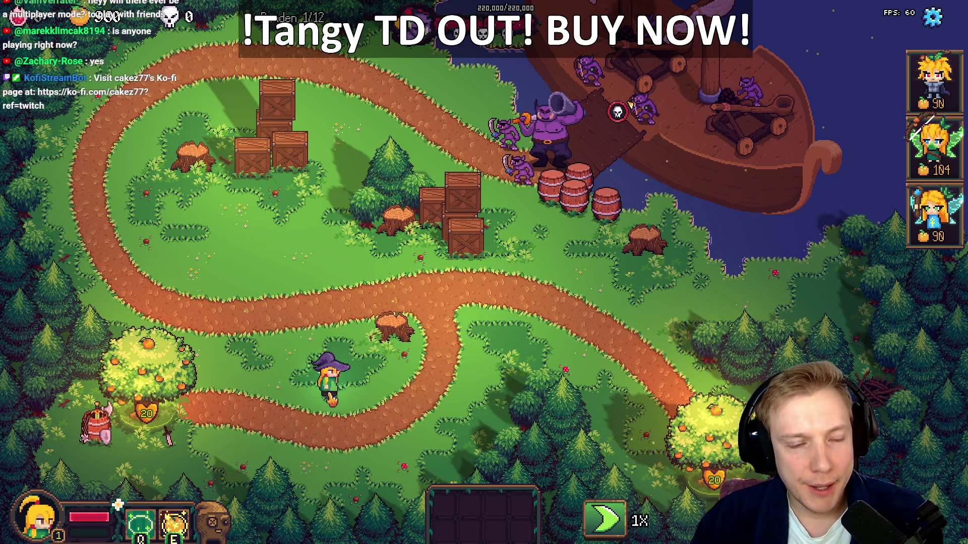
{"action": "left_click", "coordinate": [271, 379]}
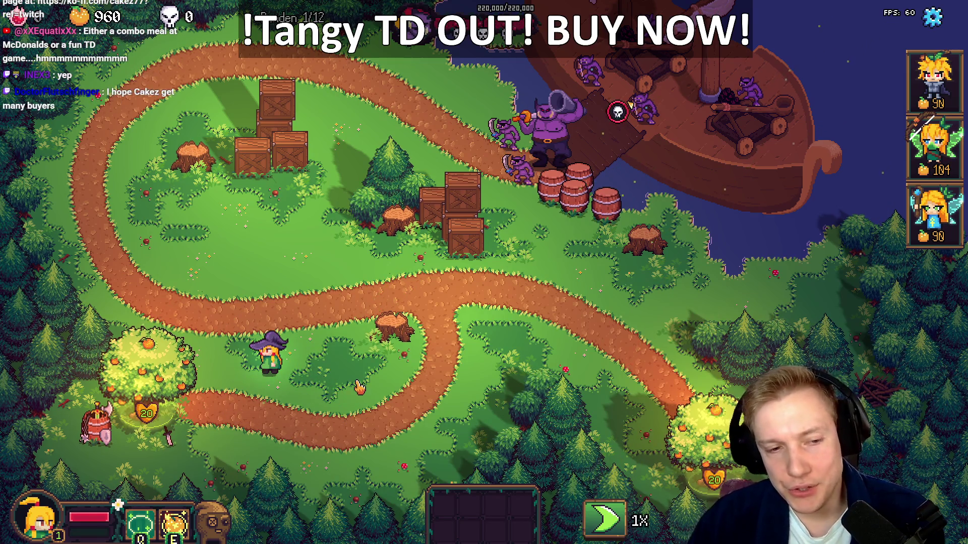
{"action": "left_click", "coordinate": [278, 388]}
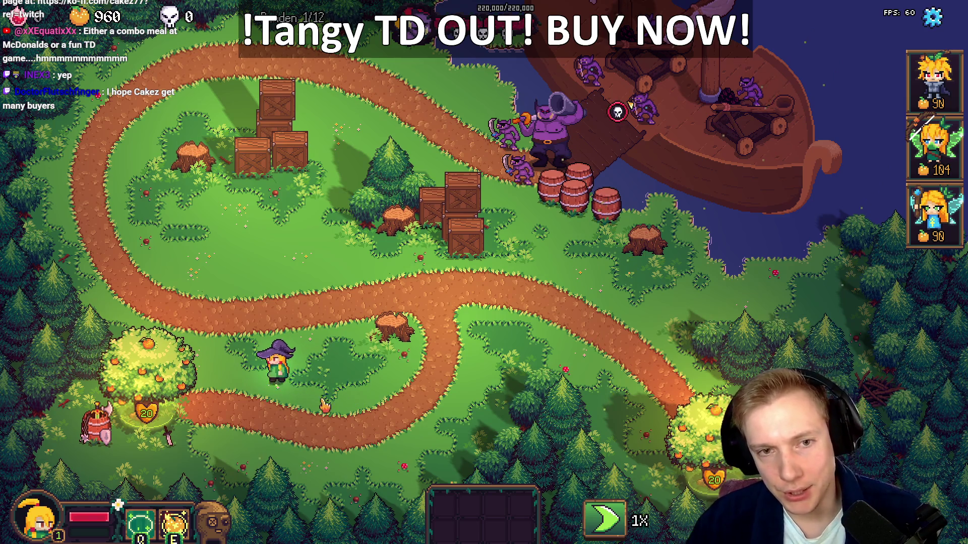
{"action": "left_click", "coordinate": [437, 400]}
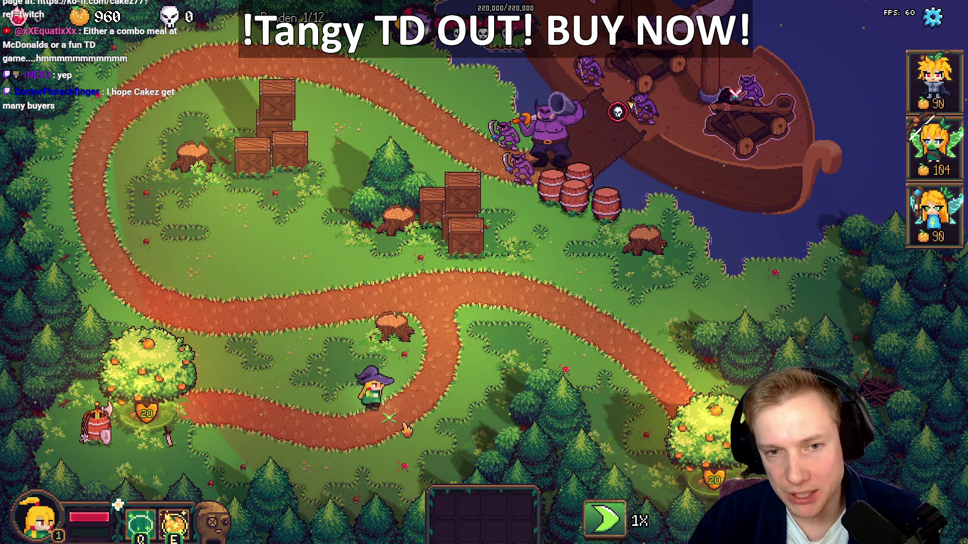
{"action": "left_click", "coordinate": [335, 391]}
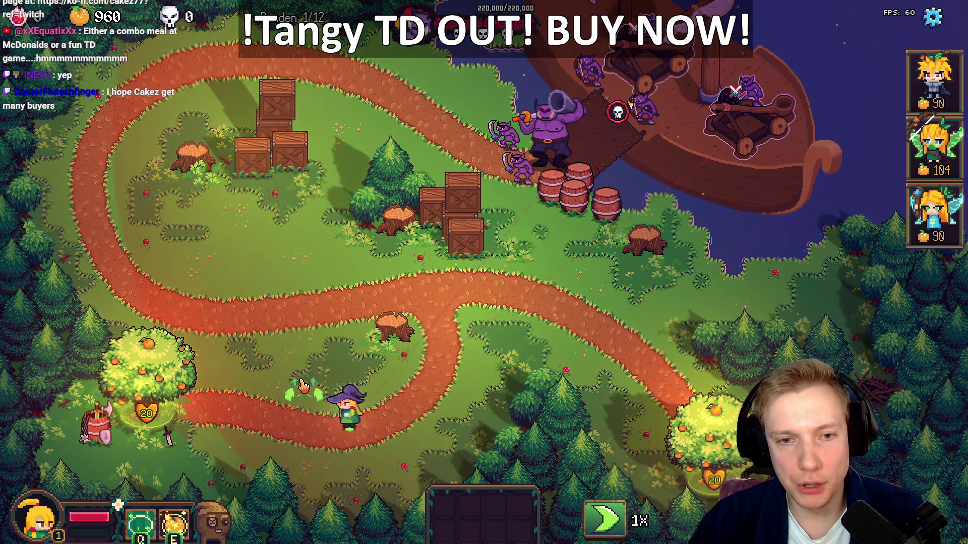
Resume from Optionen via WEITER, move the witch onto the path and aim her ability at the ship.
{"action": "left_click", "coordinate": [936, 21]}
{"action": "left_click", "coordinate": [601, 386]}
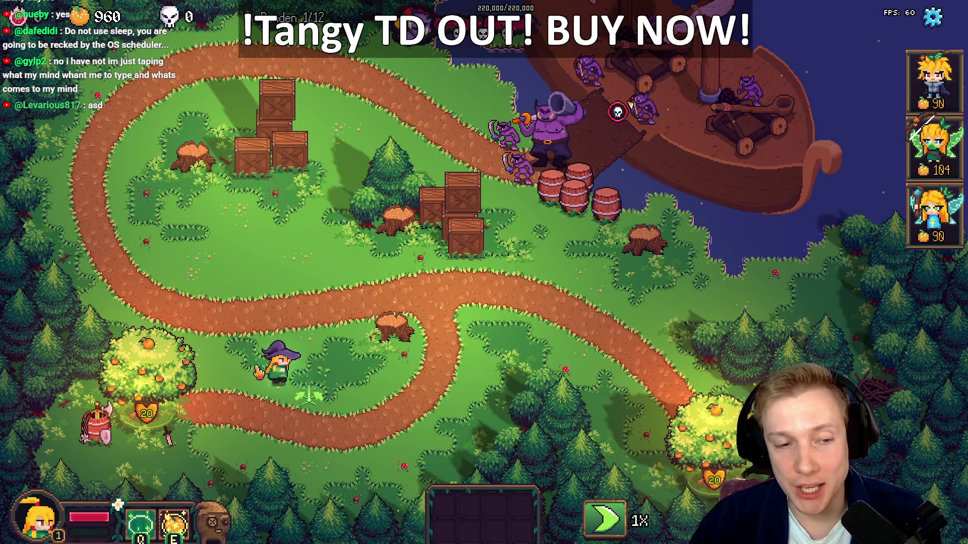
{"action": "left_click", "coordinate": [277, 382]}
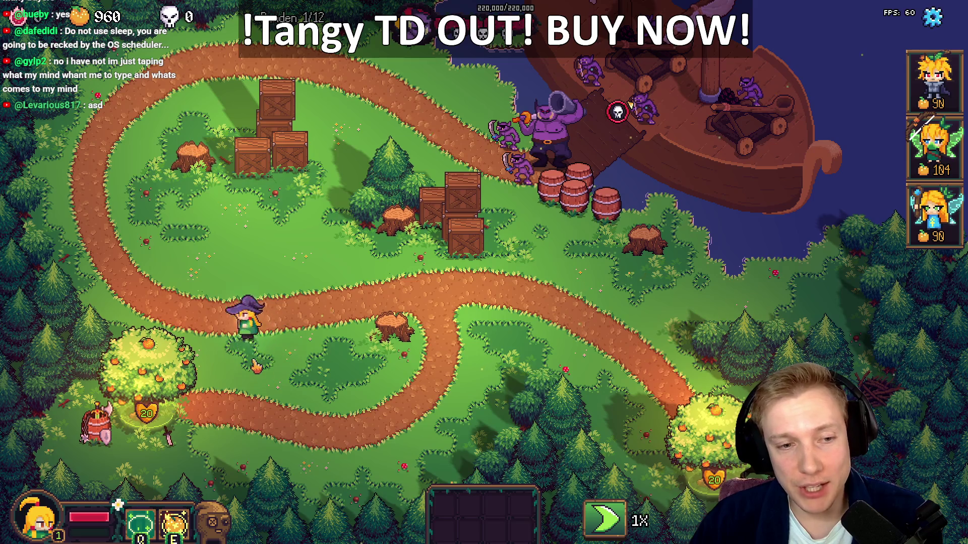
{"action": "key", "text": "q"}
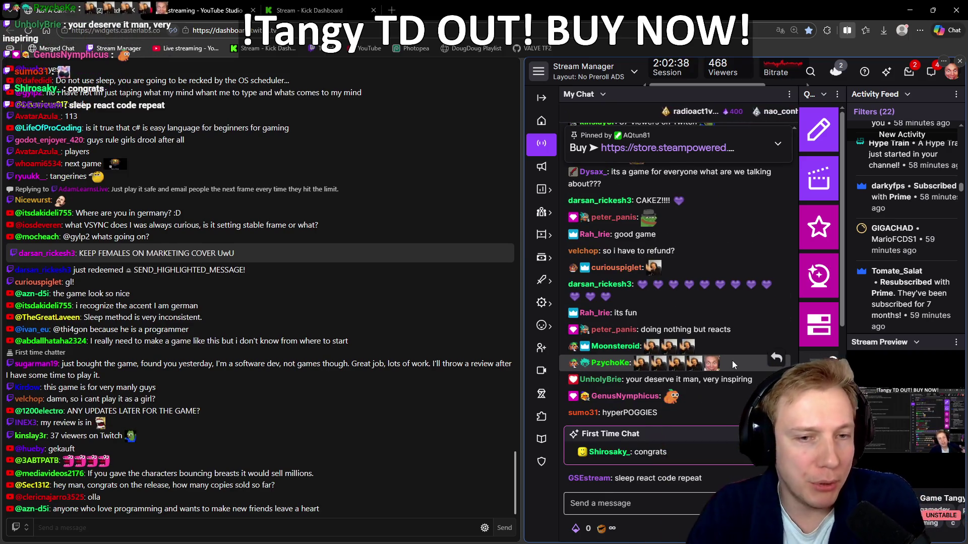
{"action": "left_click", "coordinate": [179, 8]}
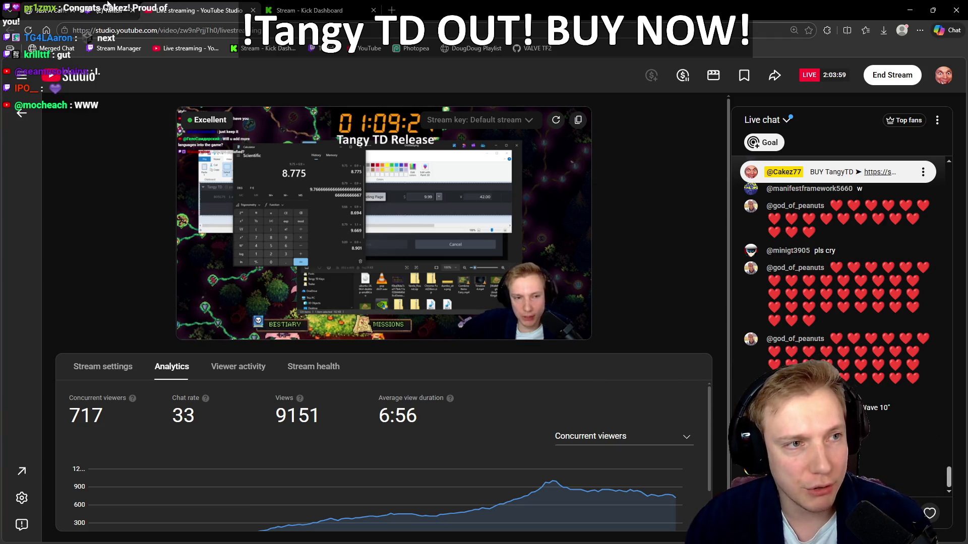
{"action": "key", "text": "ctrl+Tab"}
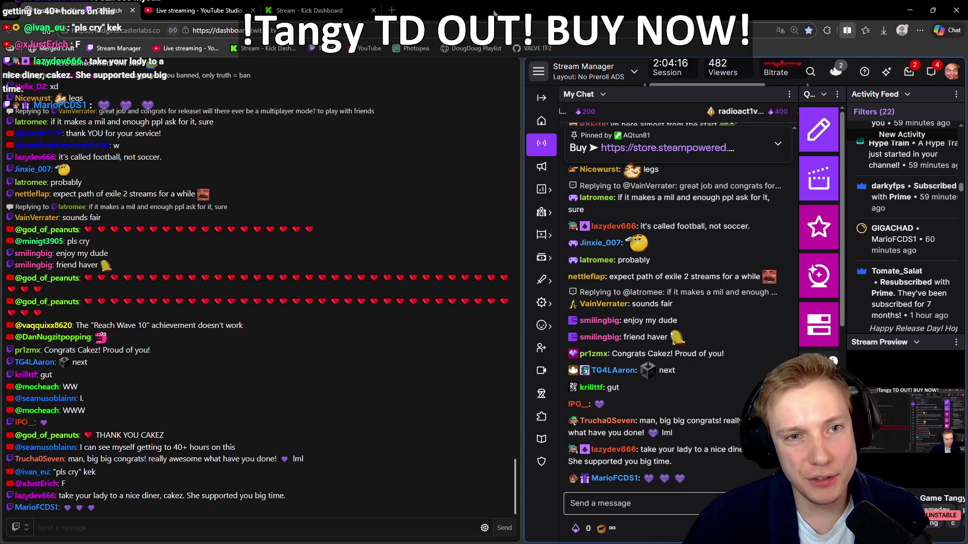
{"action": "key", "text": "alt+Tab"}
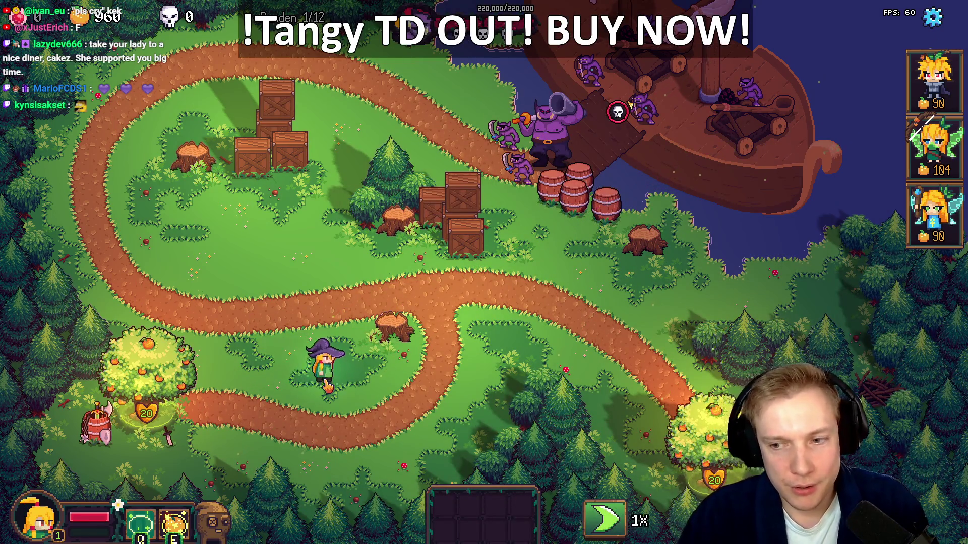
Leave the current level for the skill tree from the pause menu, confirming the prompt.
{"action": "key", "text": "Escape"}
{"action": "left_click", "coordinate": [399, 381]}
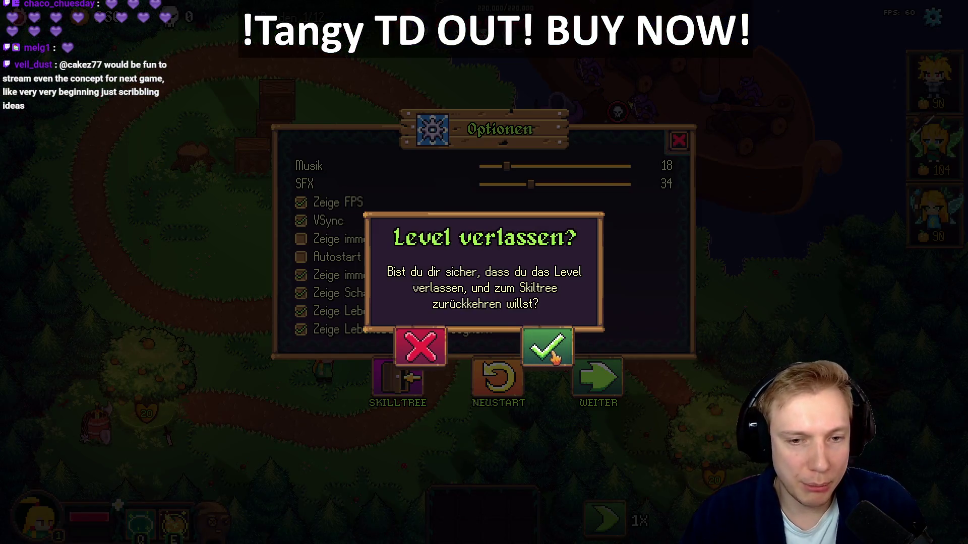
{"action": "left_click", "coordinate": [548, 346]}
Start the Mountain Trail level from the Missionen world map, then return to main.cpp.
{"action": "left_click", "coordinate": [486, 531]}
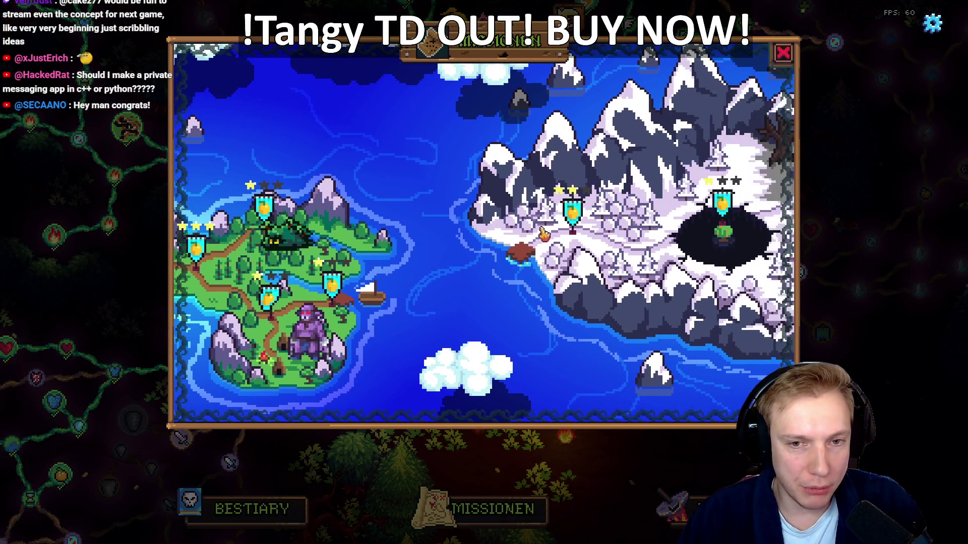
{"action": "left_click", "coordinate": [571, 221]}
{"action": "left_click", "coordinate": [496, 372]}
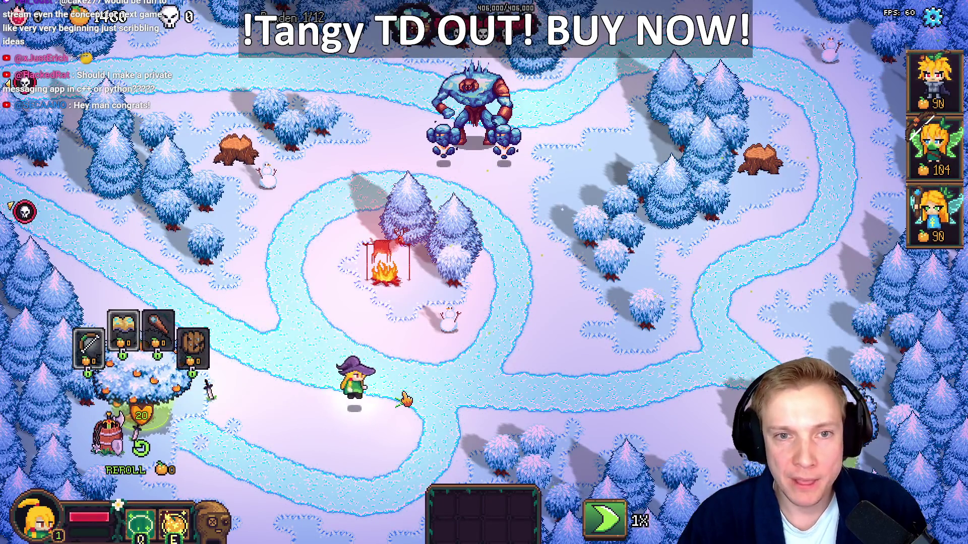
{"action": "key", "text": "alt+Tab"}
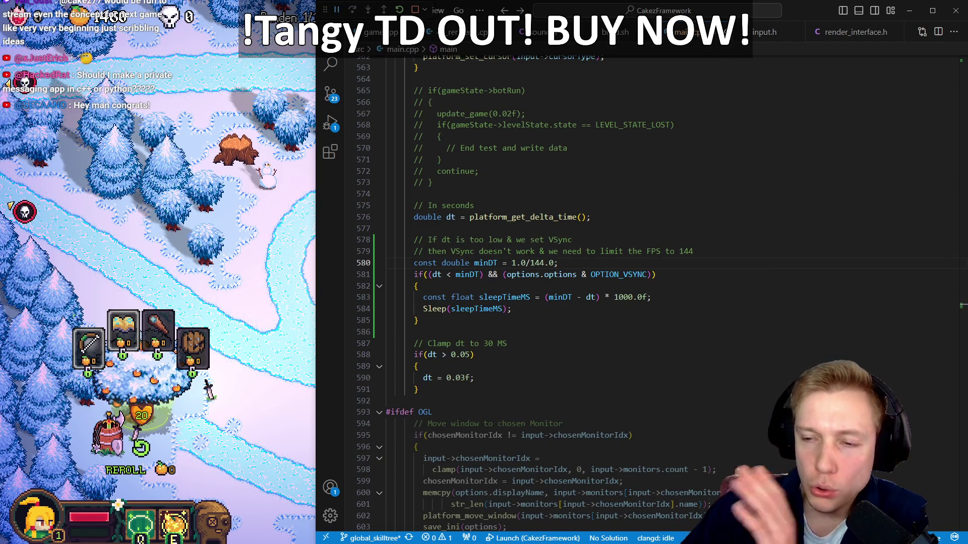
Show the Framerate limiter? post in Discord's feedback-bugs forum with Streamer Mode disabled, window moved aside.
{"action": "key", "text": "alt+Tab"}
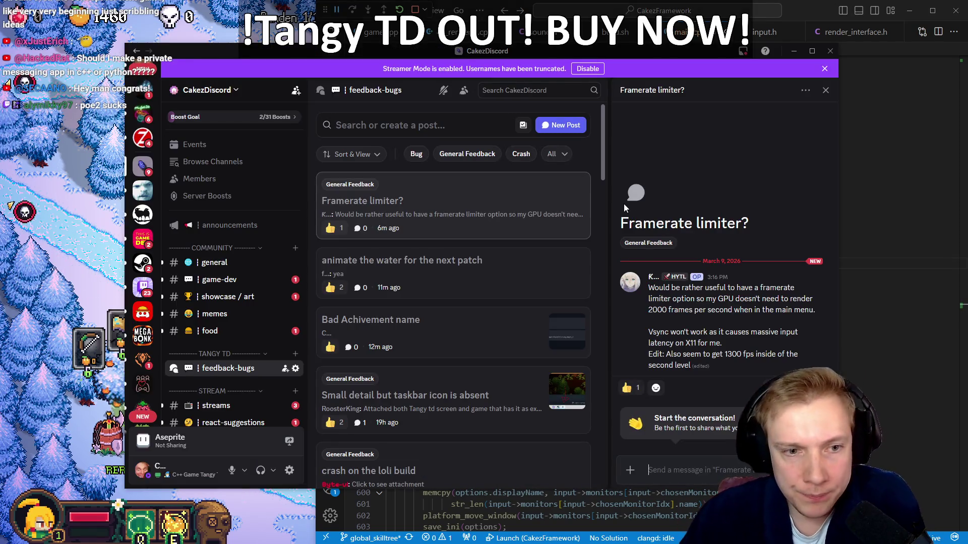
{"action": "mouse_move", "coordinate": [227, 368]}
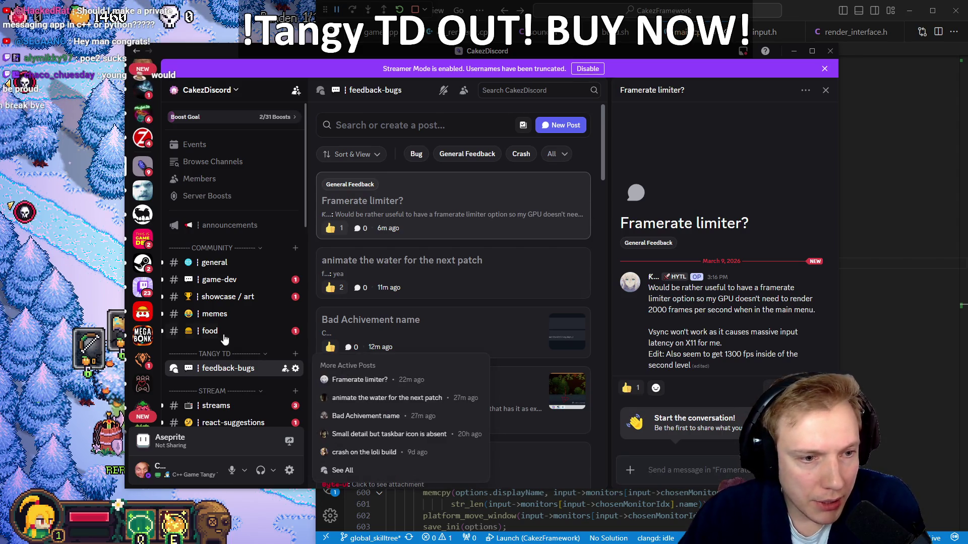
{"action": "left_click", "coordinate": [214, 263]}
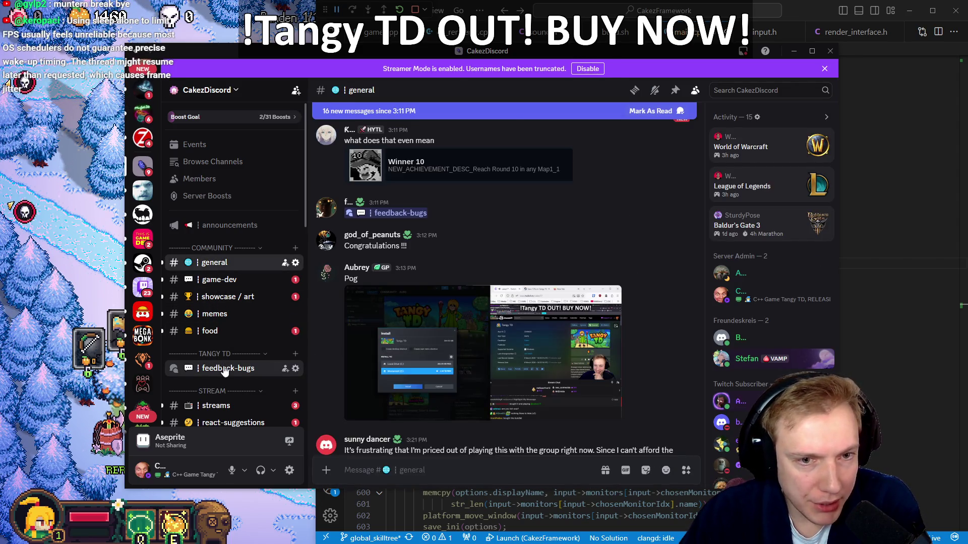
{"action": "left_click", "coordinate": [225, 368]}
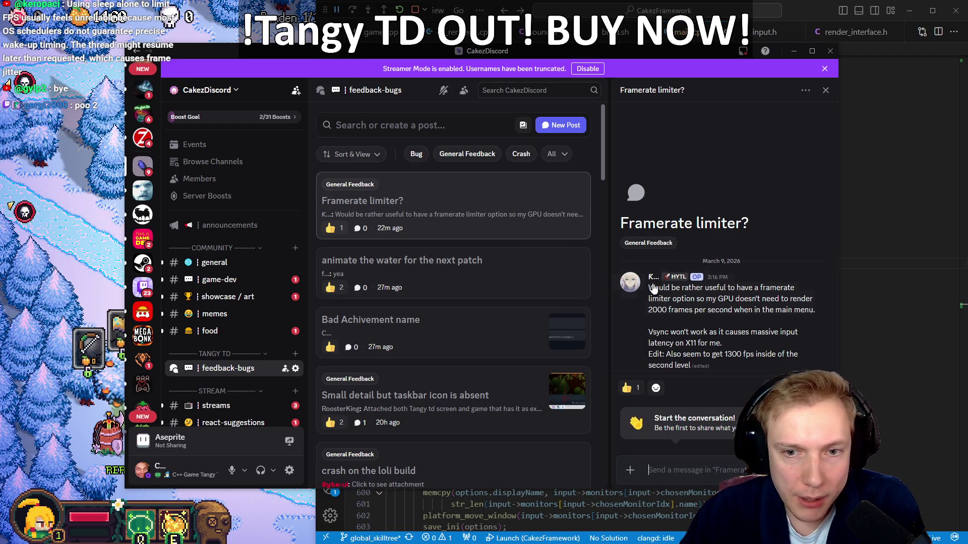
{"action": "left_click", "coordinate": [587, 69]}
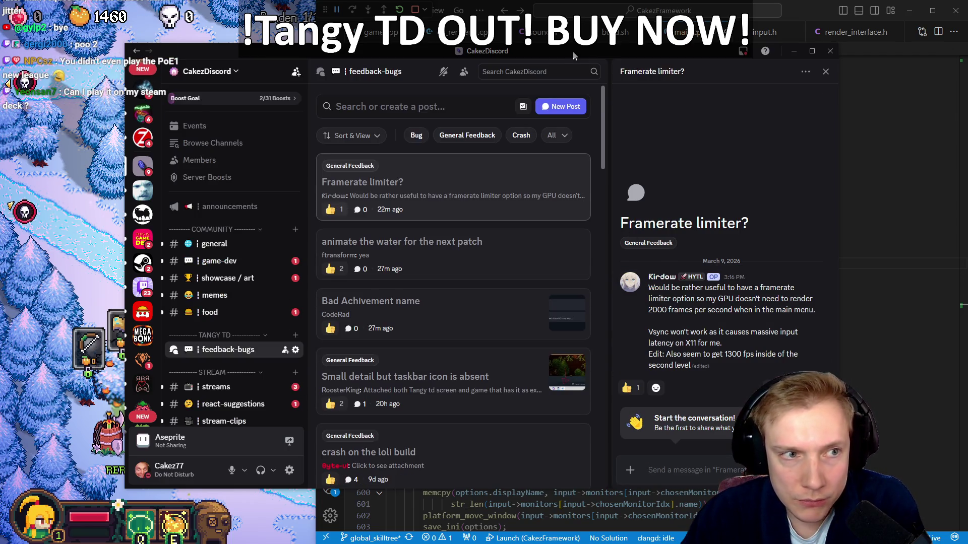
{"action": "left_click_drag", "start_coordinate": [573, 57], "coordinate": [493, 34]}
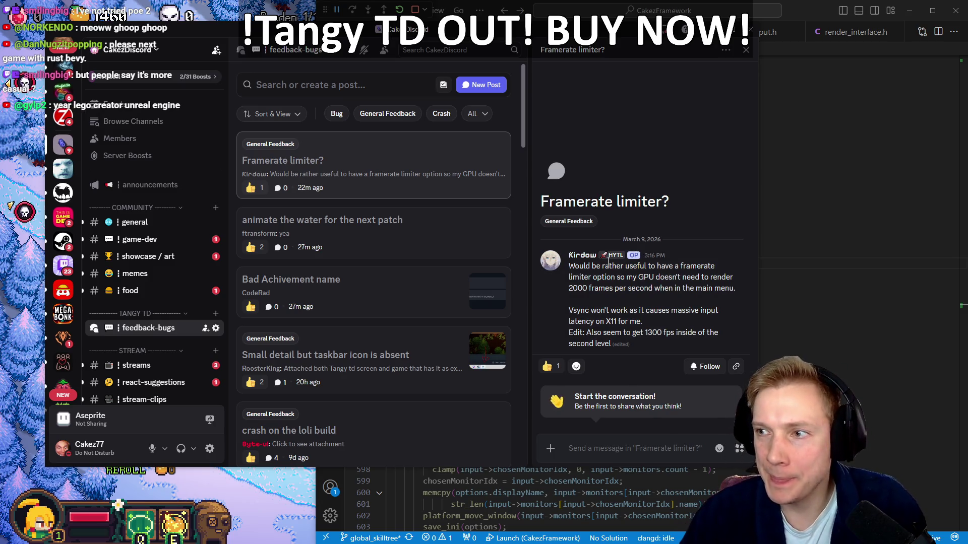
Add dt = minDT; after the sleepTimeMS calculation in main.cpp's frame limiter.
{"action": "key", "text": "alt+Tab"}
{"action": "key", "text": "Down"}
{"action": "key", "text": "Down"}
{"action": "key", "text": "Down"}
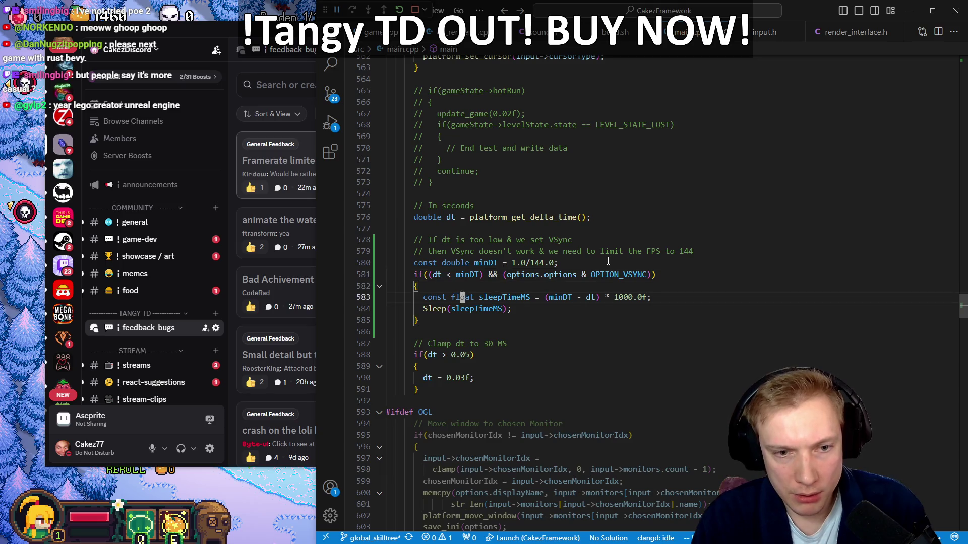
{"action": "key", "text": "End"}
{"action": "key", "text": "Return"}
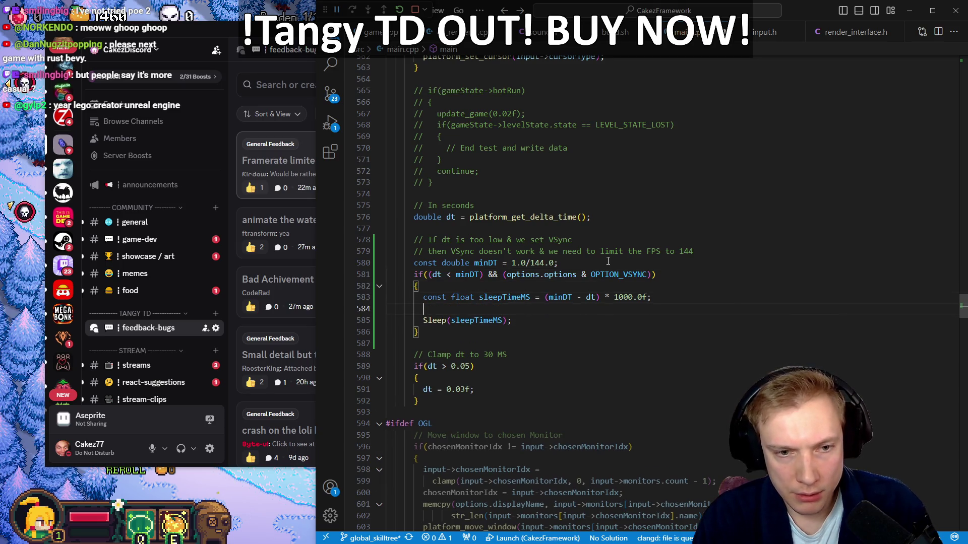
{"action": "type", "text": "t = mindt"}
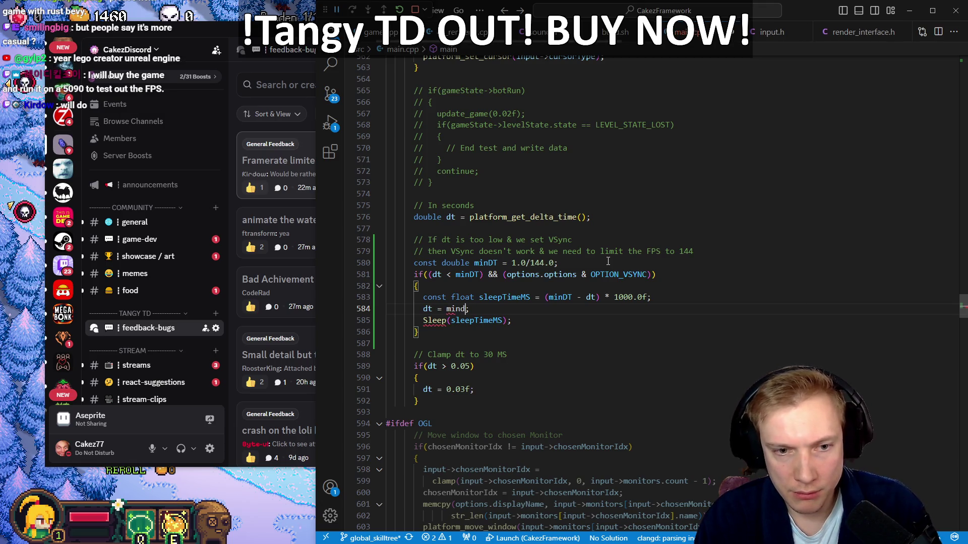
{"action": "type", "text": ";"}
{"action": "key", "text": "Down"}
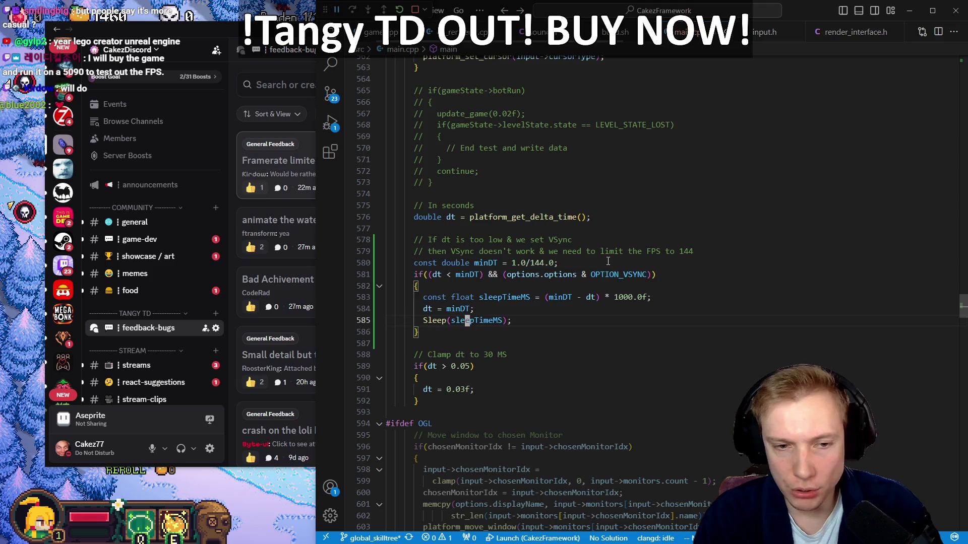
{"action": "key", "text": "ctrl+Tab"}
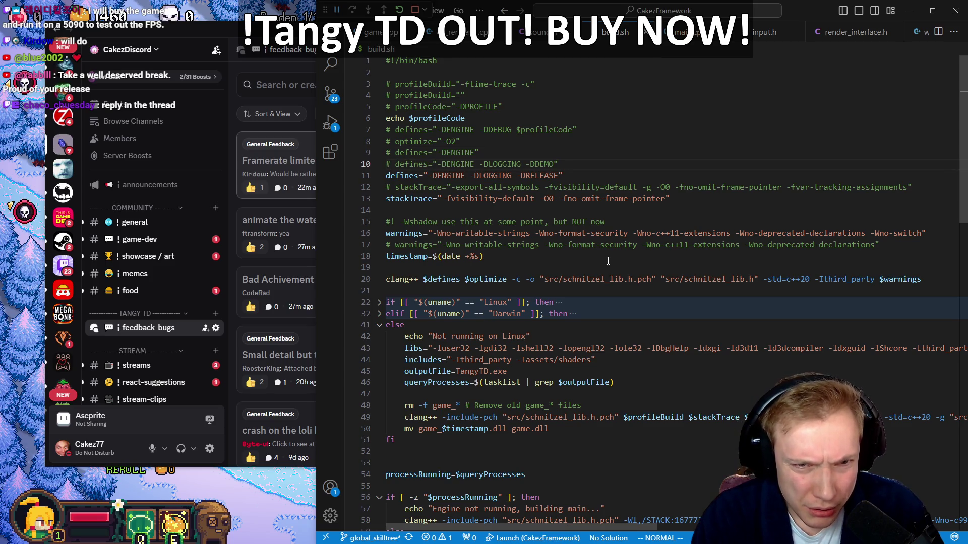
In build.sh make the -DDEMO defines line active and comment out the -DRELEASE line.
{"action": "key", "text": "Down"}
{"action": "key", "text": "ctrl+slash"}
{"action": "key", "text": "Up"}
{"action": "key", "text": "ctrl+slash"}
{"action": "key", "text": "Up"}
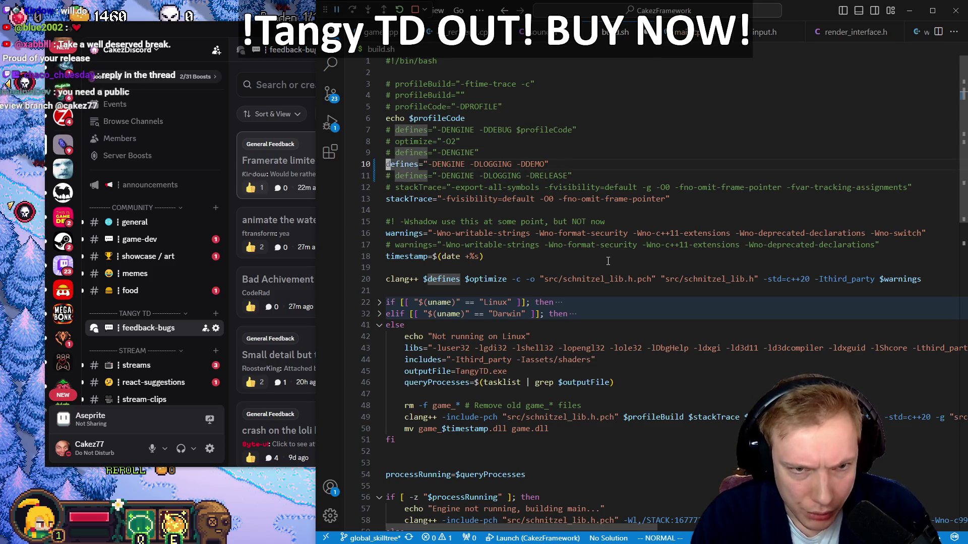
{"action": "key", "text": "Up"}
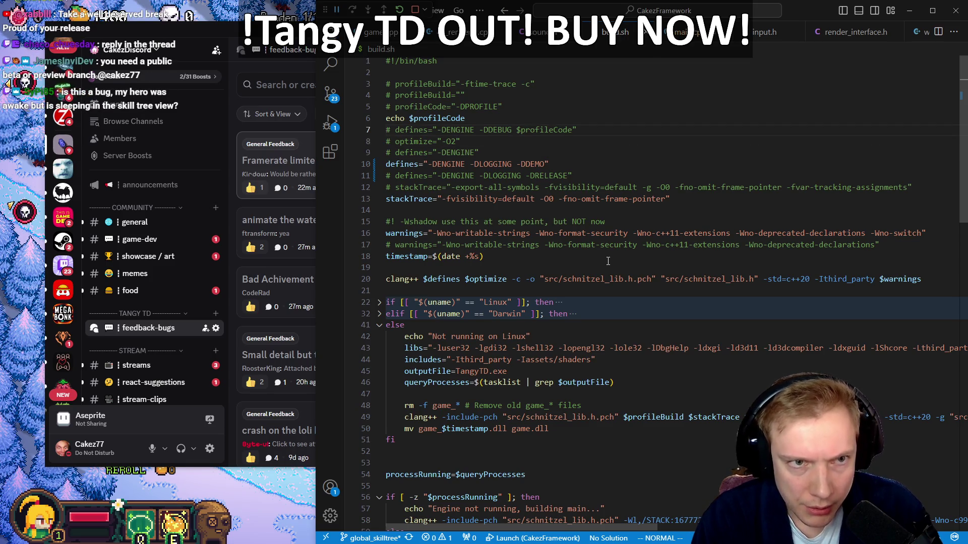
Stop the running game and run the build task so build.sh packs the demo for Steam.
{"action": "key", "text": "shift+F5"}
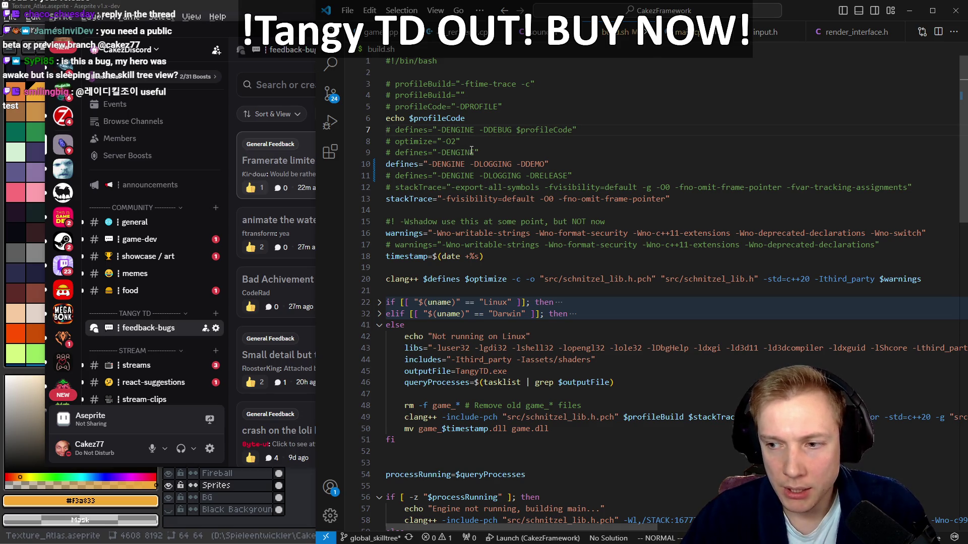
{"action": "left_click", "coordinate": [458, 119]}
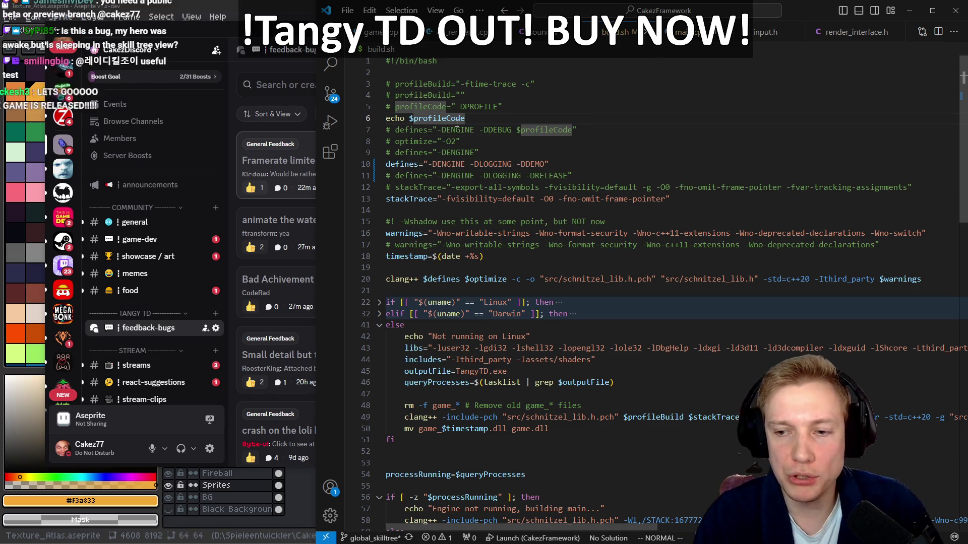
{"action": "key", "text": "ctrl+shift+b"}
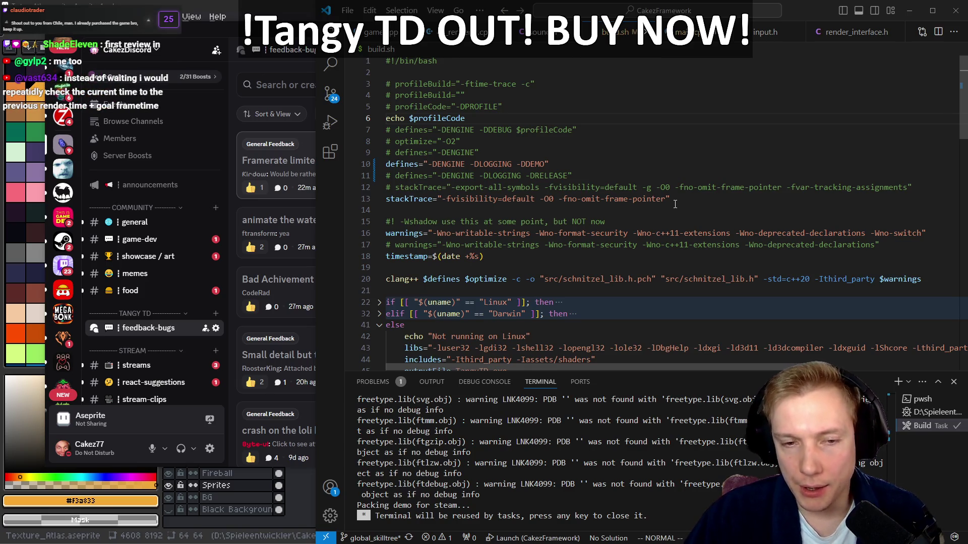
{"action": "left_click", "coordinate": [522, 233]}
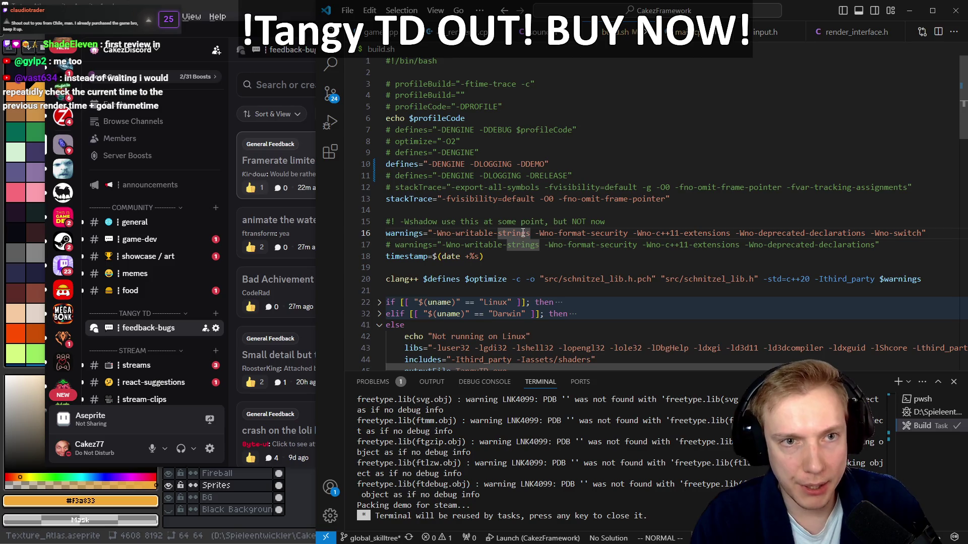
In main.cpp toggle the Steam app ID comments so the Demo appID is the active one.
{"action": "key", "text": "ctrl+p"}
{"action": "key", "text": "Return"}
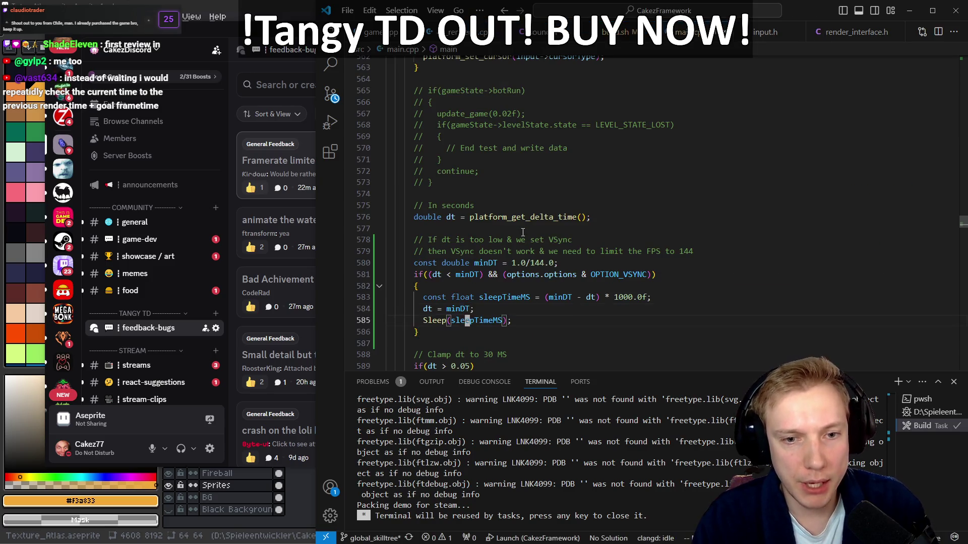
{"action": "scroll", "coordinate": [522, 232], "scroll_direction": "down", "scroll_amount": 10}
{"action": "key", "text": "shift+F3"}
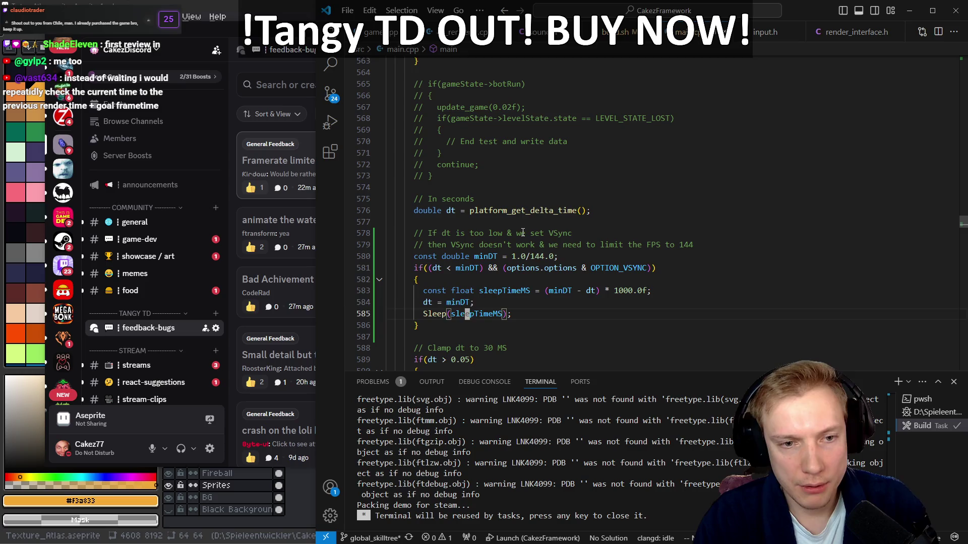
{"action": "key", "text": "shift+F3"}
{"action": "key", "text": "shift+F3"}
{"action": "key", "text": "ctrl+slash"}
{"action": "key", "text": "Up"}
{"action": "key", "text": "ctrl+slash"}
{"action": "key", "text": "ctrl+p"}
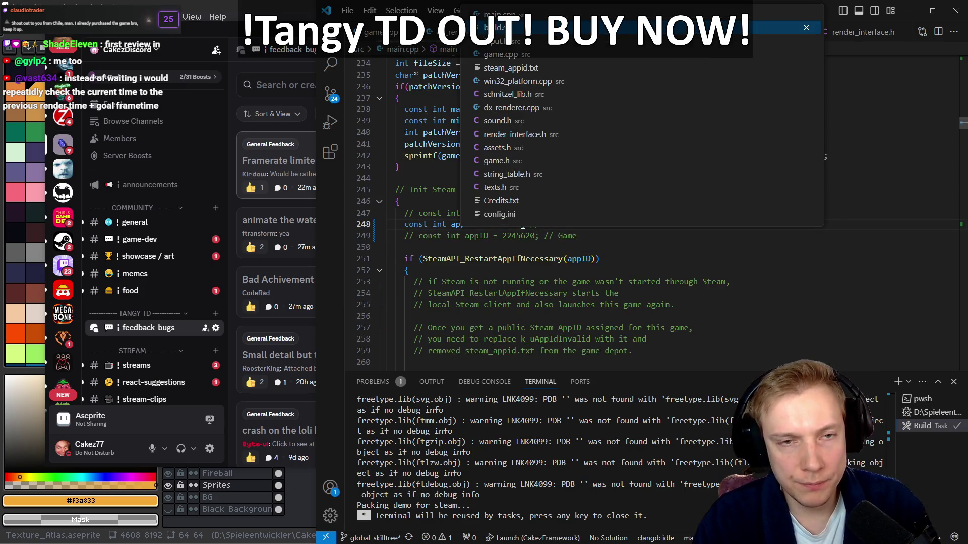
{"action": "key", "text": "Return"}
{"action": "key", "text": "ctrl+Tab"}
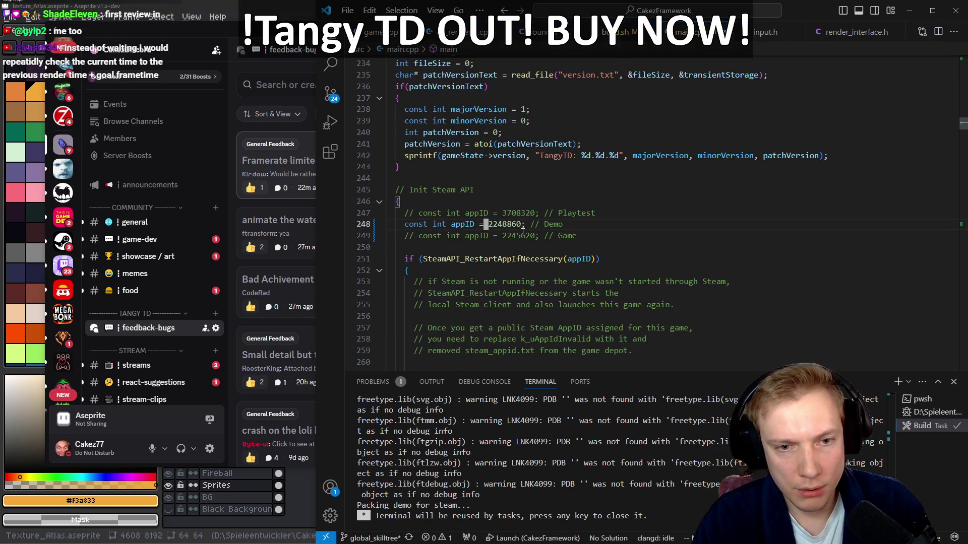
Set steam_appid.txt to 2248860, save it, and run the build task again.
{"action": "key", "text": "ctrl+p"}
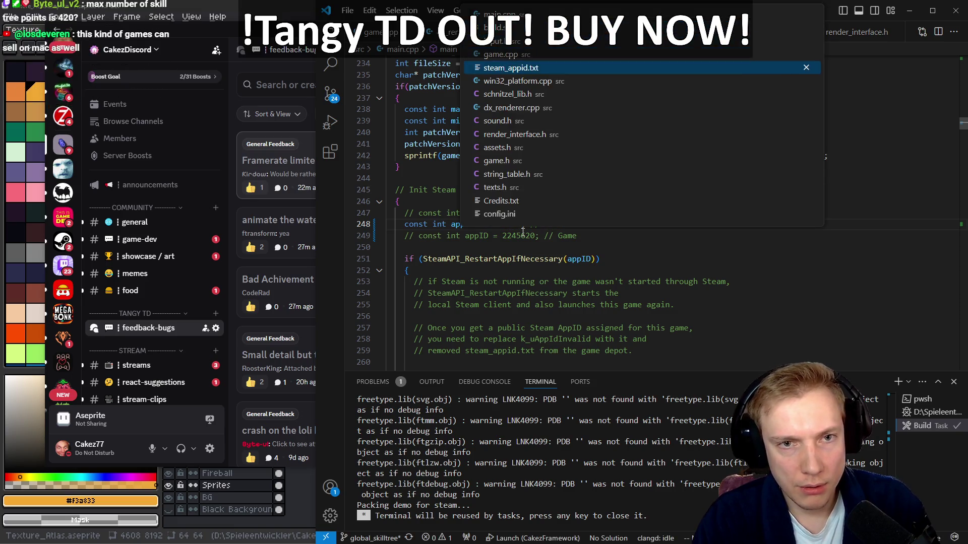
{"action": "key", "text": "Down"}
{"action": "key", "text": "Return"}
{"action": "key", "text": "BackSpace"}
{"action": "key", "text": "BackSpace"}
{"action": "key", "text": "BackSpace"}
{"action": "type", "text": "8860"}
{"action": "key", "text": "Escape"}
{"action": "key", "text": "Escape"}
{"action": "key", "text": "ctrl+s"}
{"action": "key", "text": "ctrl+shift+b"}
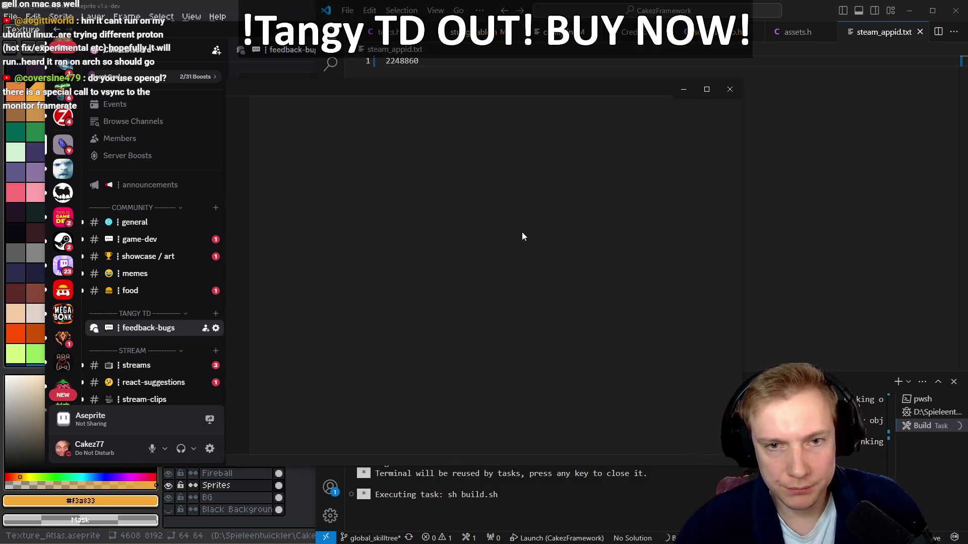
{"action": "left_click", "coordinate": [731, 89]}
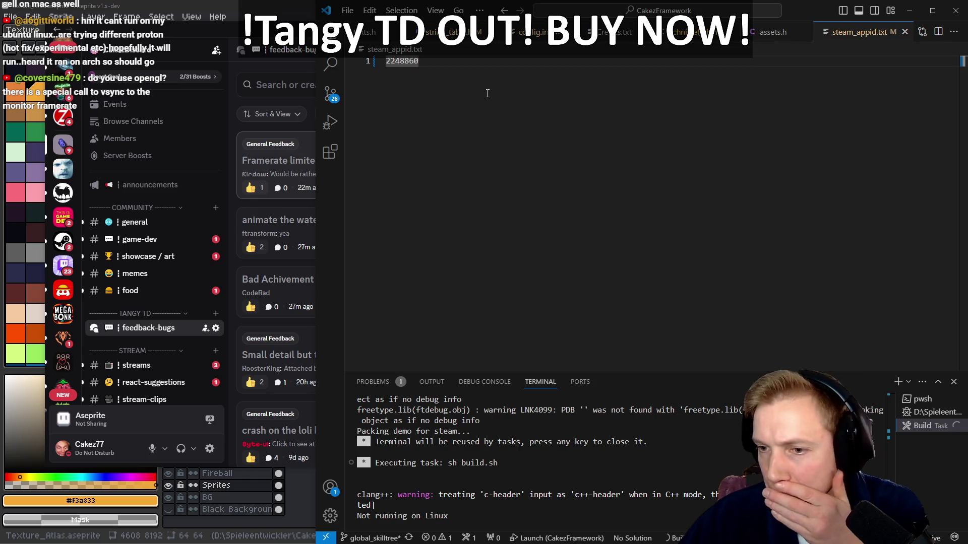
{"action": "left_click", "coordinate": [779, 247]}
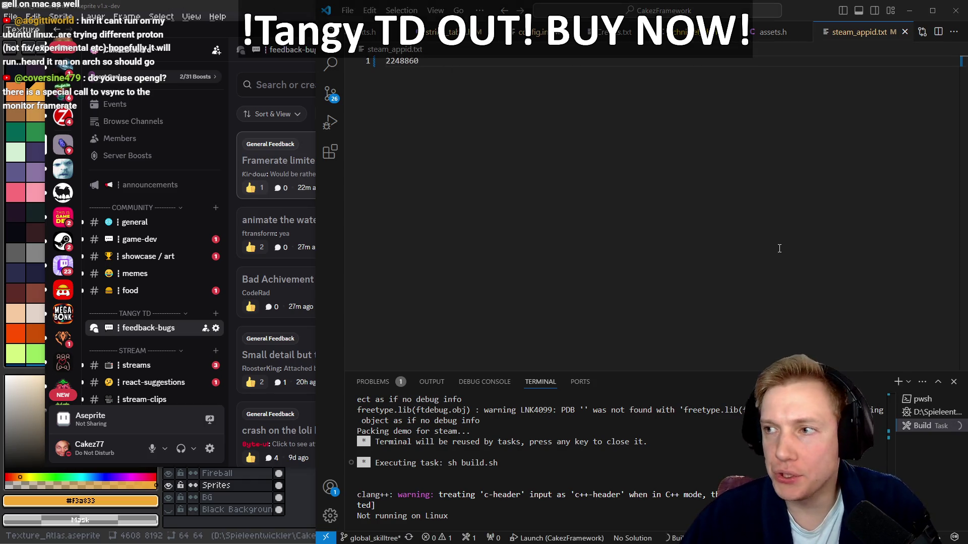
Refresh Tangy TD's SteamDB charts, check the Steam store page, and return to the editor.
{"action": "key", "text": "alt+Tab"}
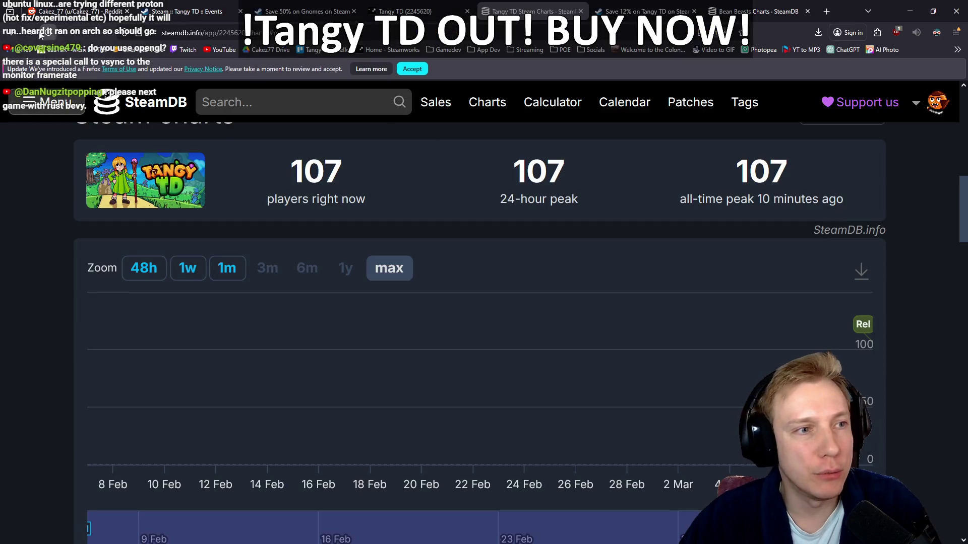
{"action": "key", "text": "F5"}
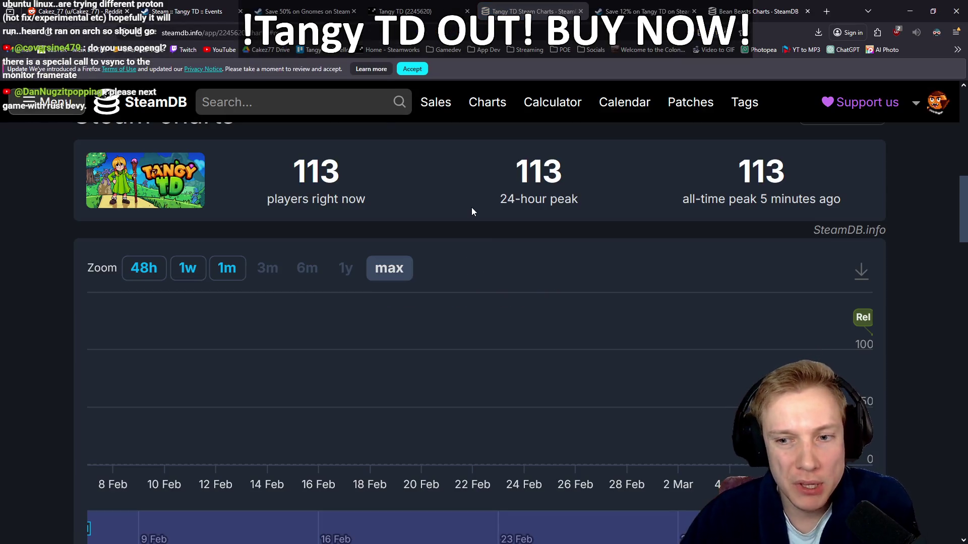
{"action": "scroll", "coordinate": [471, 207], "scroll_direction": "up", "scroll_amount": 5}
{"action": "scroll", "coordinate": [564, 184], "scroll_direction": "up", "scroll_amount": 2}
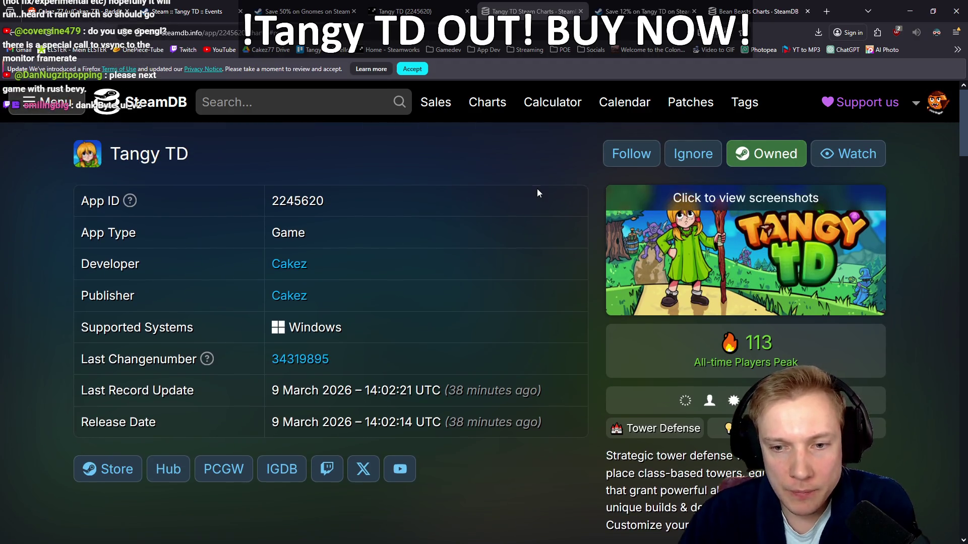
{"action": "left_click", "coordinate": [636, 11]}
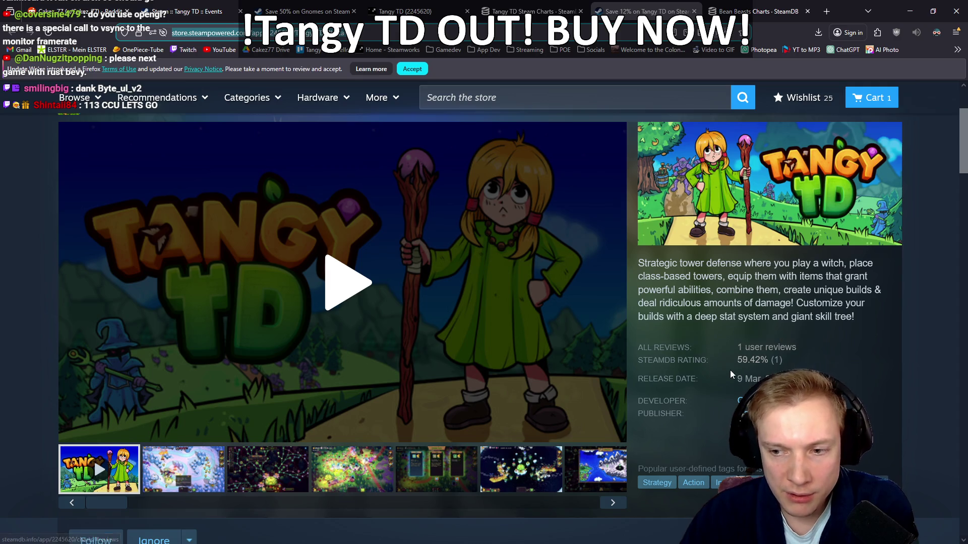
{"action": "scroll", "coordinate": [730, 370], "scroll_direction": "down", "scroll_amount": 3}
{"action": "scroll", "coordinate": [668, 307], "scroll_direction": "down", "scroll_amount": 3}
{"action": "scroll", "coordinate": [402, 278], "scroll_direction": "up", "scroll_amount": 3}
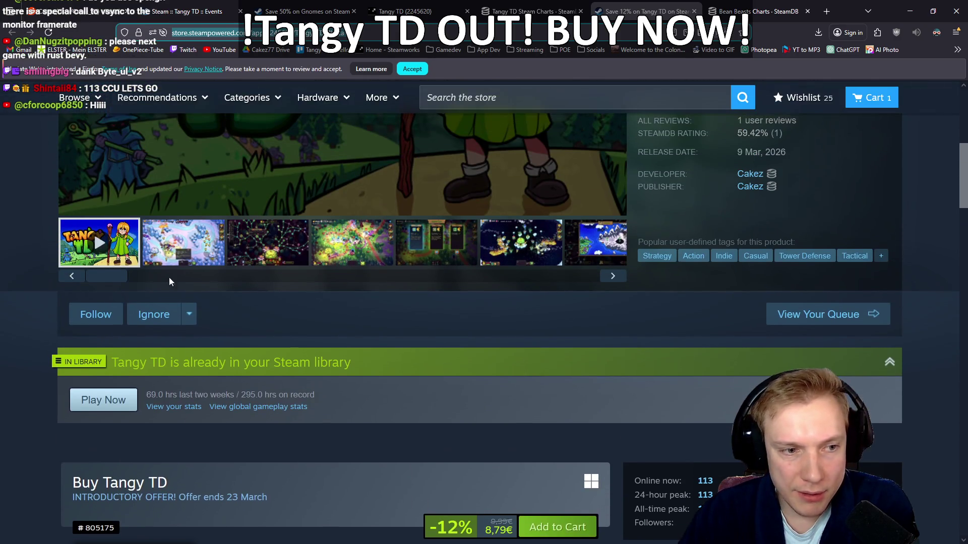
{"action": "scroll", "coordinate": [499, 313], "scroll_direction": "up", "scroll_amount": 2}
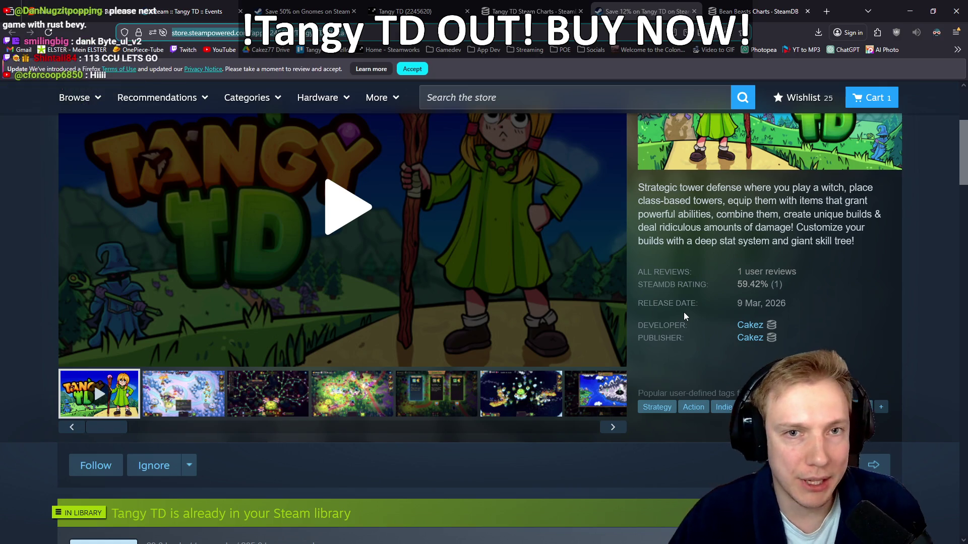
{"action": "left_click", "coordinate": [522, 11]}
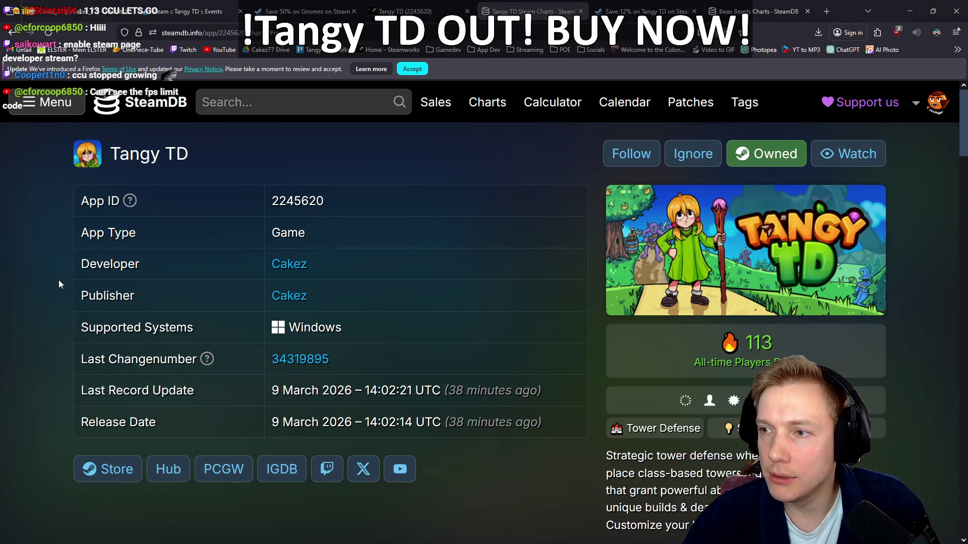
{"action": "key", "text": "alt+Tab"}
Bring main.cpp forward via quick open and highlight the frame limiter block and its minDT value.
{"action": "key", "text": "ctrl+p"}
{"action": "key", "text": "Return"}
{"action": "scroll", "coordinate": [567, 243], "scroll_direction": "down", "scroll_amount": 3}
{"action": "scroll", "coordinate": [567, 244], "scroll_direction": "down", "scroll_amount": 8}
{"action": "scroll", "coordinate": [567, 244], "scroll_direction": "down", "scroll_amount": 10}
{"action": "scroll", "coordinate": [569, 242], "scroll_direction": "down", "scroll_amount": 10}
{"action": "scroll", "coordinate": [571, 240], "scroll_direction": "down", "scroll_amount": 10}
{"action": "scroll", "coordinate": [575, 238], "scroll_direction": "down", "scroll_amount": 10}
{"action": "scroll", "coordinate": [574, 238], "scroll_direction": "down", "scroll_amount": 5}
{"action": "scroll", "coordinate": [572, 237], "scroll_direction": "down", "scroll_amount": 5}
{"action": "scroll", "coordinate": [570, 235], "scroll_direction": "down", "scroll_amount": 5}
{"action": "scroll", "coordinate": [566, 233], "scroll_direction": "down", "scroll_amount": 5}
{"action": "scroll", "coordinate": [566, 232], "scroll_direction": "down", "scroll_amount": 8}
{"action": "scroll", "coordinate": [565, 232], "scroll_direction": "down", "scroll_amount": 7}
{"action": "scroll", "coordinate": [565, 230], "scroll_direction": "up", "scroll_amount": 2}
{"action": "scroll", "coordinate": [564, 229], "scroll_direction": "down", "scroll_amount": 1}
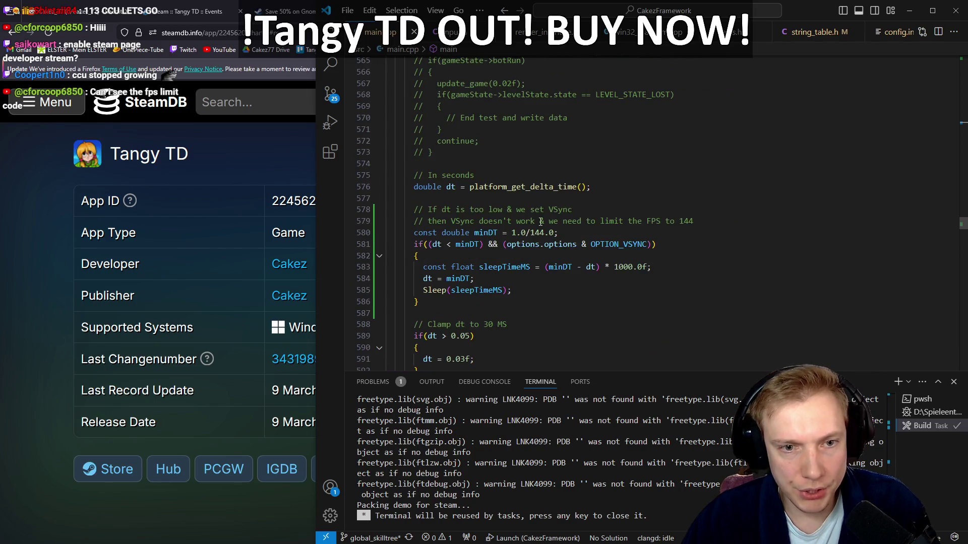
{"action": "left_click_drag", "start_coordinate": [401, 207], "coordinate": [477, 313]}
{"action": "left_click", "coordinate": [531, 311]}
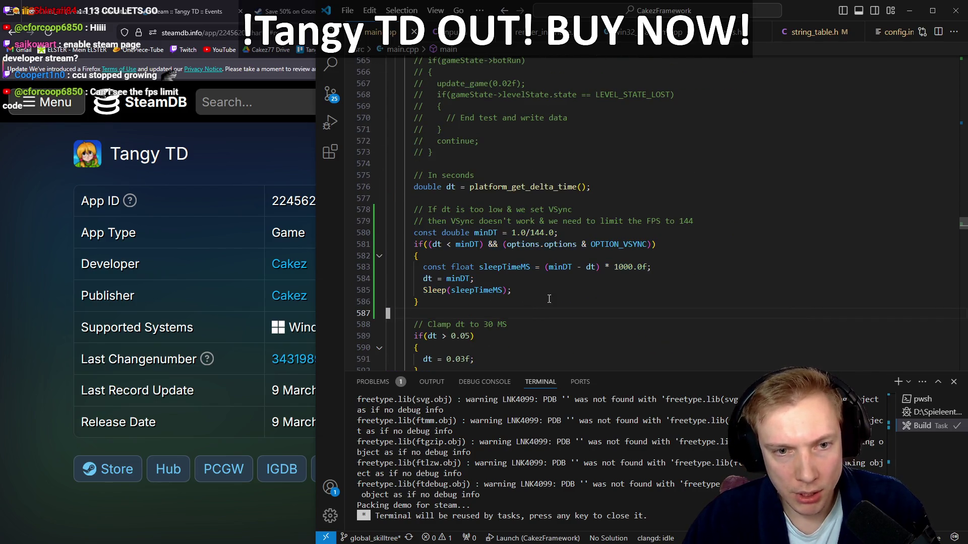
{"action": "mouse_move", "coordinate": [462, 232]}
{"action": "left_mouse_down"}
{"action": "mouse_move", "coordinate": [554, 234]}
{"action": "mouse_move", "coordinate": [420, 233]}
{"action": "mouse_move", "coordinate": [473, 244]}
{"action": "mouse_move", "coordinate": [651, 245]}
{"action": "left_mouse_up"}
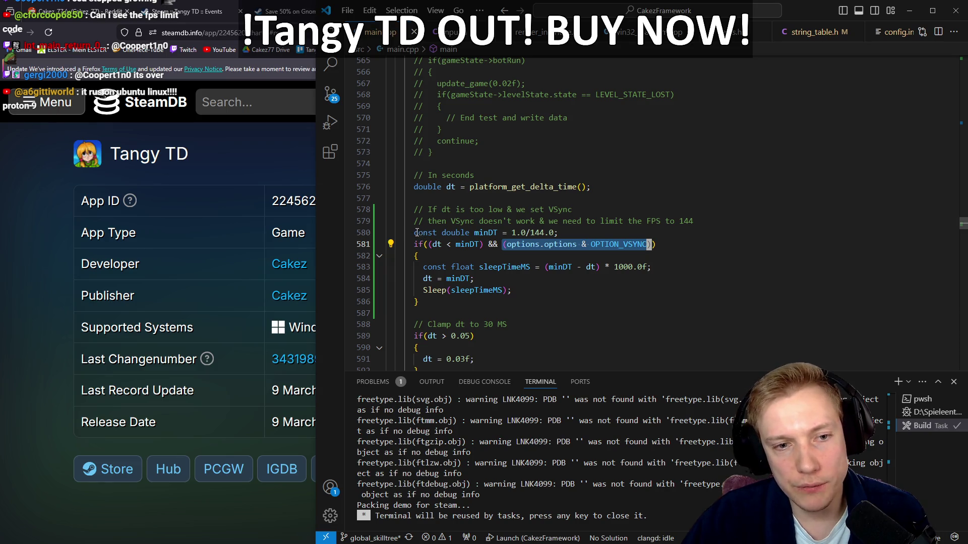
Walk through minDT = 1.0/144.0, the sleep-time calculation and Sleep(sleepTimeMS), ending at the Sleep line.
{"action": "left_click_drag", "start_coordinate": [416, 233], "coordinate": [495, 261]}
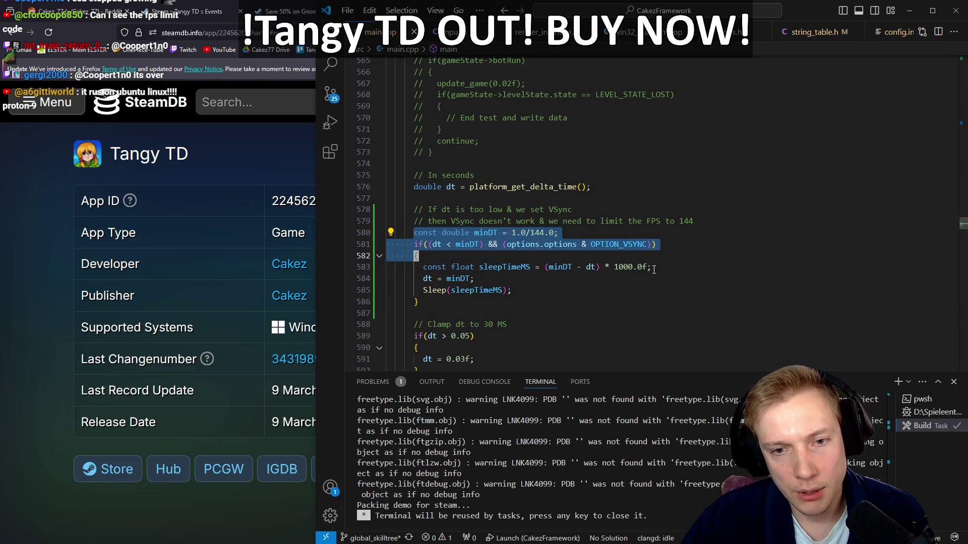
{"action": "left_click_drag", "start_coordinate": [652, 268], "coordinate": [416, 267]}
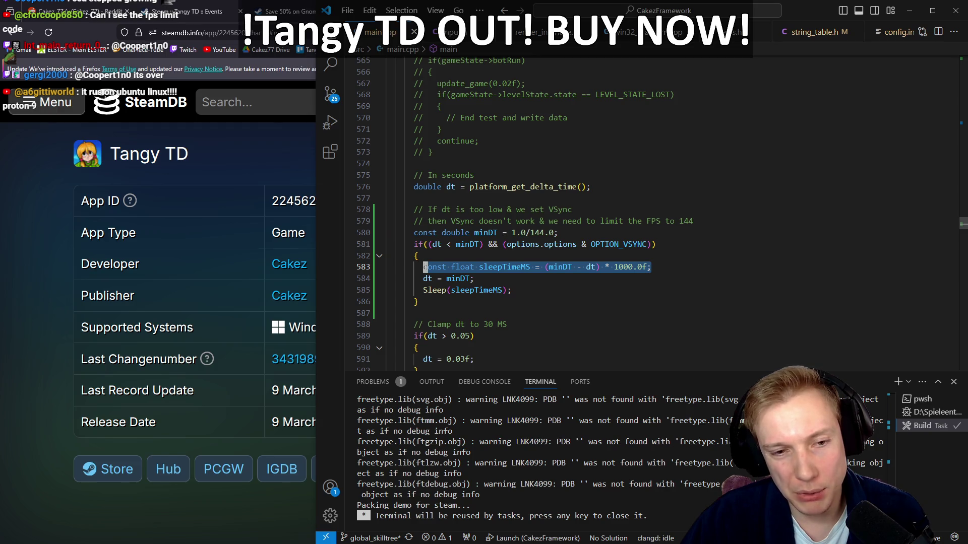
{"action": "left_click_drag", "start_coordinate": [484, 279], "coordinate": [414, 278]}
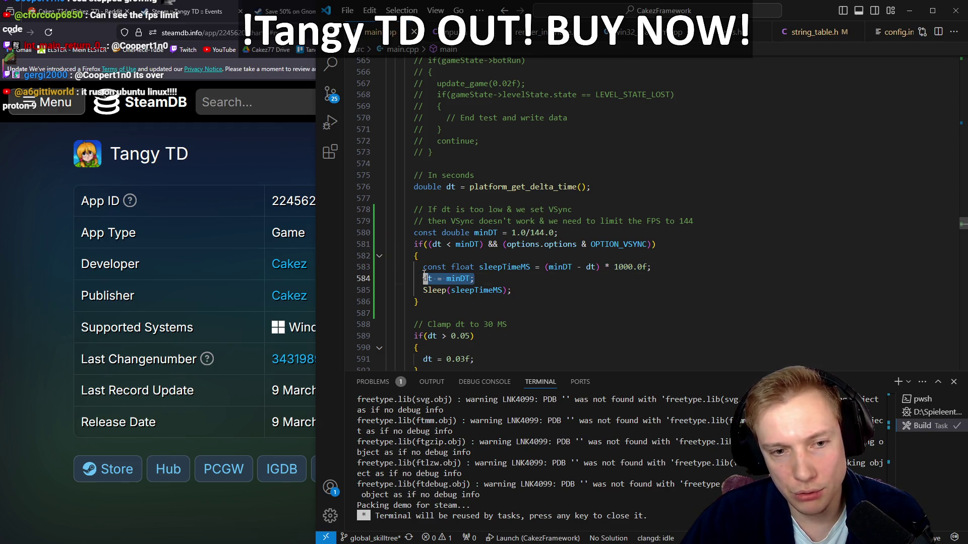
{"action": "left_click", "coordinate": [469, 234]}
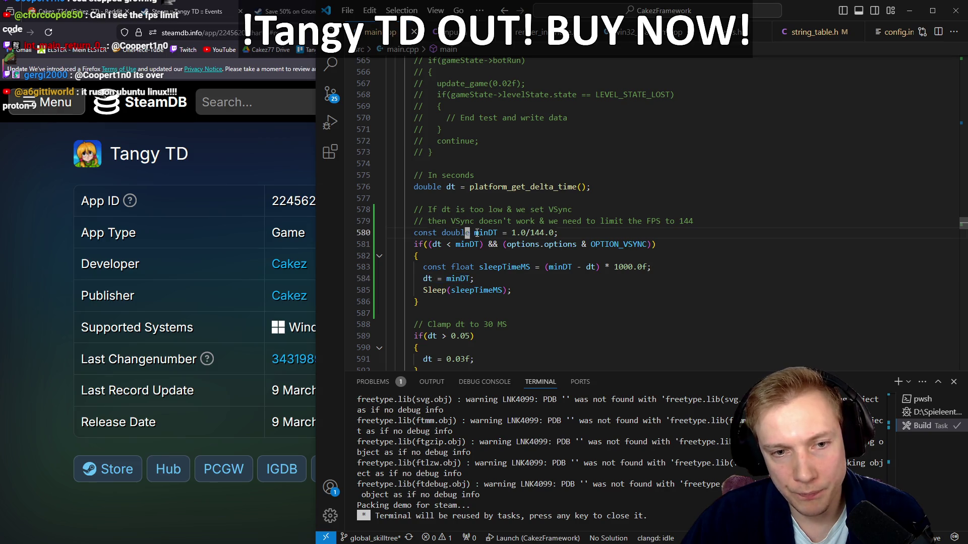
{"action": "left_click_drag", "start_coordinate": [558, 233], "coordinate": [470, 233]}
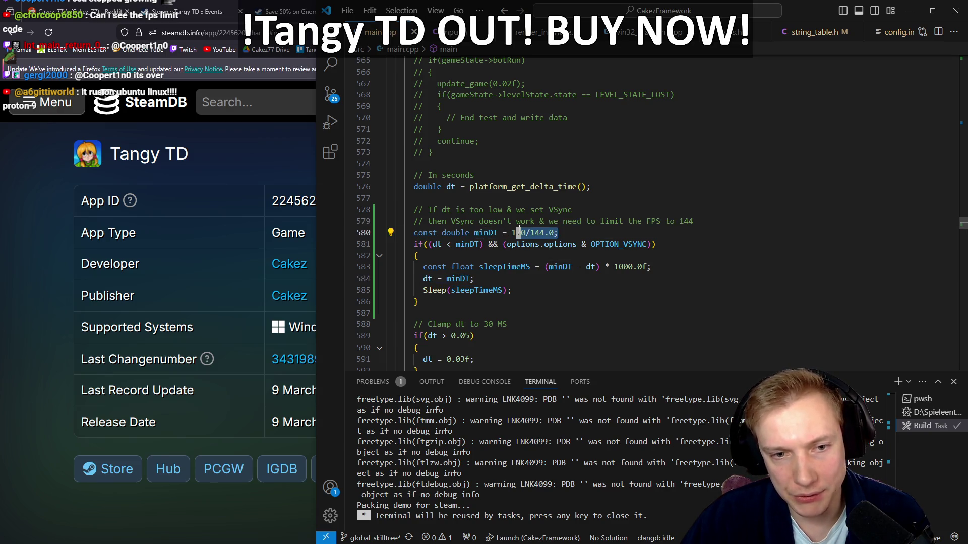
{"action": "left_click_drag", "start_coordinate": [512, 291], "coordinate": [412, 290]}
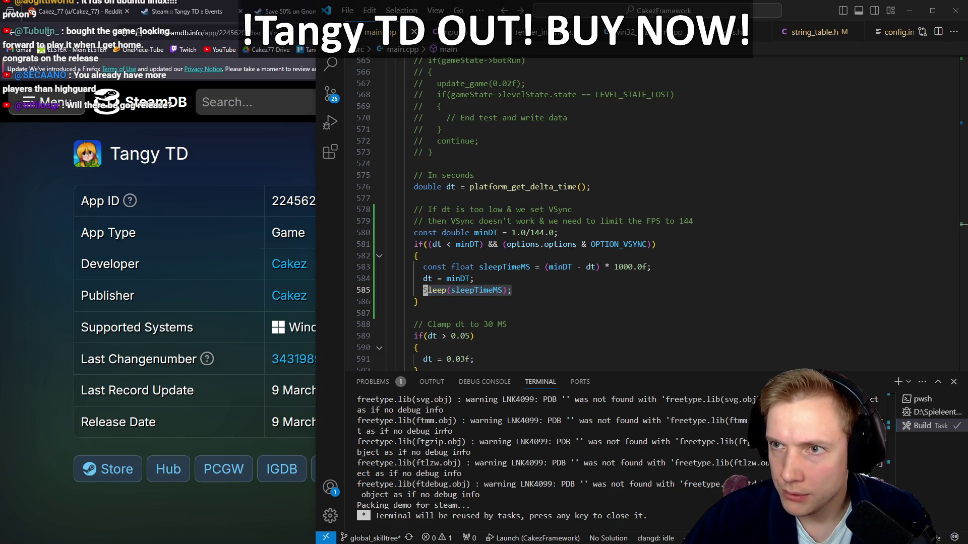
{"action": "left_click", "coordinate": [507, 291]}
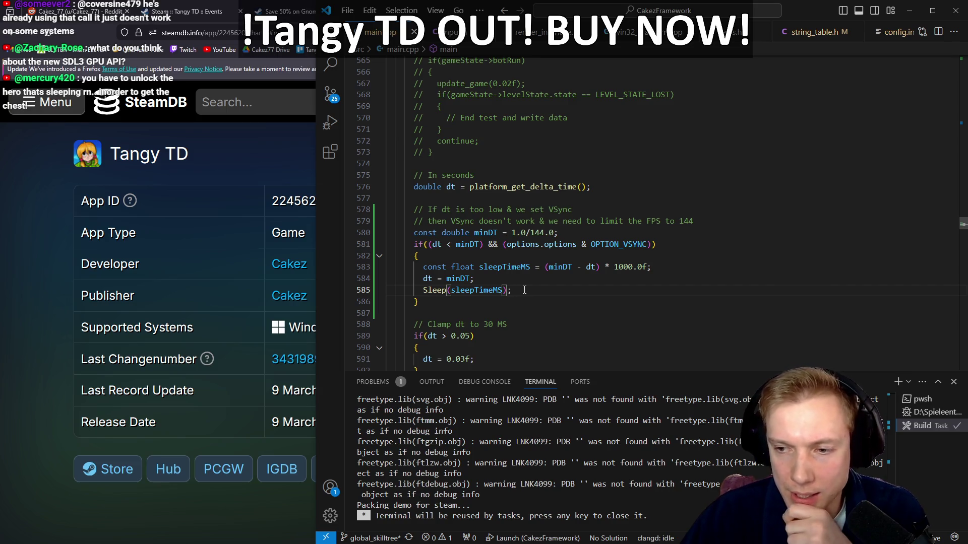
{"action": "type", "text": ";"}
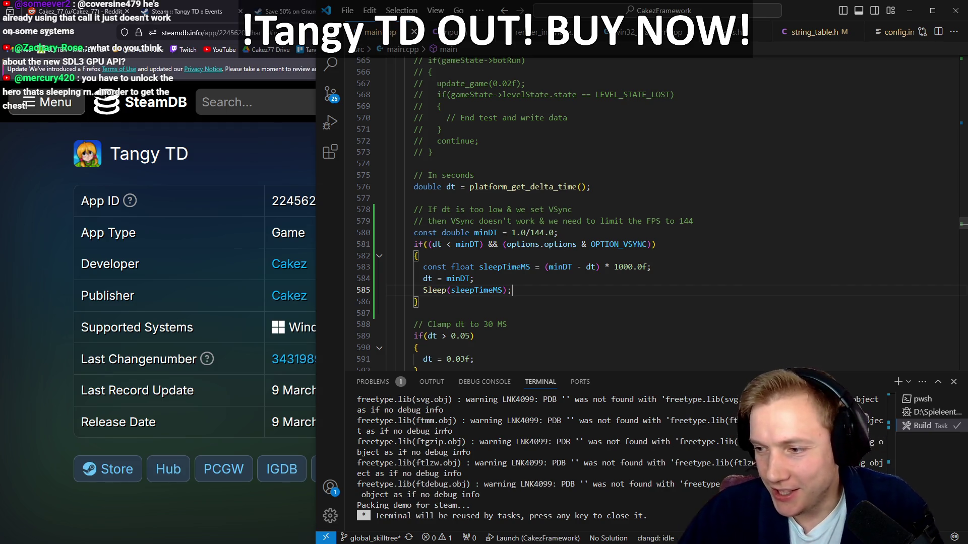
{"action": "key", "text": "alt+Tab"}
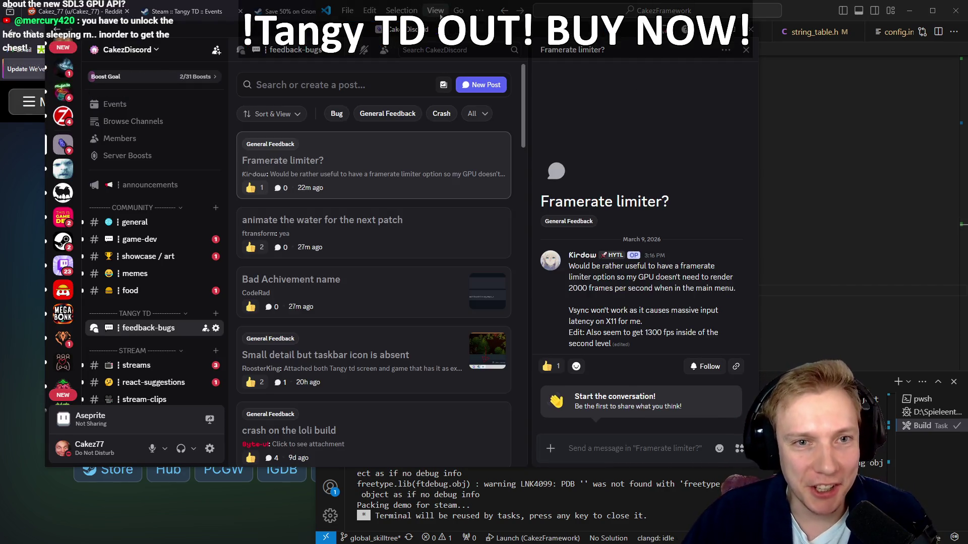
Move the Discord window over the code to read the Framerate limiter? post.
{"action": "left_click_drag", "start_coordinate": [610, 102], "coordinate": [804, 97]}
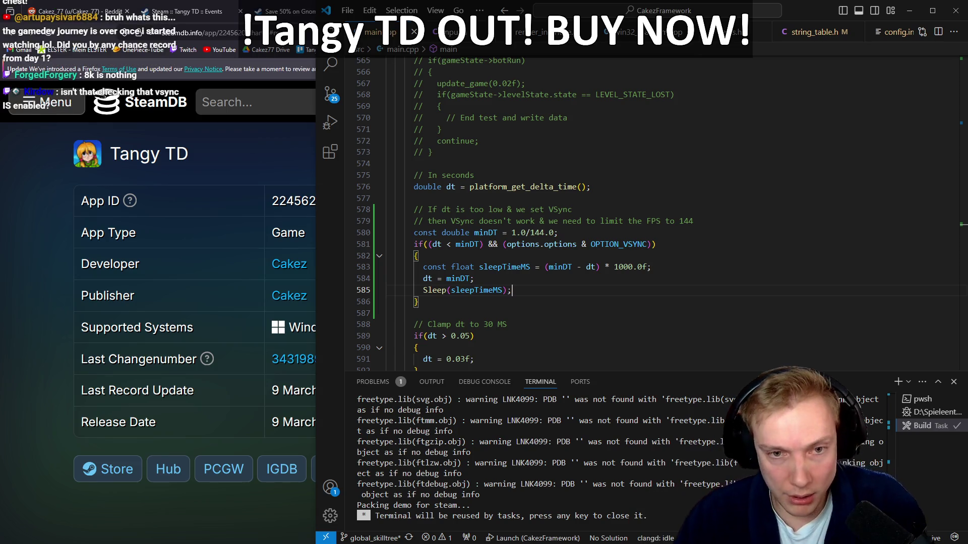
Reduce the limiter condition to dt < minDT by removing the OPTION_VSYNC check.
{"action": "left_click", "coordinate": [535, 265]}
{"action": "mouse_move", "coordinate": [505, 267]}
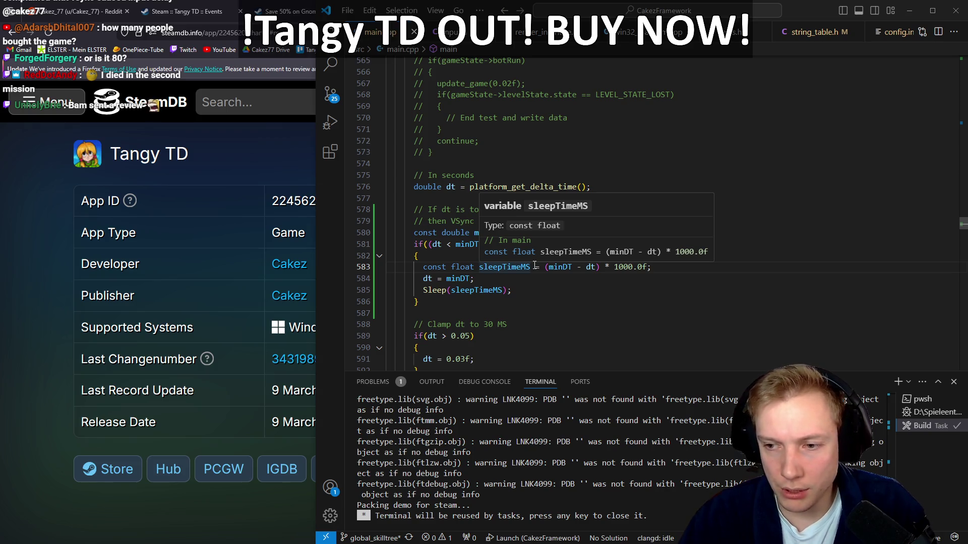
{"action": "left_click", "coordinate": [492, 266]}
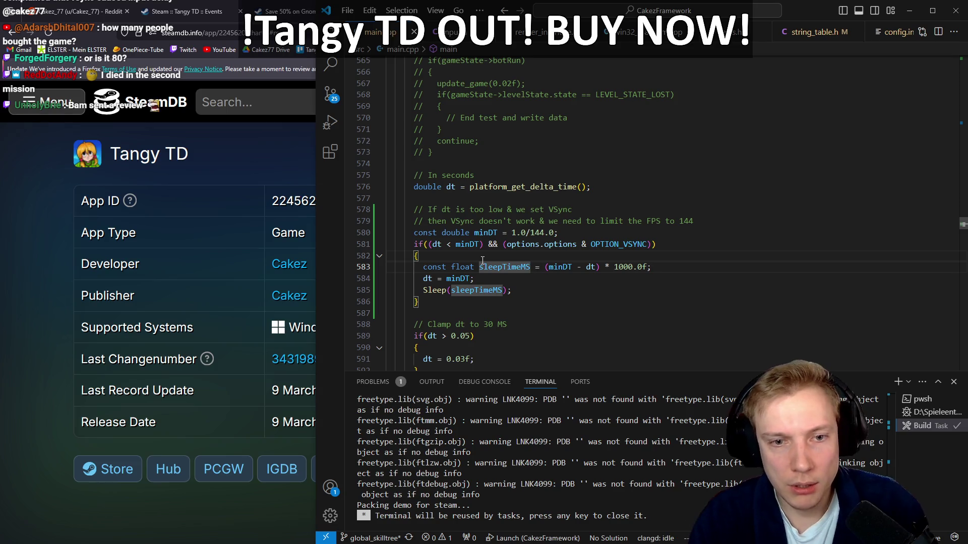
{"action": "left_click", "coordinate": [482, 261]}
{"action": "key", "text": "Left"}
{"action": "key", "text": "Left"}
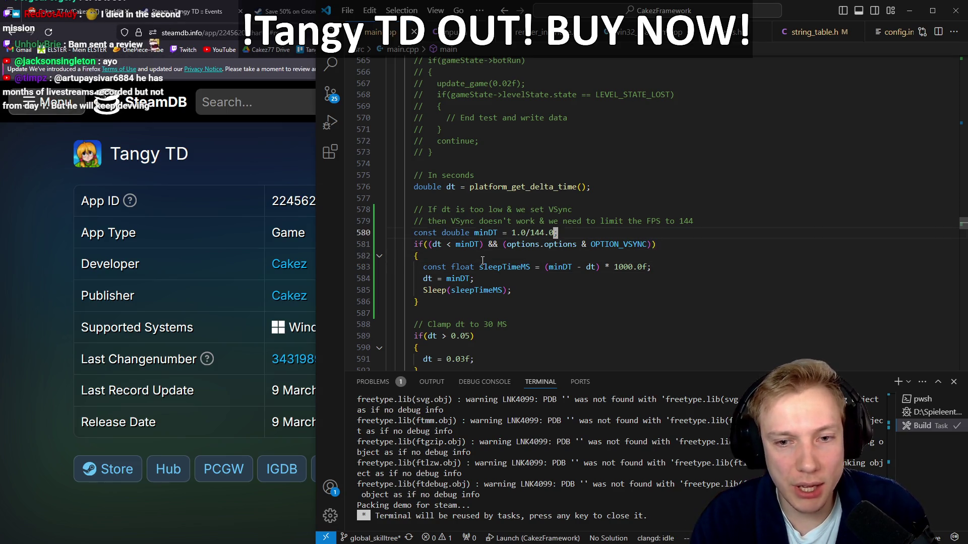
{"action": "key", "text": "ctrl+BackSpace"}
{"action": "key", "text": "ctrl+BackSpace"}
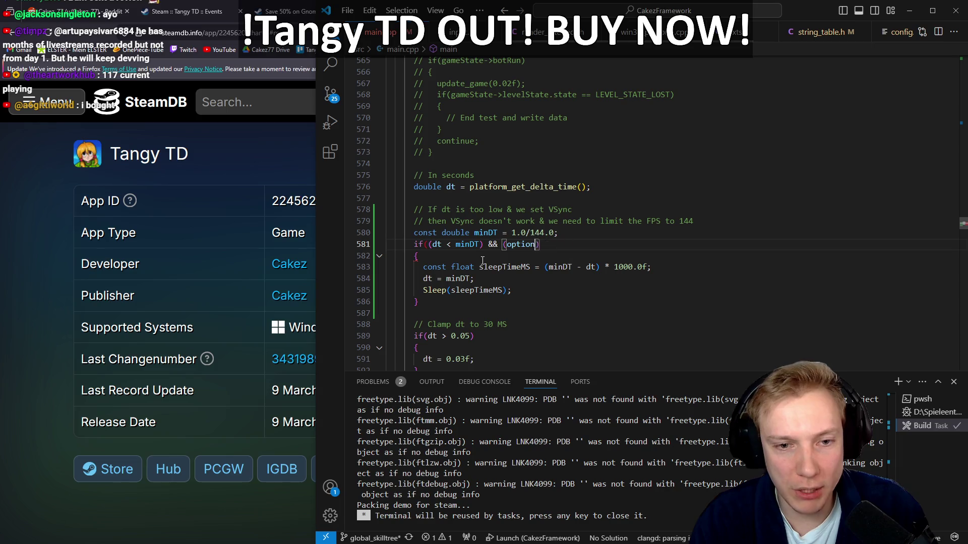
{"action": "key", "text": "ctrl+BackSpace"}
{"action": "key", "text": "ctrl+BackSpace"}
{"action": "key", "text": "ctrl+BackSpace"}
{"action": "key", "text": "ctrl+BackSpace"}
{"action": "key", "text": "BackSpace"}
{"action": "key", "text": "ctrl+Left"}
{"action": "key", "text": "ctrl+Left"}
{"action": "key", "text": "BackSpace"}
{"action": "key", "text": "BackSpace"}
Strip the VSync wording from the comment above and merge it into one line.
{"action": "key", "text": "Up"}
{"action": "key", "text": "Up"}
{"action": "key", "text": "Up"}
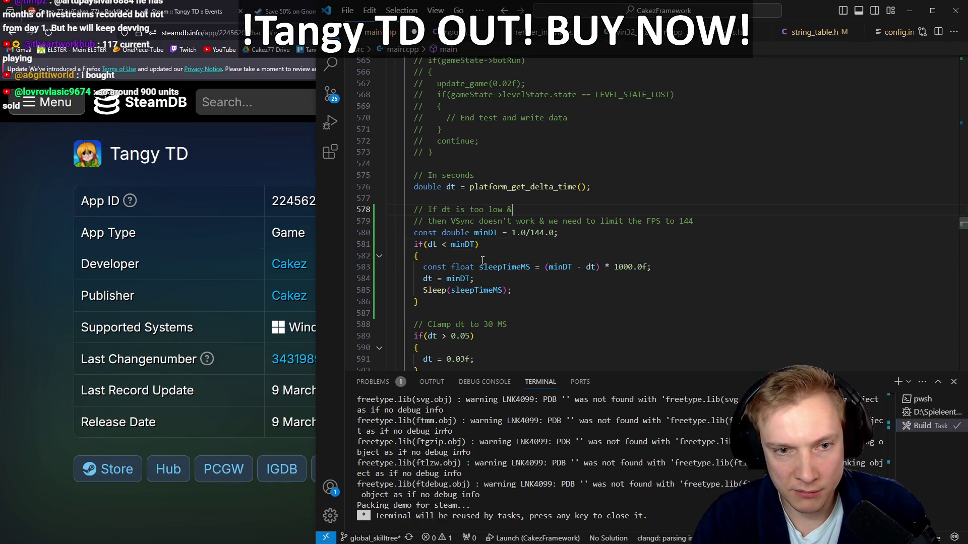
{"action": "type", "text": "w"}
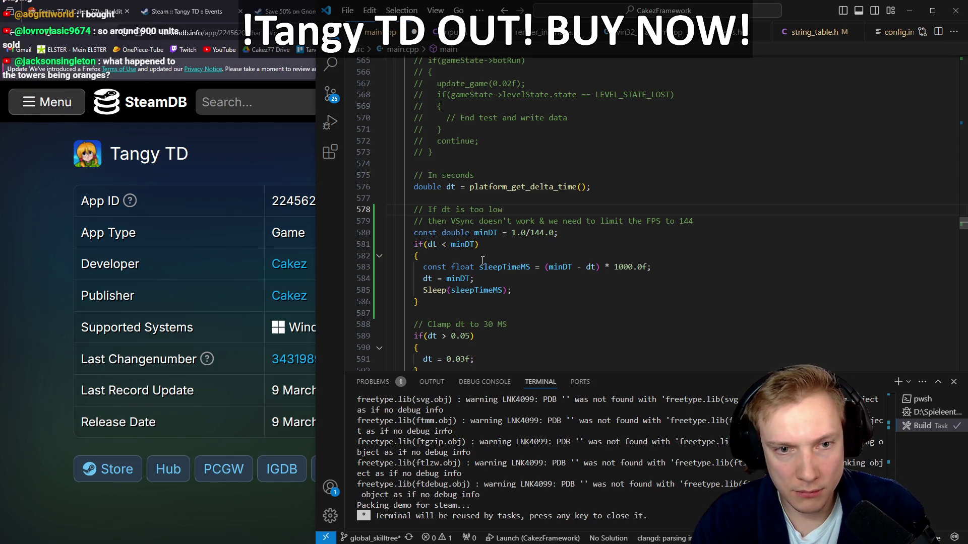
{"action": "key", "text": "Down"}
{"action": "key", "text": "Right"}
{"action": "key", "text": "Right"}
{"action": "key", "text": "Right"}
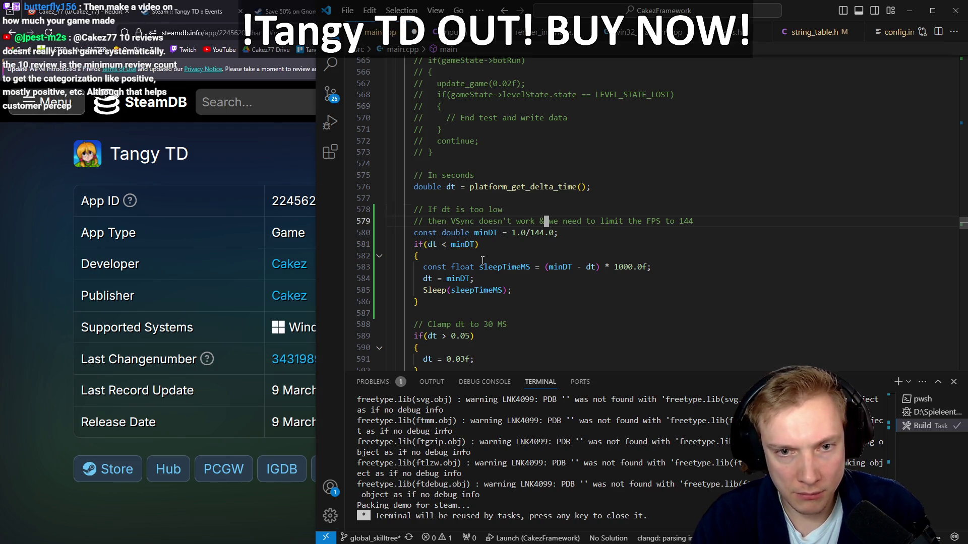
{"action": "key", "text": "Delete"}
{"action": "key", "text": "Delete"}
{"action": "key", "text": "BackSpace"}
{"action": "key", "text": "BackSpace"}
{"action": "key", "text": "BackSpace"}
{"action": "key", "text": "BackSpace"}
{"action": "key", "text": "BackSpace"}
{"action": "key", "text": "BackSpace"}
{"action": "key", "text": "BackSpace"}
{"action": "key", "text": "BackSpace"}
{"action": "key", "text": "BackSpace"}
{"action": "key", "text": "BackSpace"}
{"action": "key", "text": "BackSpace"}
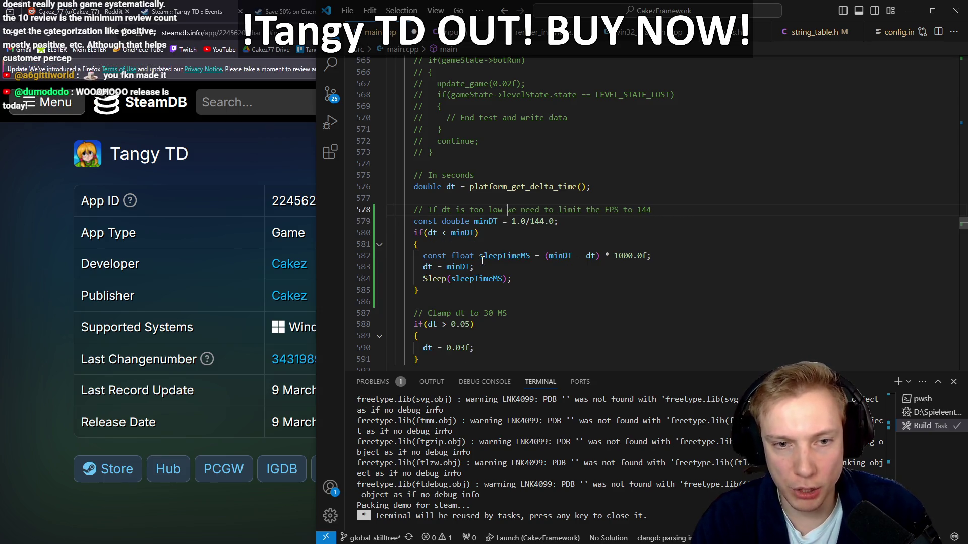
{"action": "key", "text": "Home"}
{"action": "key", "text": "Tab"}
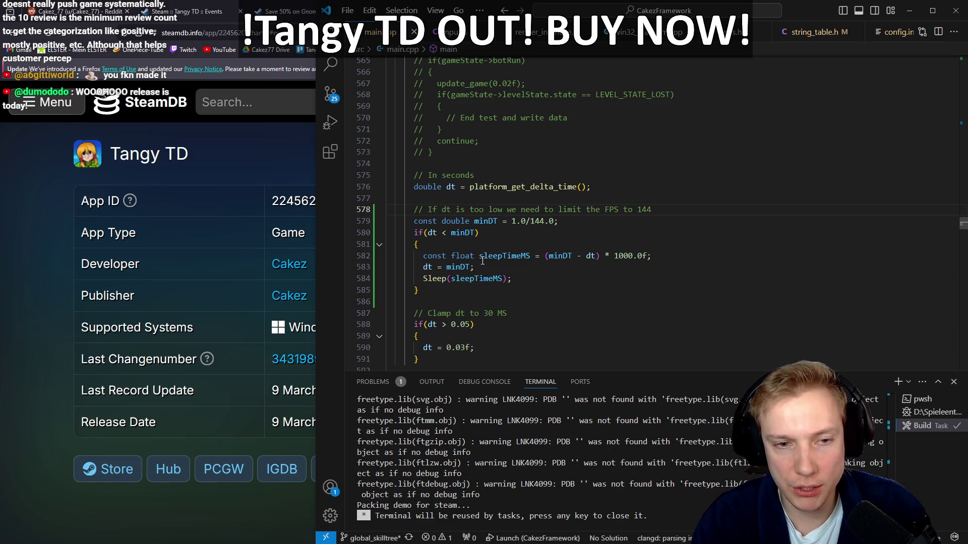
Rebuild the game with the build task and bring the SteamDB page forward.
{"action": "key", "text": "ctrl+shift+b"}
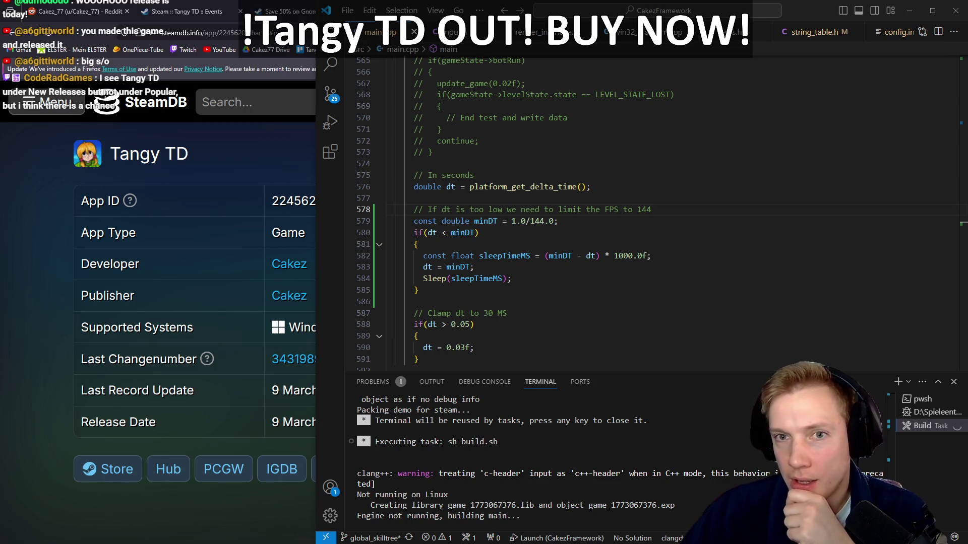
{"action": "left_click", "coordinate": [493, 229]}
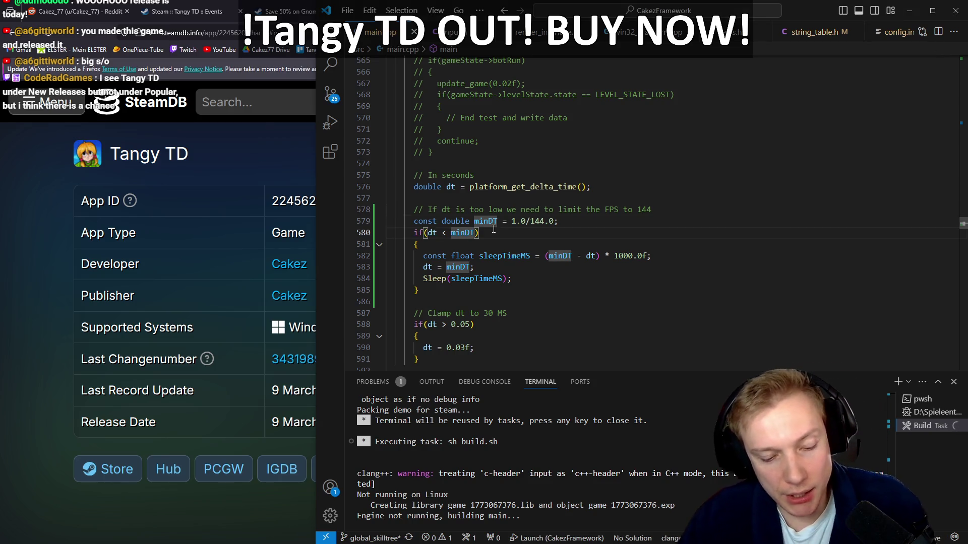
{"action": "left_click", "coordinate": [15, 206]}
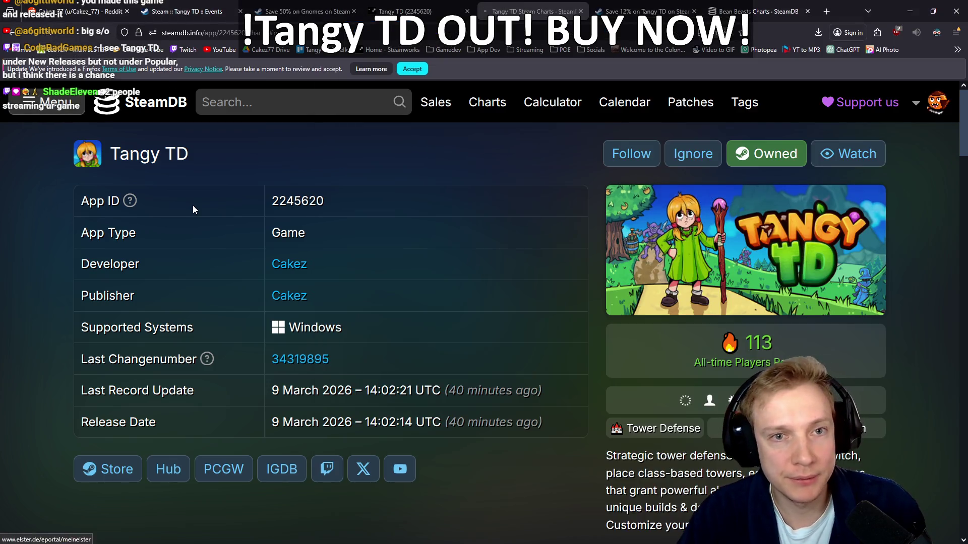
{"action": "key", "text": "F5"}
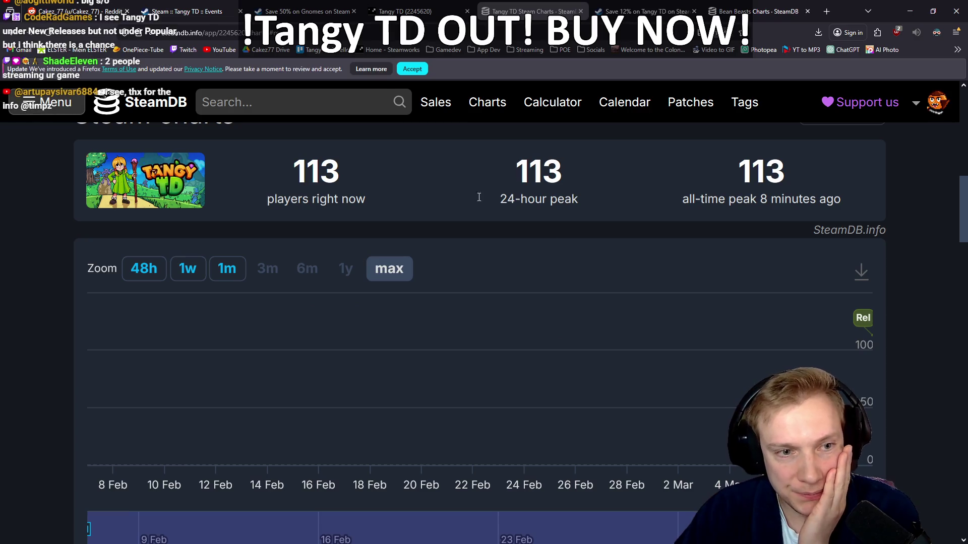
{"action": "left_click_drag", "start_coordinate": [322, 176], "coordinate": [806, 171]}
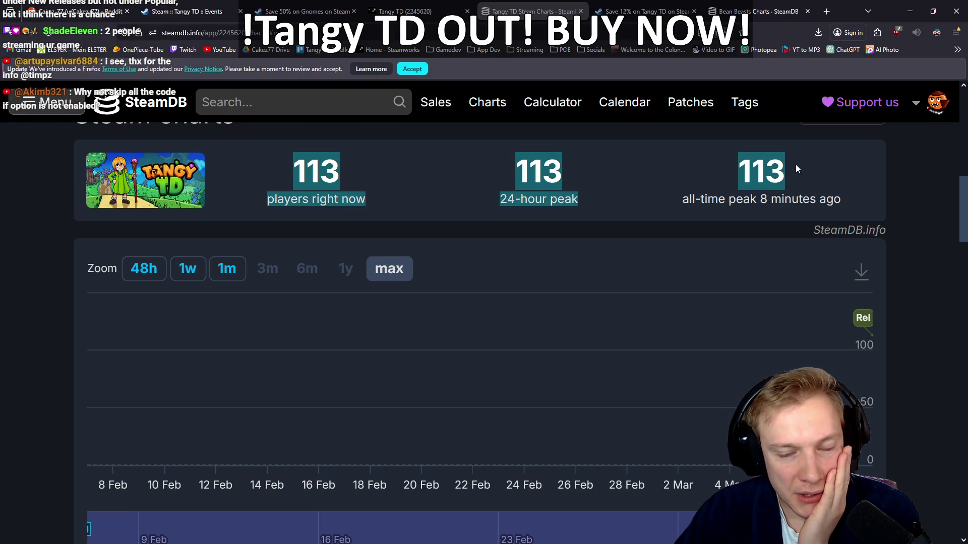
{"action": "scroll", "coordinate": [516, 280], "scroll_direction": "up", "scroll_amount": 10}
{"action": "scroll", "coordinate": [515, 278], "scroll_direction": "down", "scroll_amount": 2}
{"action": "scroll", "coordinate": [526, 285], "scroll_direction": "up", "scroll_amount": 2}
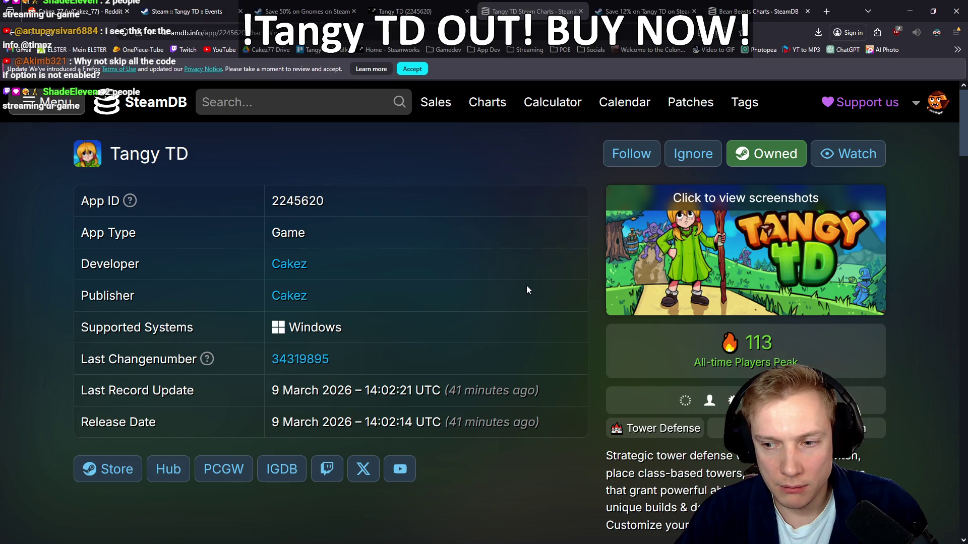
{"action": "key", "text": "alt+Tab"}
{"action": "left_click", "coordinate": [504, 233]}
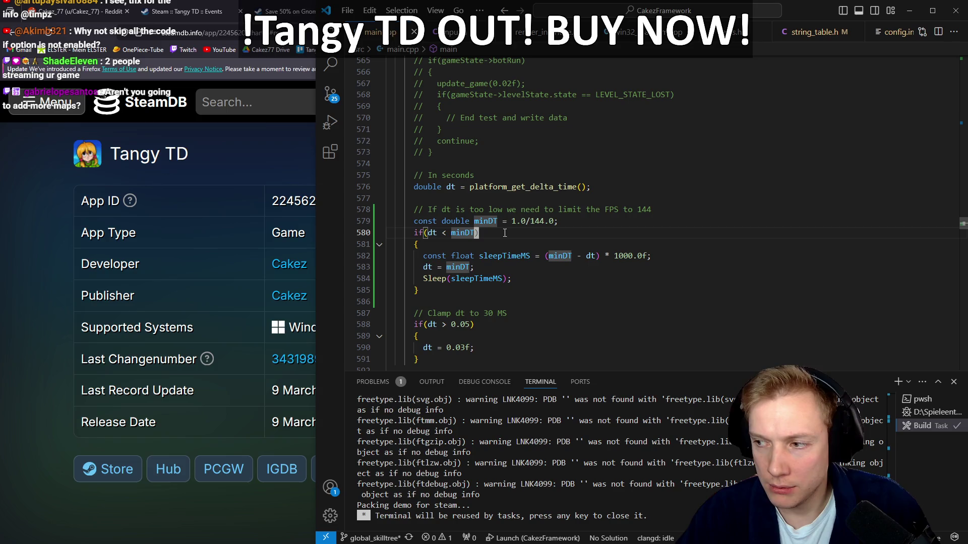
Review the limiter block, then switch through the ContentBuilder folder to the Notepad++ TODO list.
{"action": "left_click_drag", "start_coordinate": [416, 225], "coordinate": [420, 290]}
{"action": "key", "text": "Right"}
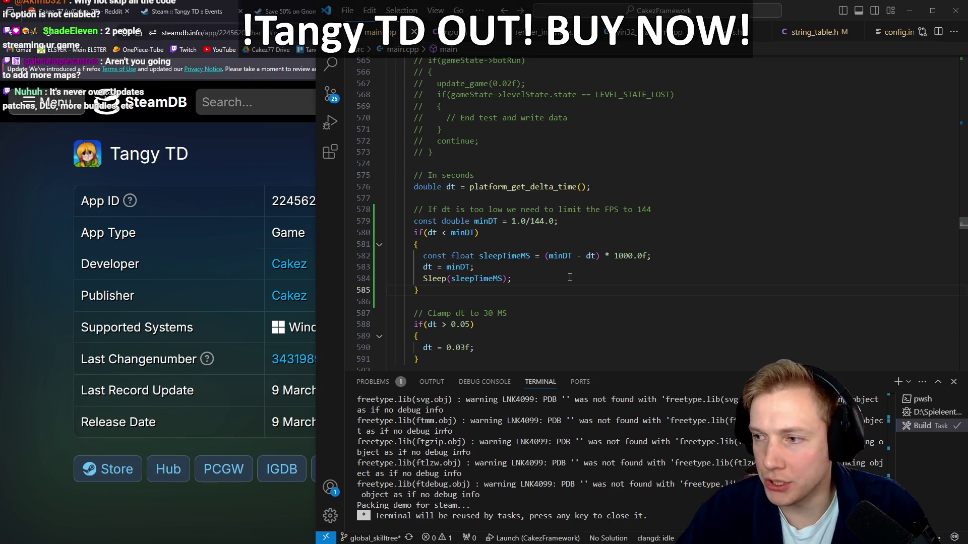
{"action": "key", "text": "alt+Tab"}
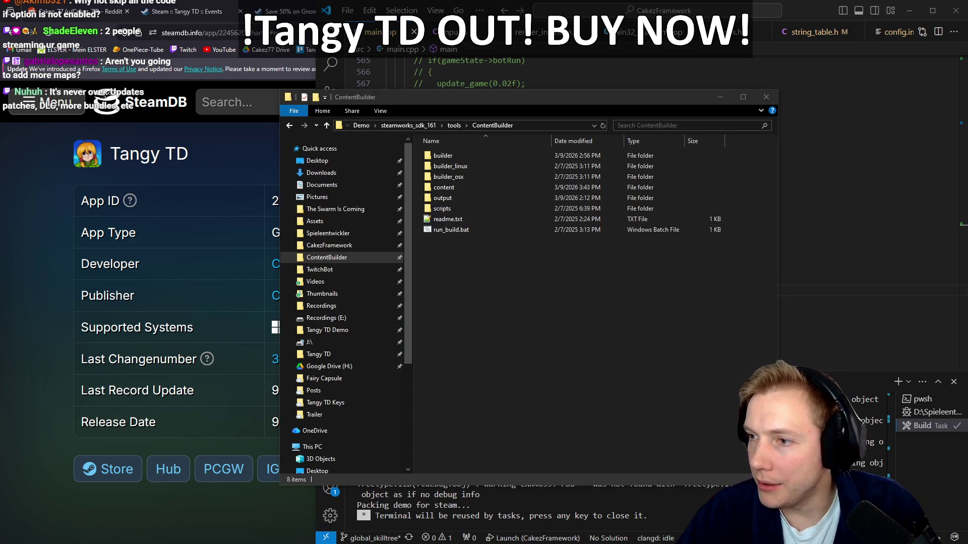
{"action": "key", "text": "alt+Tab"}
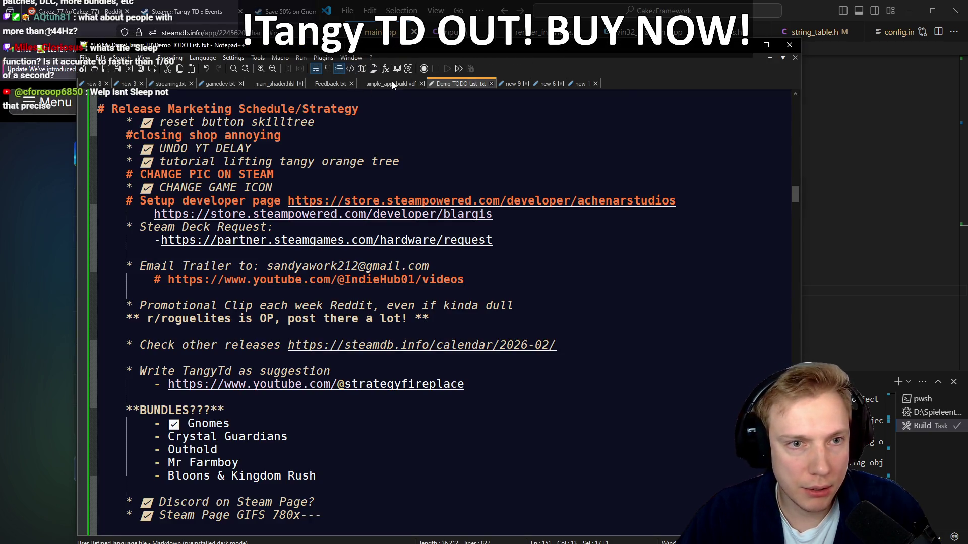
Replace simple_app_build.vdf's AppID with the demo's 2248860.
{"action": "left_click", "coordinate": [392, 83]}
{"action": "left_click", "coordinate": [182, 123]}
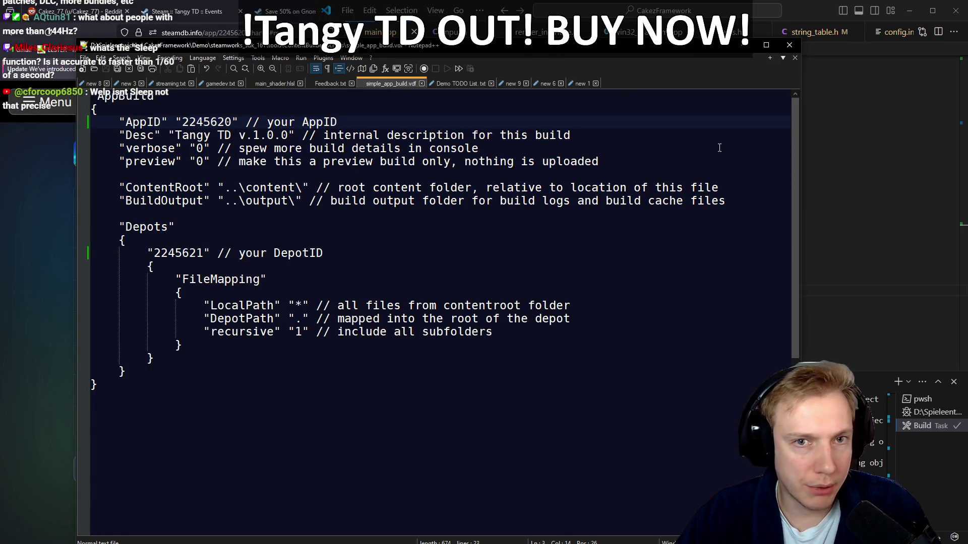
{"action": "double_click", "coordinate": [206, 122]}
{"action": "type", "text": "2248860"}
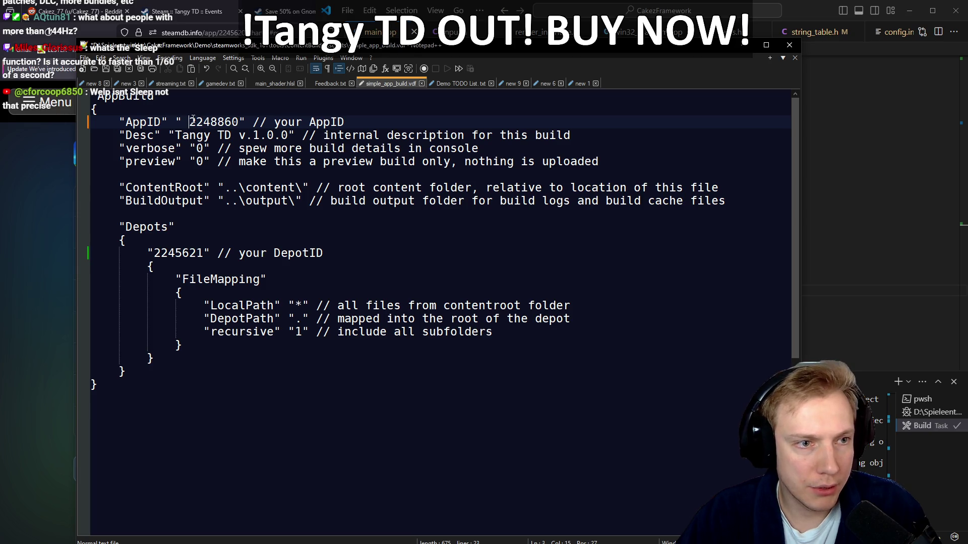
{"action": "key", "text": "BackSpace"}
Replace the DepotID with the demo depot 2248862 and return to the code editor.
{"action": "key", "text": "Down"}
{"action": "key", "text": "Down"}
{"action": "key", "text": "Down"}
{"action": "key", "text": "Down"}
{"action": "key", "text": "Down"}
{"action": "key", "text": "Down"}
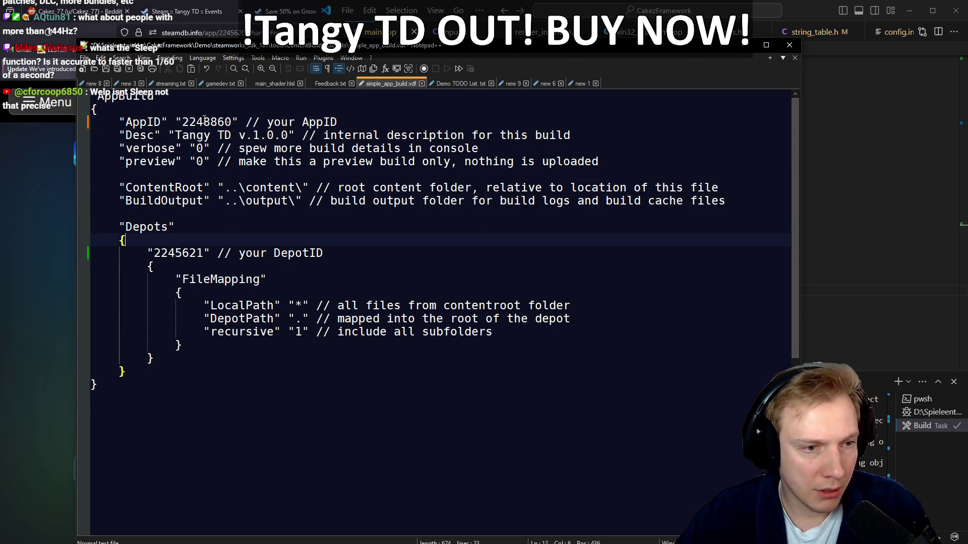
{"action": "key", "text": "ctrl+BackSpace"}
{"action": "type", "text": "2248860"}
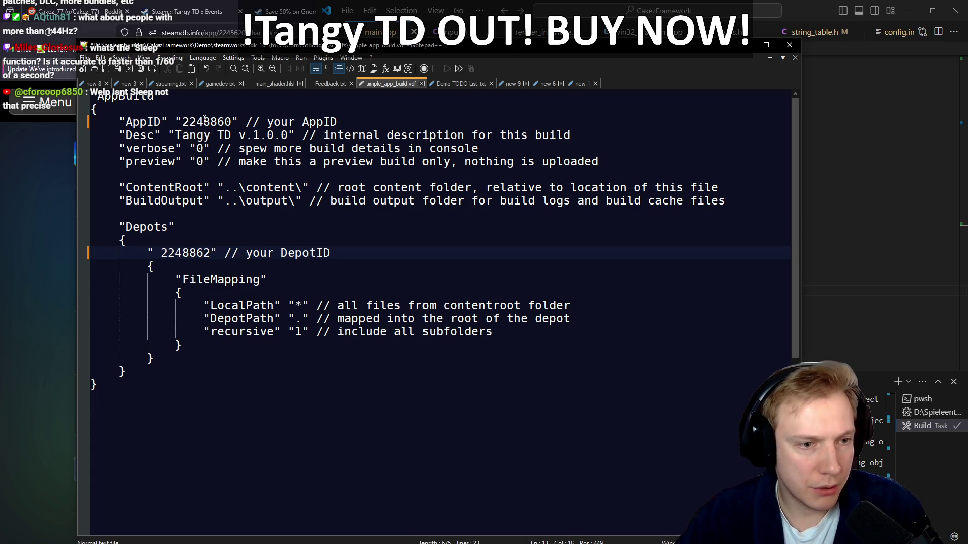
{"action": "key", "text": "ctrl+Left"}
{"action": "key", "text": "BackSpace"}
{"action": "left_click", "coordinate": [848, 232]}
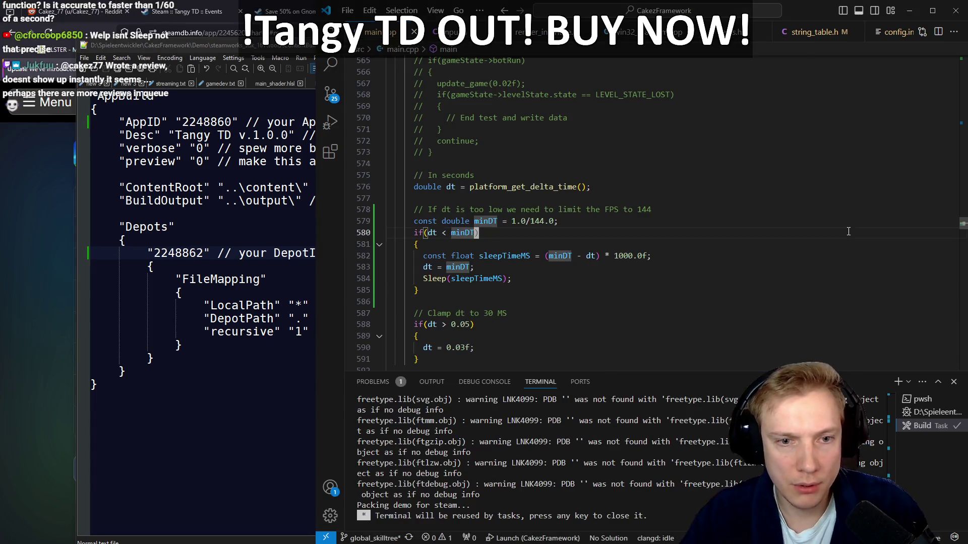
Start another build and bring the build script back to the front.
{"action": "key", "text": "ctrl+shift+b"}
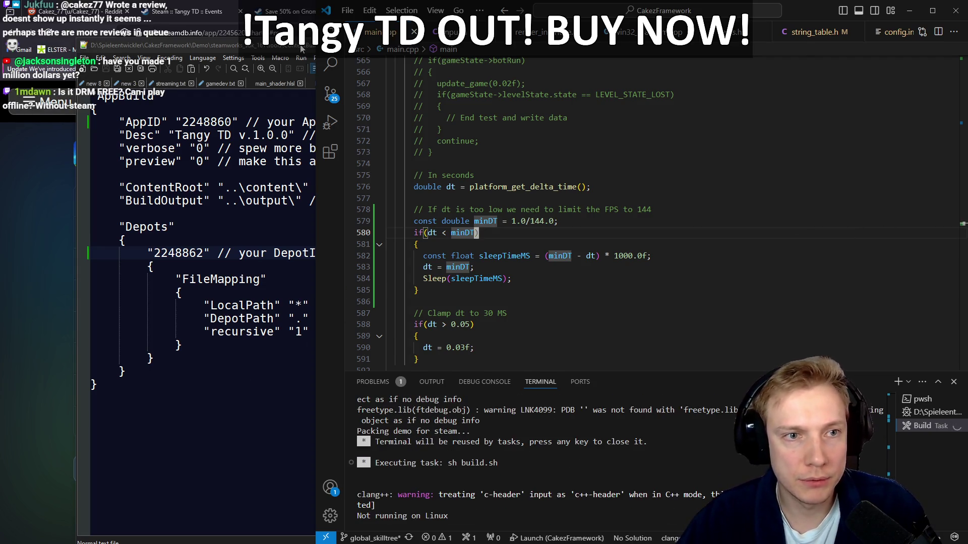
{"action": "left_click", "coordinate": [230, 397]}
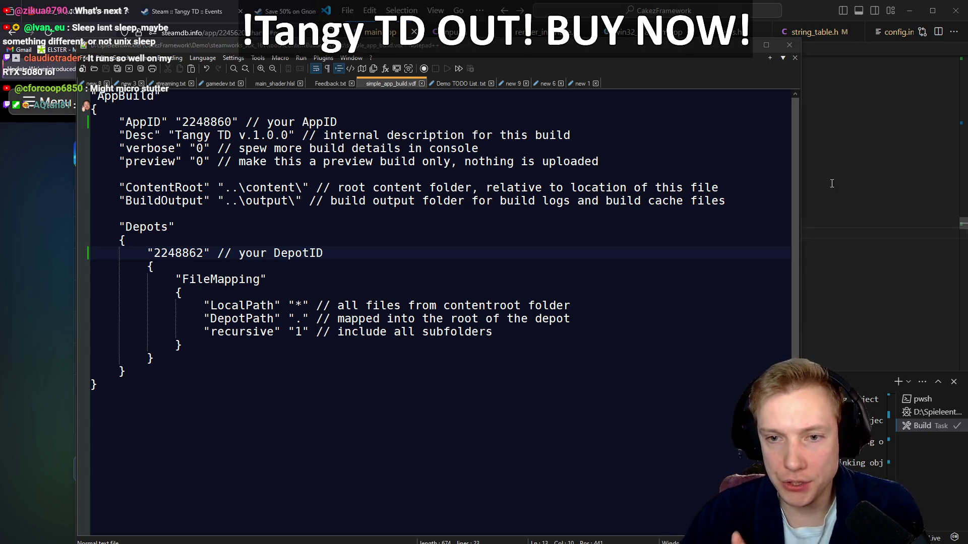
{"action": "key", "text": "alt+Tab"}
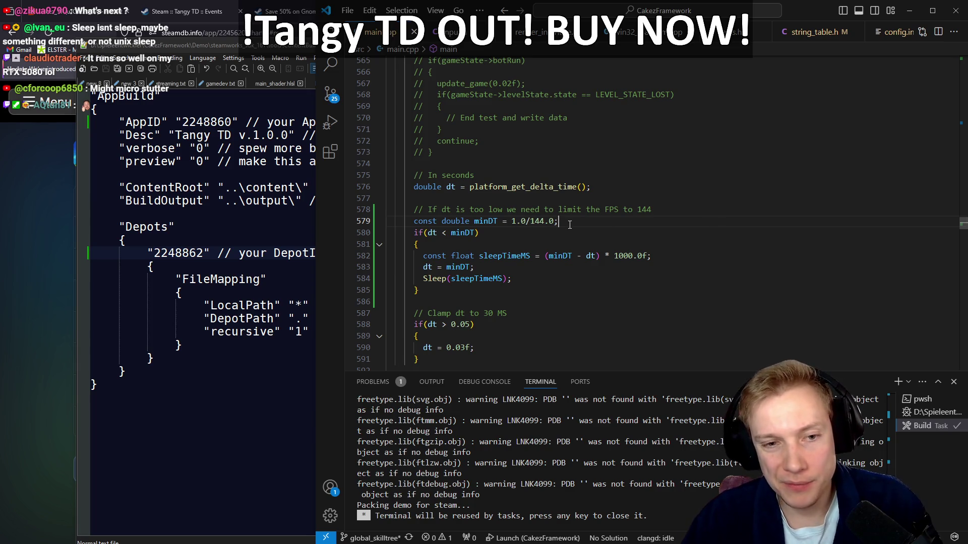
{"action": "left_click_drag", "start_coordinate": [416, 209], "coordinate": [419, 290]}
{"action": "key", "text": "Escape"}
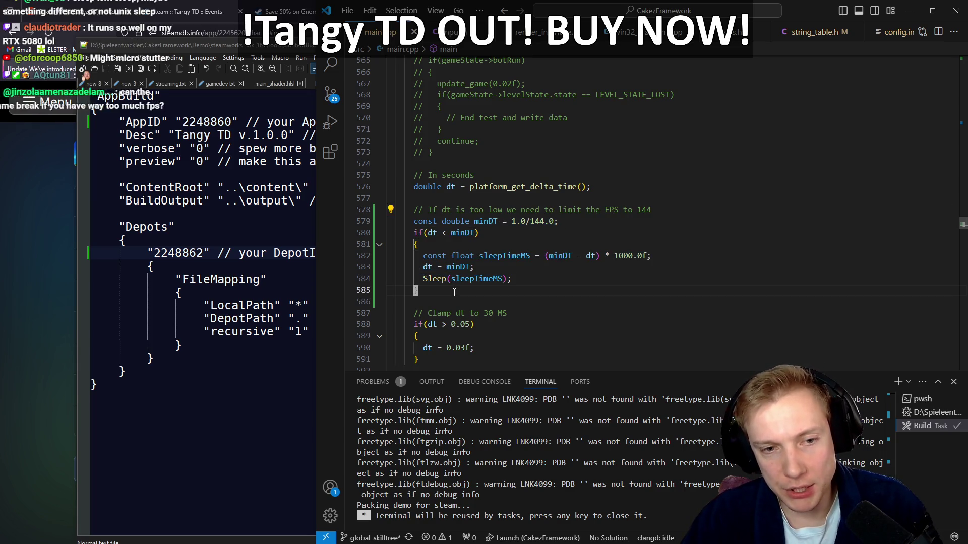
{"action": "left_click_drag", "start_coordinate": [421, 209], "coordinate": [452, 290]}
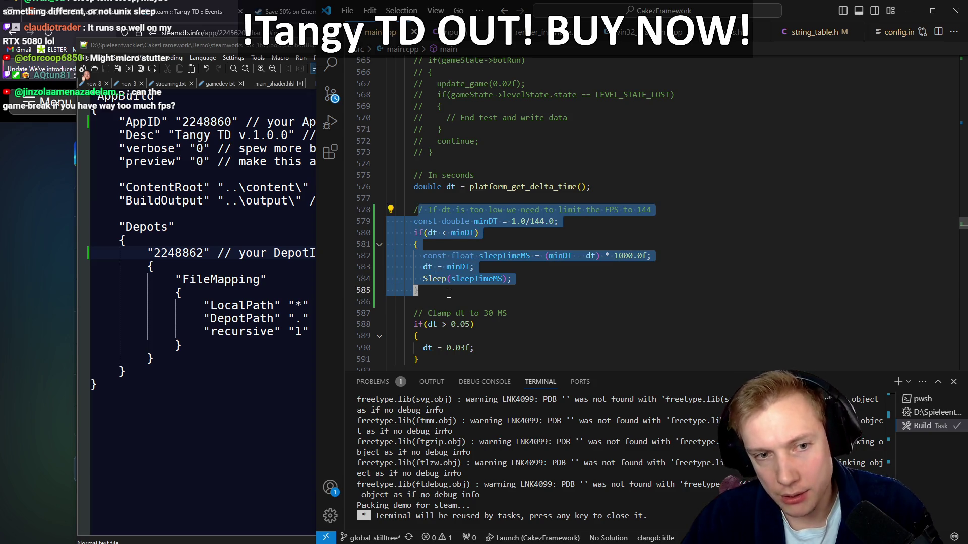
{"action": "left_click", "coordinate": [452, 289]}
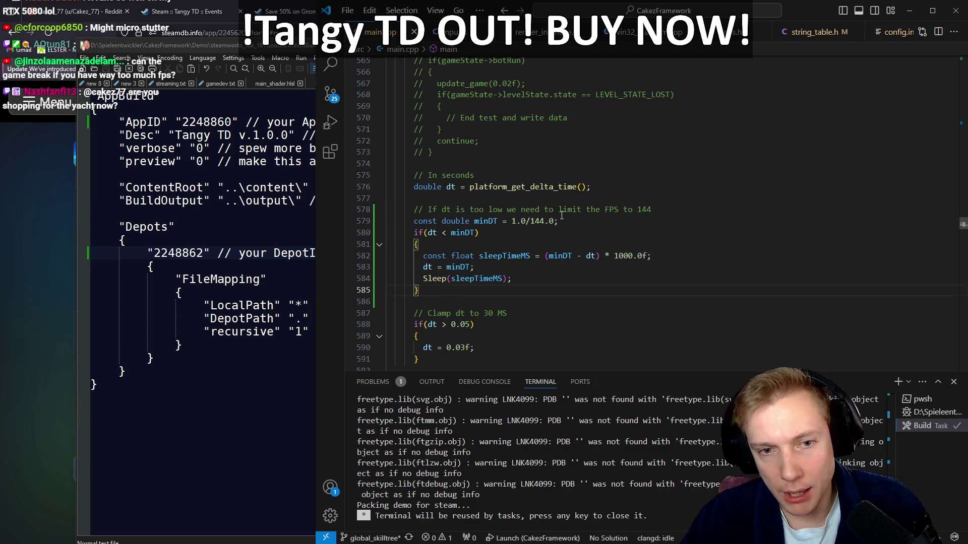
{"action": "mouse_move", "coordinate": [557, 220]}
{"action": "left_mouse_down"}
{"action": "mouse_move", "coordinate": [506, 222]}
{"action": "mouse_move", "coordinate": [521, 221]}
{"action": "left_mouse_up"}
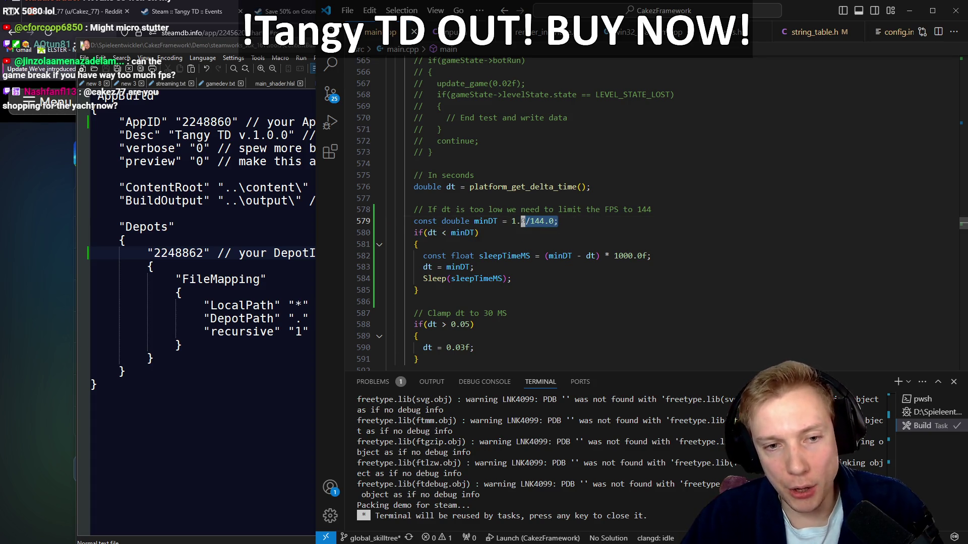
{"action": "left_click", "coordinate": [559, 221]}
{"action": "key", "text": "shift+Left"}
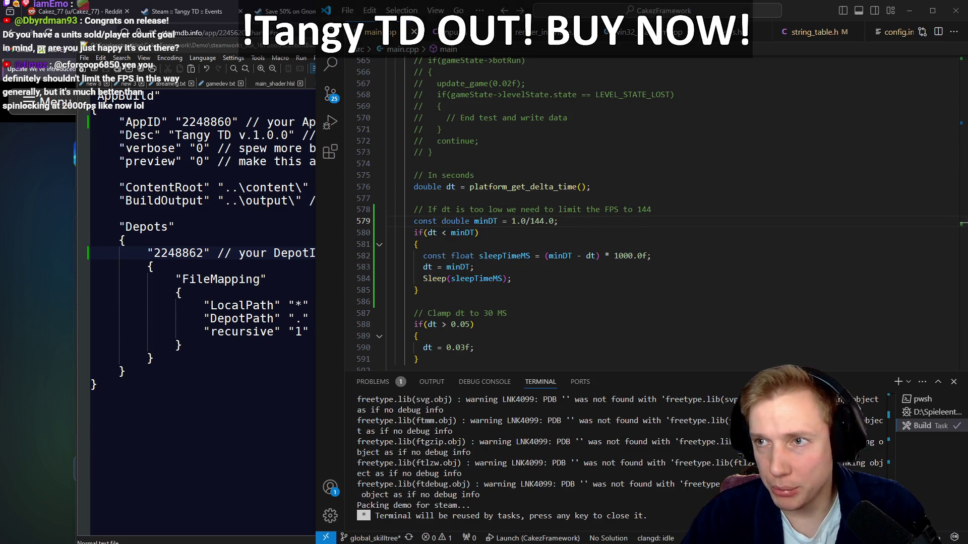
{"action": "left_click", "coordinate": [218, 7]}
Maximize the timeBeginPeriod documentation to read it, then switch to the SteamDB Tangy TD page.
{"action": "double_click", "coordinate": [218, 6]}
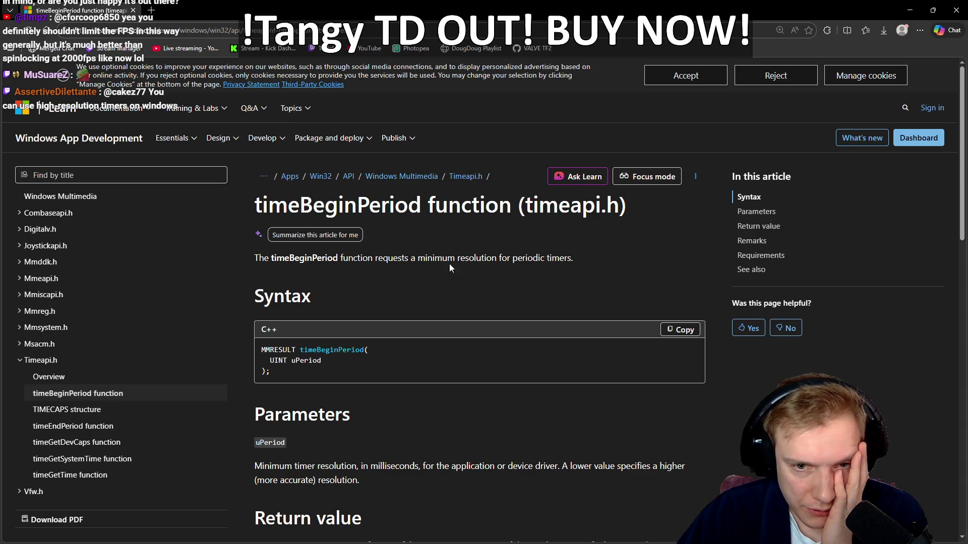
{"action": "scroll", "coordinate": [476, 263], "scroll_direction": "down", "scroll_amount": 2}
{"action": "scroll", "coordinate": [475, 263], "scroll_direction": "down", "scroll_amount": 1}
{"action": "scroll", "coordinate": [475, 265], "scroll_direction": "down", "scroll_amount": 2}
{"action": "scroll", "coordinate": [475, 266], "scroll_direction": "down", "scroll_amount": 2}
{"action": "scroll", "coordinate": [475, 266], "scroll_direction": "down", "scroll_amount": 2}
{"action": "scroll", "coordinate": [475, 269], "scroll_direction": "down", "scroll_amount": 1}
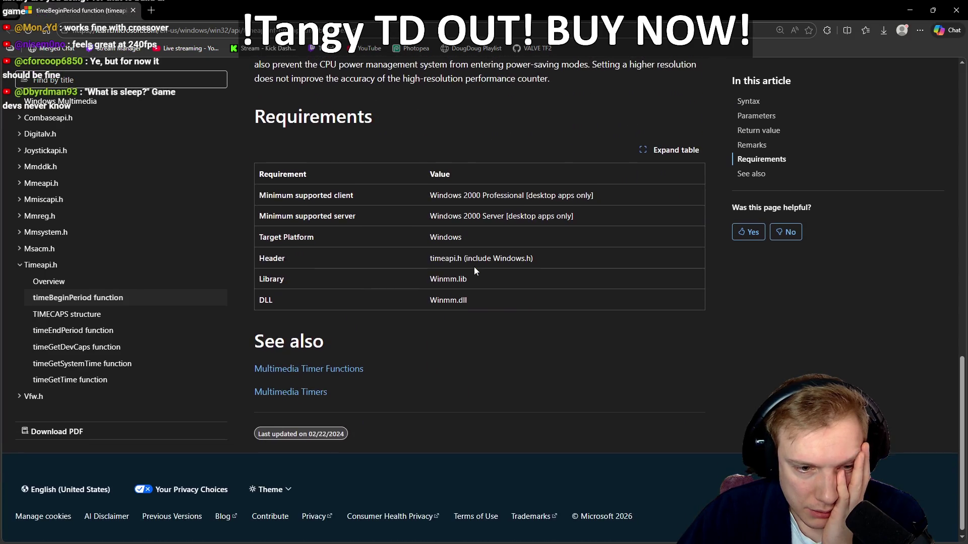
{"action": "scroll", "coordinate": [475, 271], "scroll_direction": "up", "scroll_amount": 4}
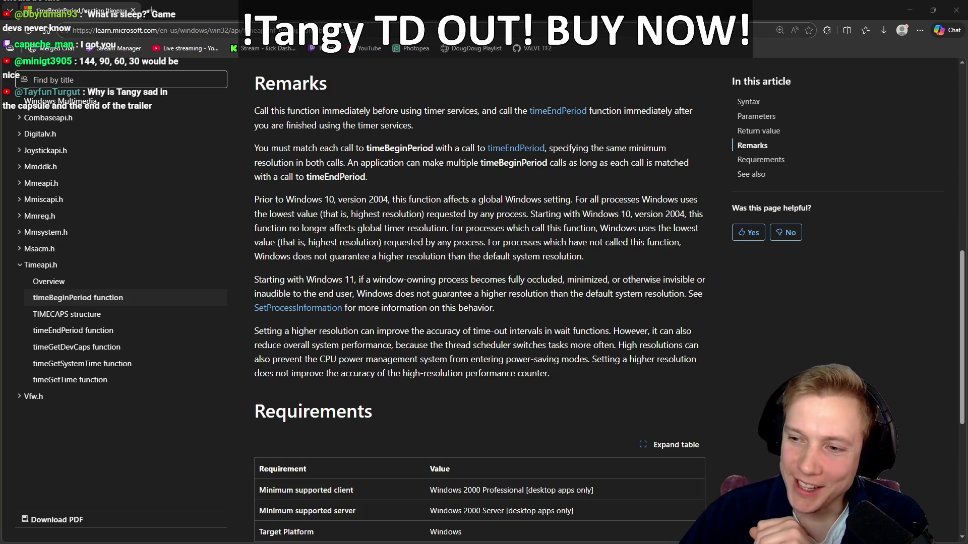
{"action": "scroll", "coordinate": [570, 247], "scroll_direction": "up", "scroll_amount": 2}
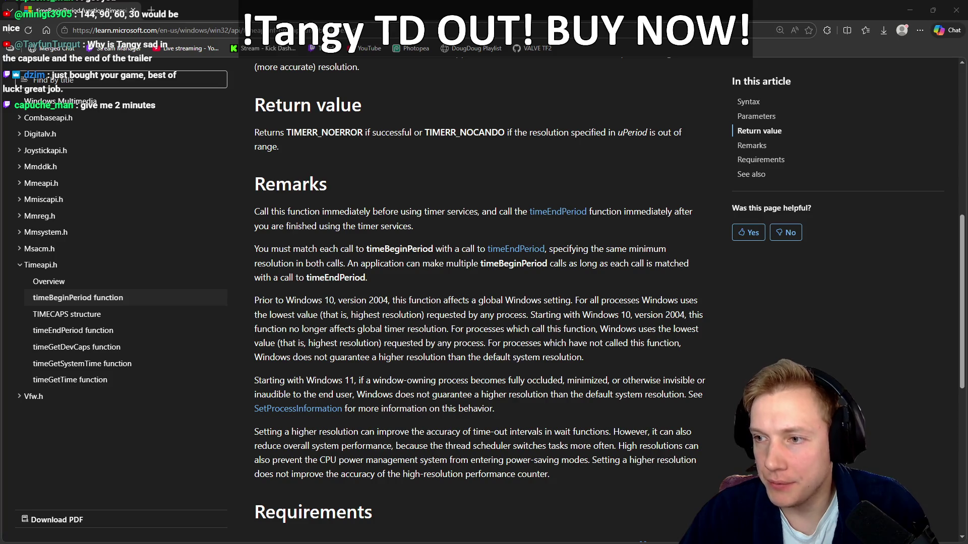
{"action": "key", "text": "alt+Tab"}
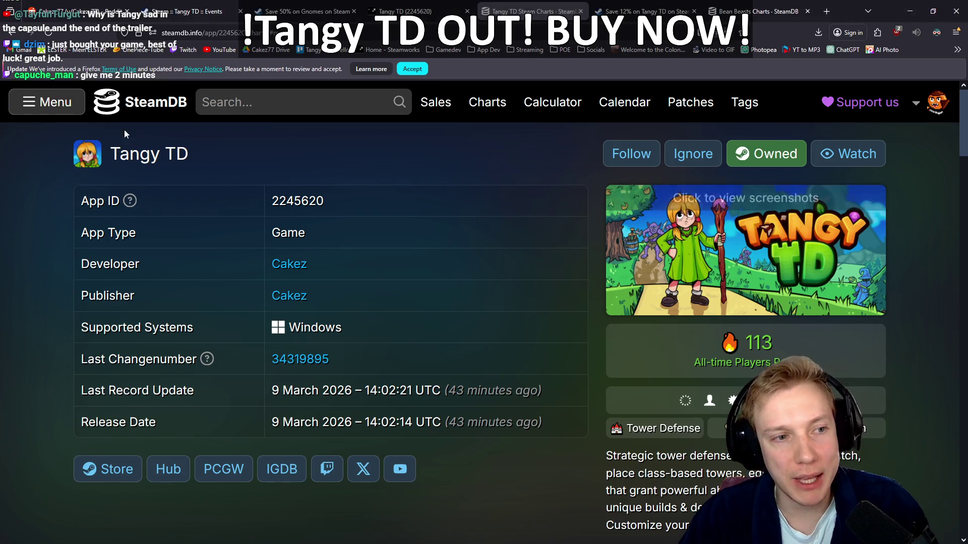
Copy the YouTube_LIVE BUY TangyTD link line from the Demo TODO List and switch to YouTube Studio.
{"action": "key", "text": "alt+Tab"}
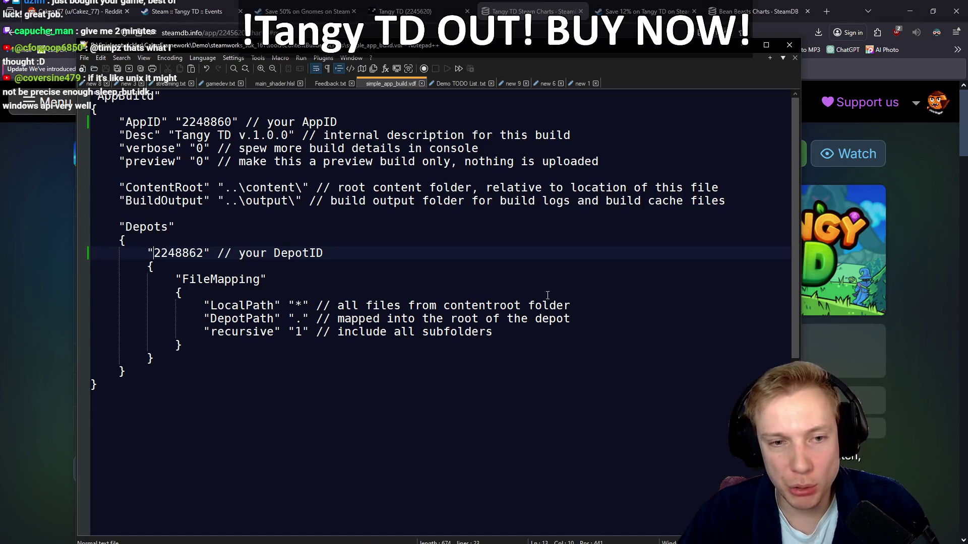
{"action": "left_click", "coordinate": [460, 83]}
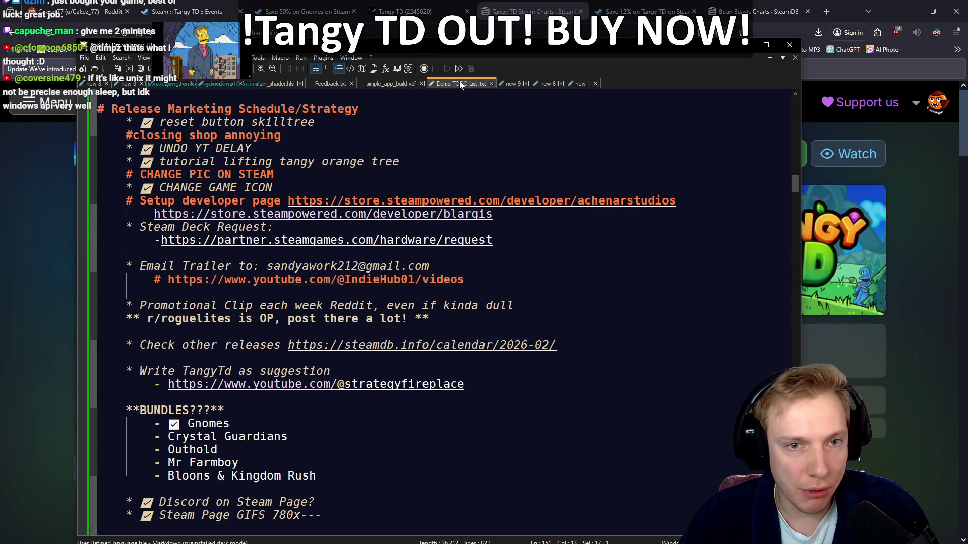
{"action": "scroll", "coordinate": [428, 256], "scroll_direction": "up", "scroll_amount": 5}
{"action": "scroll", "coordinate": [428, 256], "scroll_direction": "up", "scroll_amount": 4}
{"action": "scroll", "coordinate": [428, 257], "scroll_direction": "up", "scroll_amount": 4}
{"action": "scroll", "coordinate": [428, 257], "scroll_direction": "up", "scroll_amount": 2}
{"action": "scroll", "coordinate": [428, 258], "scroll_direction": "up", "scroll_amount": 2}
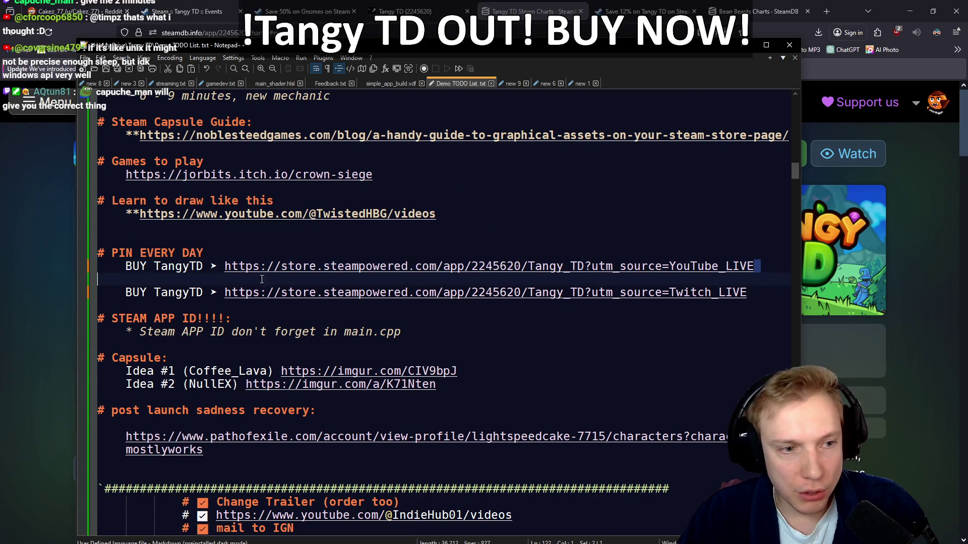
{"action": "key", "text": "shift+Up"}
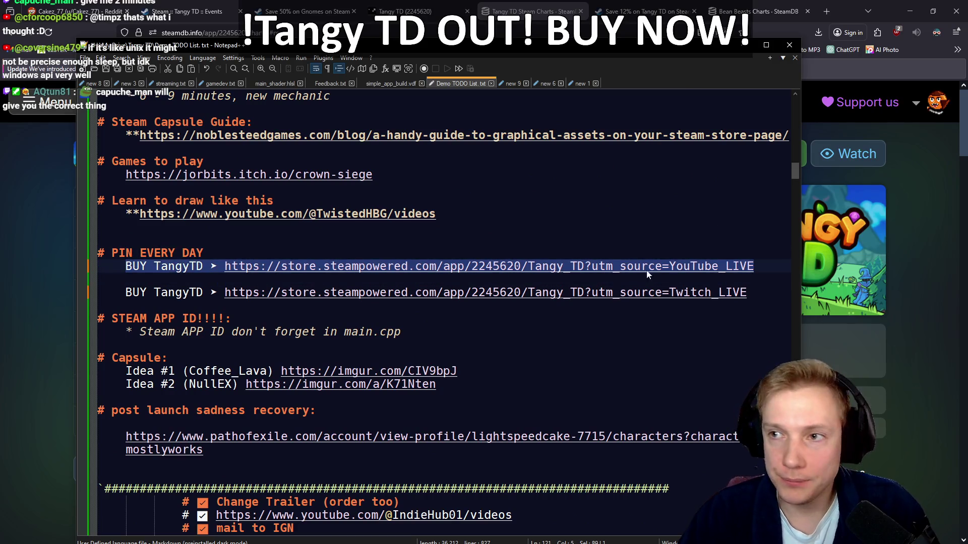
{"action": "key", "text": "ctrl+c"}
{"action": "key", "text": "alt+Tab"}
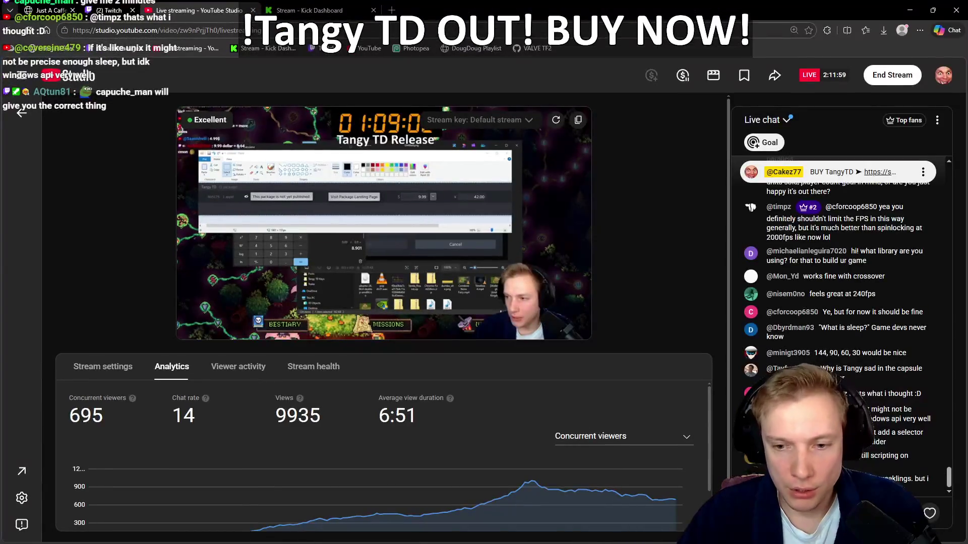
Send the BUY TangyTD link to YouTube live chat and switch to the Twitch stream manager.
{"action": "key", "text": "Return"}
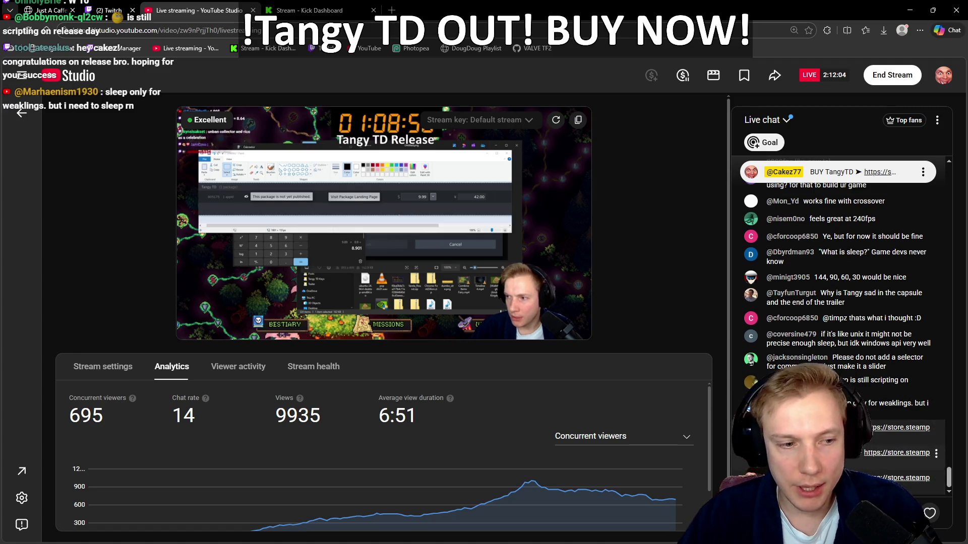
{"action": "left_click", "coordinate": [309, 10]}
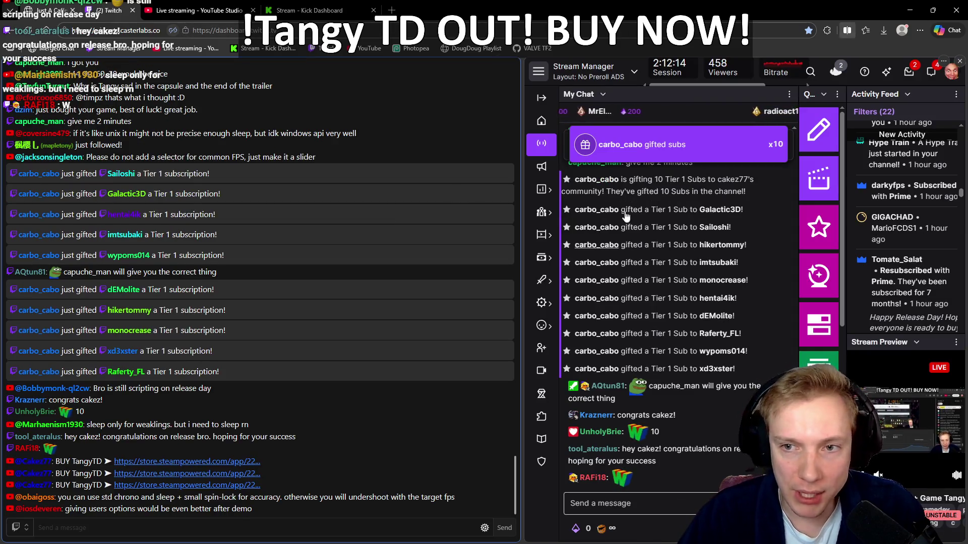
{"action": "scroll", "coordinate": [635, 249], "scroll_direction": "up", "scroll_amount": 2}
{"action": "scroll", "coordinate": [666, 274], "scroll_direction": "down", "scroll_amount": 2}
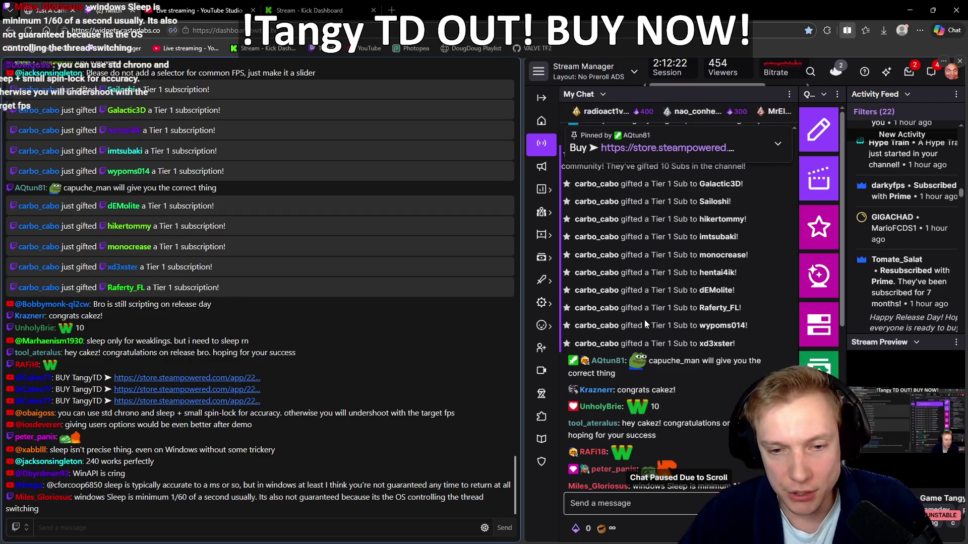
{"action": "scroll", "coordinate": [646, 321], "scroll_direction": "down", "scroll_amount": 1}
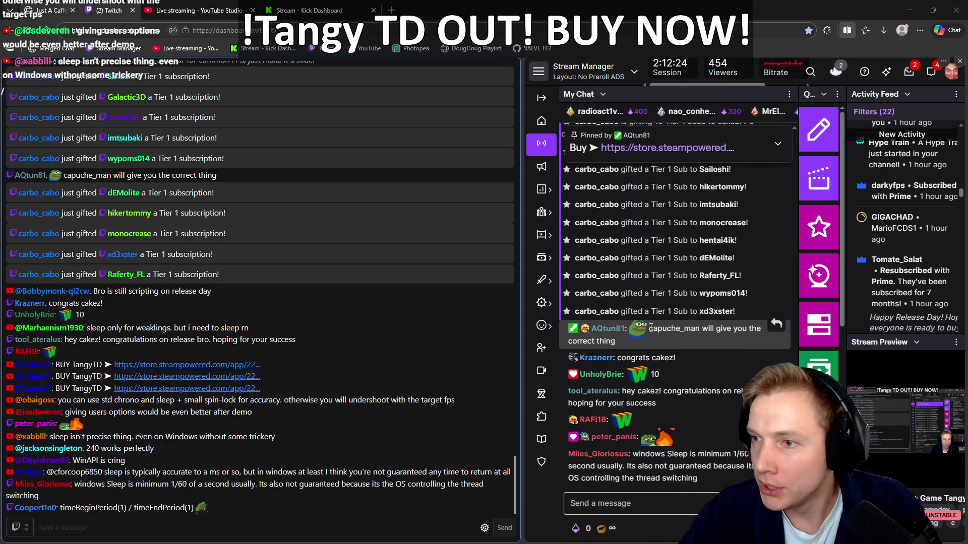
Copy the Twitch_LIVE BUY TangyTD link line from the TODO list and return to Twitch.
{"action": "key", "text": "alt+Tab"}
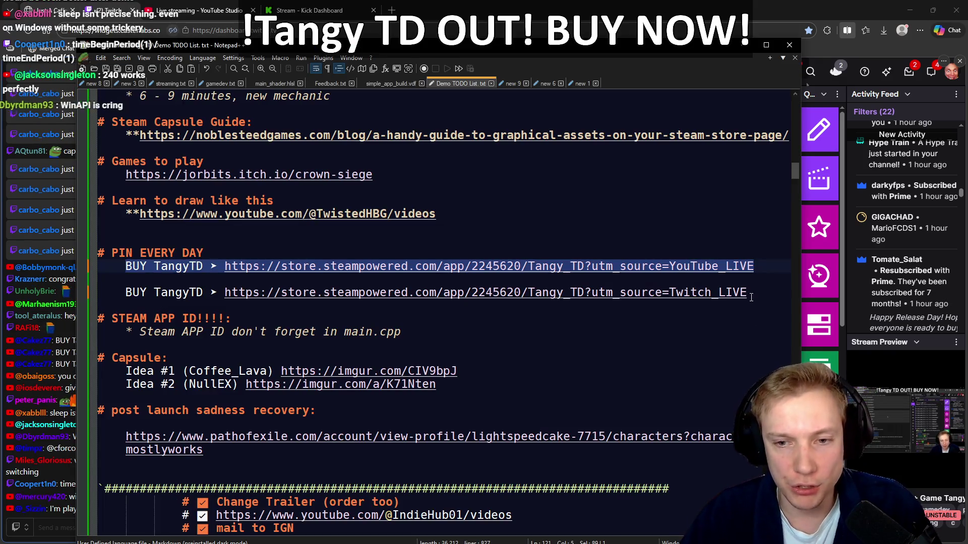
{"action": "left_click", "coordinate": [126, 293]}
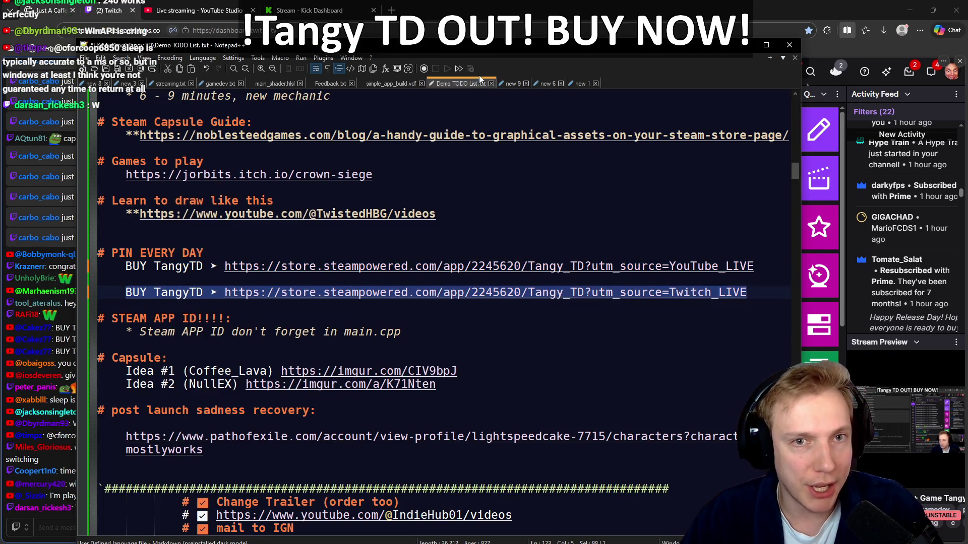
{"action": "key", "text": "ctrl+c"}
{"action": "key", "text": "alt+Tab"}
Post the Twitch BUY link in Twitch chat and bring the TODO list back.
{"action": "left_click", "coordinate": [672, 493]}
{"action": "key", "text": "ctrl+v"}
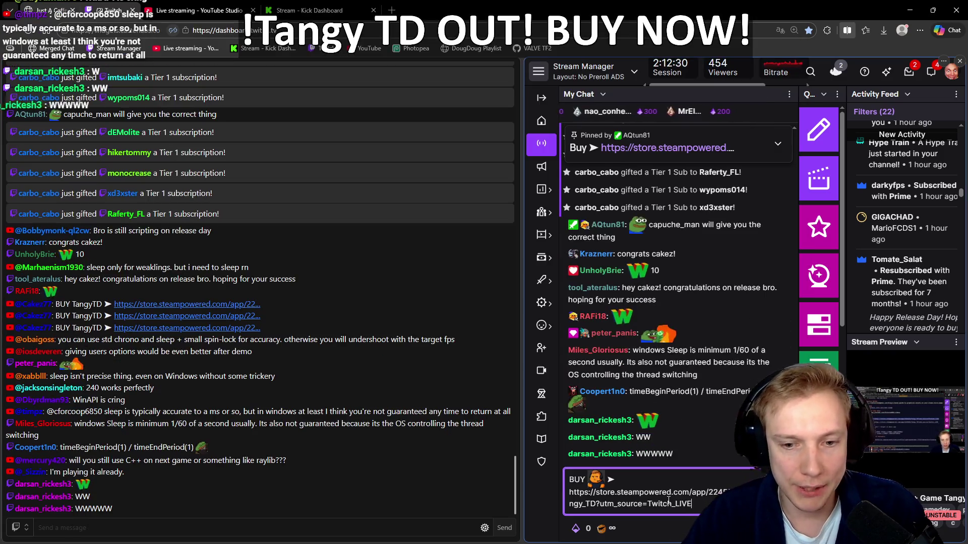
{"action": "key", "text": "Return"}
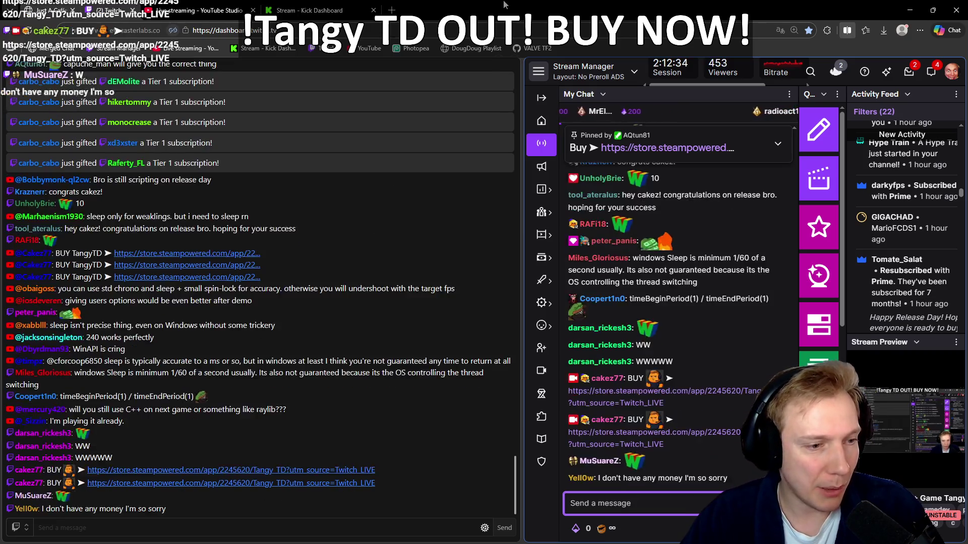
{"action": "key", "text": "alt+Tab"}
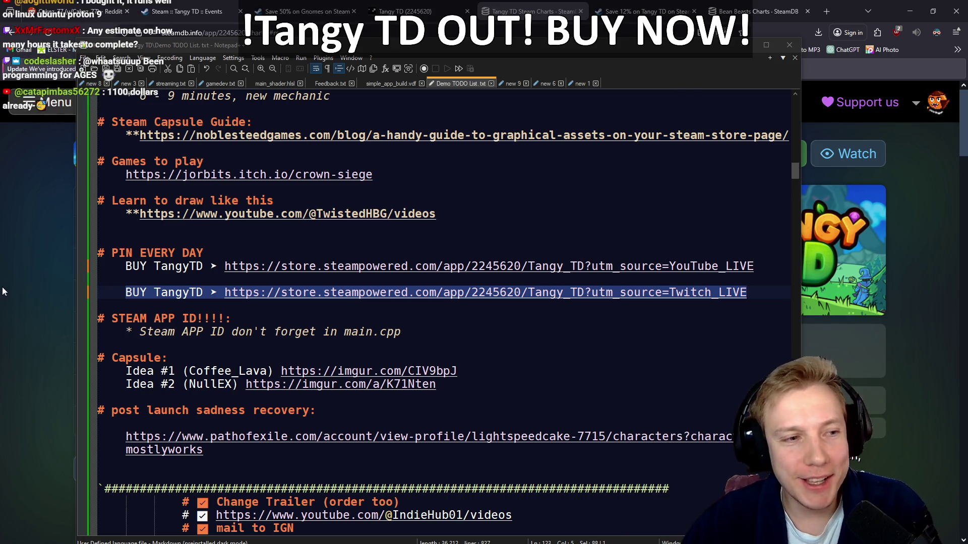
Reload the SteamDB Tangy TD page for fresh player stats, then view the imgur picture from chat.
{"action": "key", "text": "alt+Tab"}
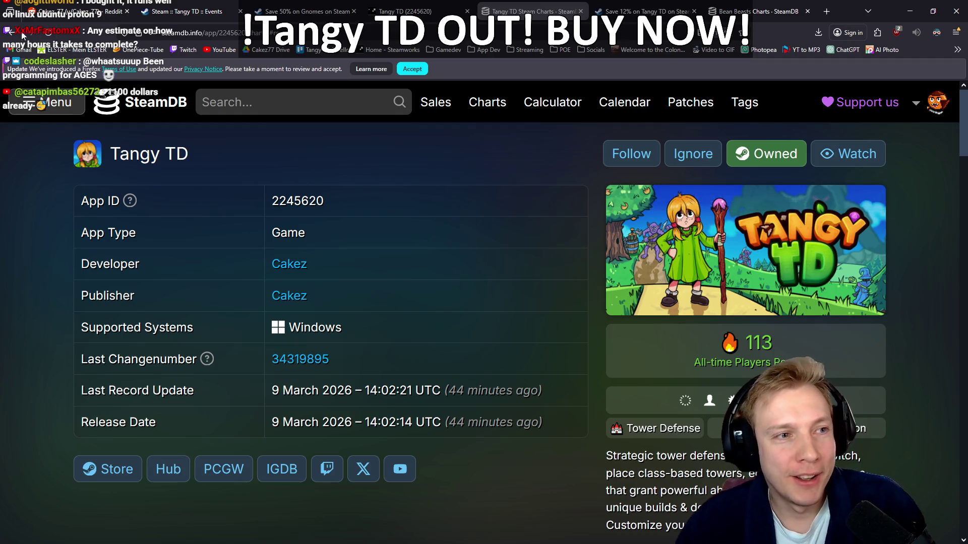
{"action": "key", "text": "F5"}
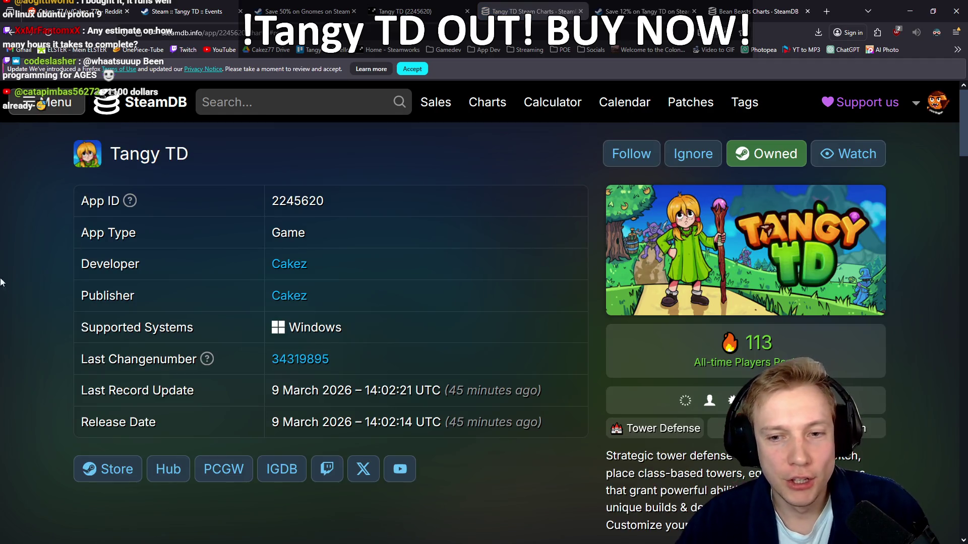
{"action": "scroll", "coordinate": [460, 261], "scroll_direction": "down", "scroll_amount": 5}
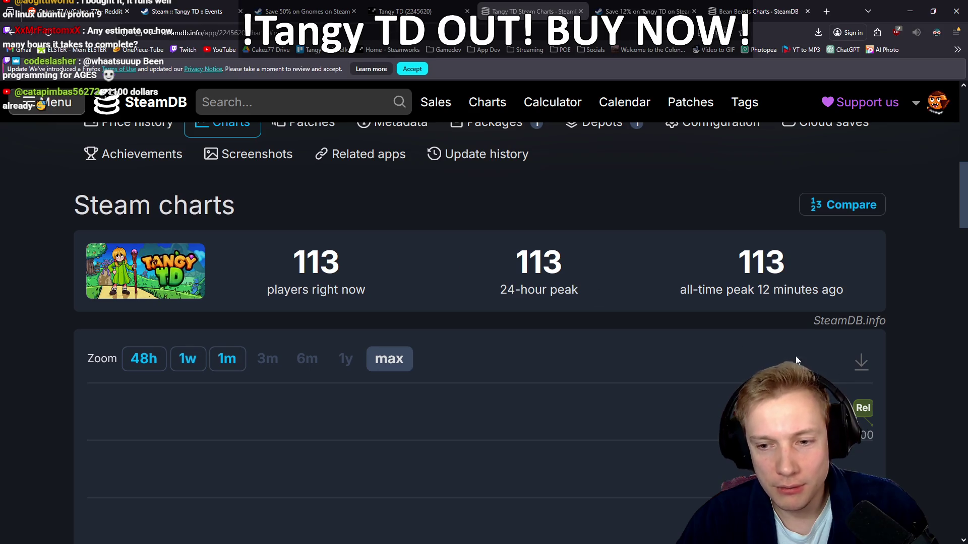
{"action": "scroll", "coordinate": [493, 295], "scroll_direction": "up", "scroll_amount": 4}
{"action": "scroll", "coordinate": [431, 279], "scroll_direction": "up", "scroll_amount": 2}
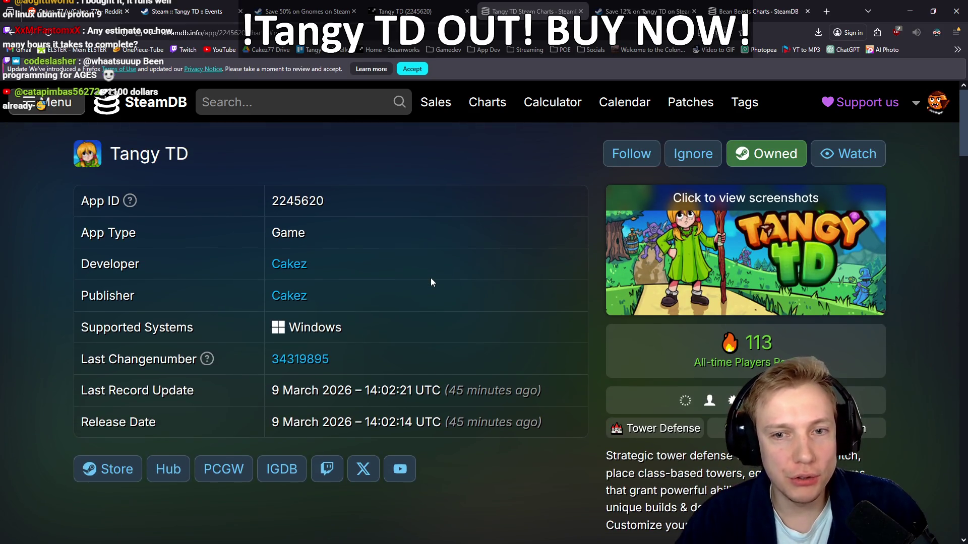
{"action": "scroll", "coordinate": [450, 259], "scroll_direction": "down", "scroll_amount": 2}
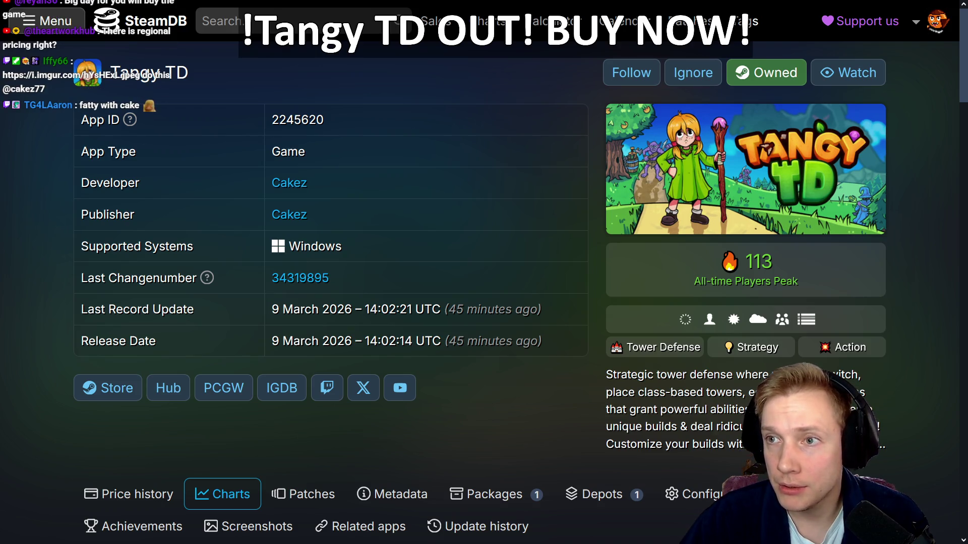
{"action": "left_click", "coordinate": [219, 10]}
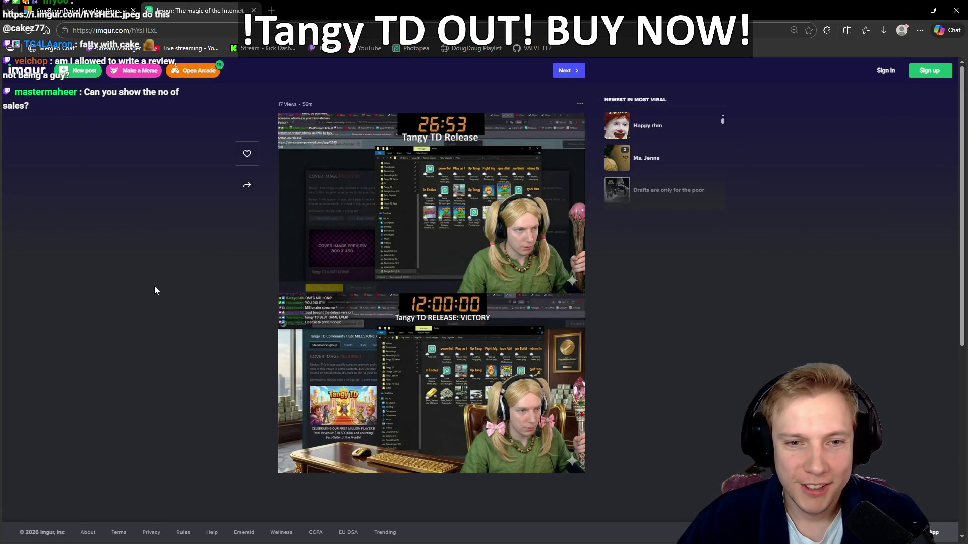